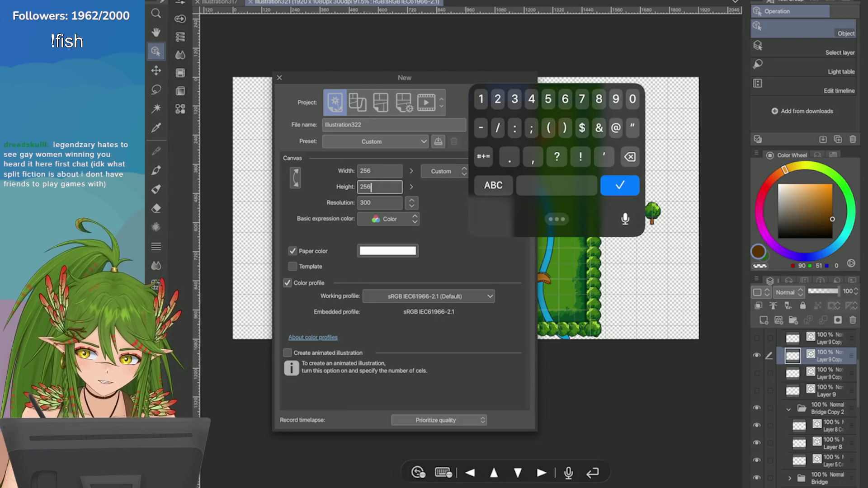
Step: Create the blank 256x256 px canvas and show a grid over it
{"action": "key", "text": "Return"}
{"action": "scroll", "coordinate": [471, 252], "scroll_direction": "up", "scroll_amount": 5}
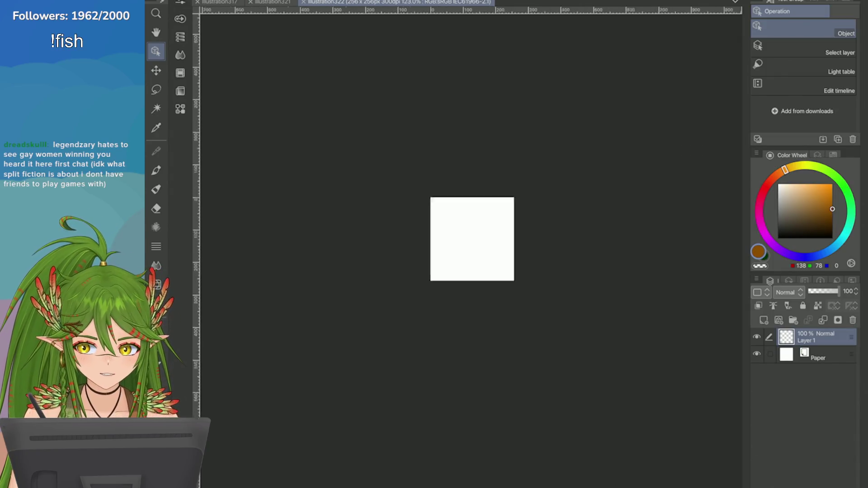
{"action": "left_click", "coordinate": [325, 1]}
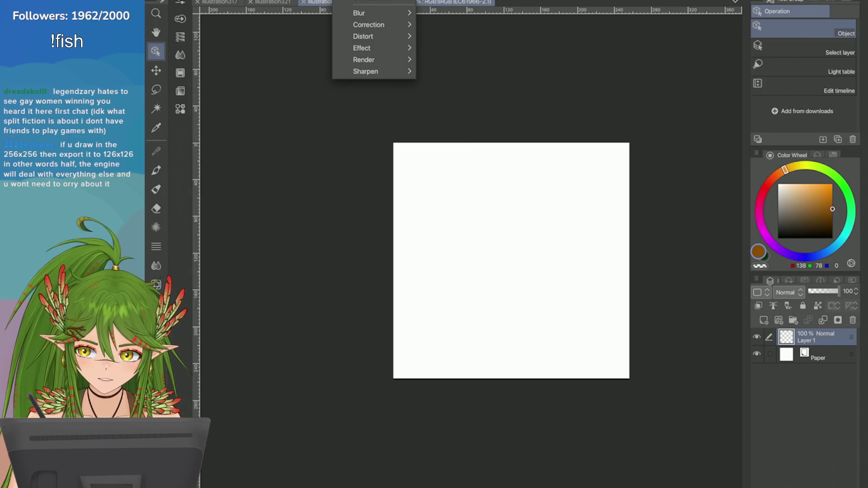
{"action": "left_click", "coordinate": [335, 181]}
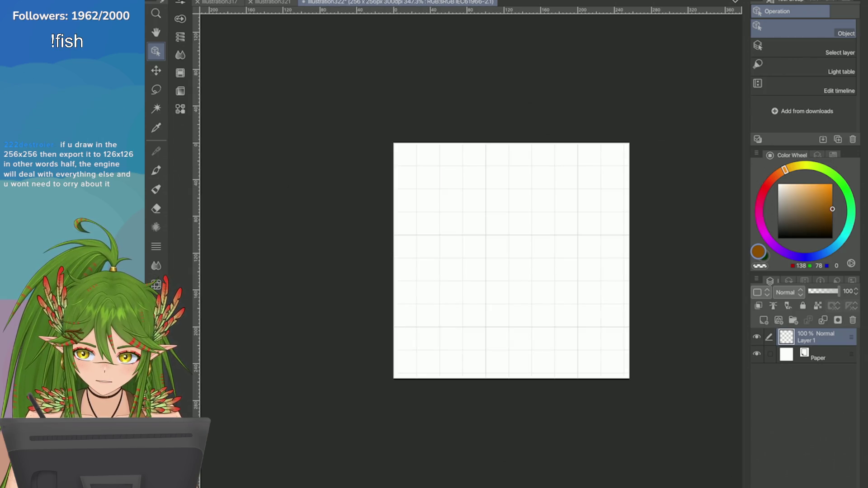
Step: Try a centre grid origin in Grid/Ruler Bar Settings, cancel, and return to illustration321
{"action": "left_click", "coordinate": [317, 1]}
{"action": "left_click", "coordinate": [335, 203]}
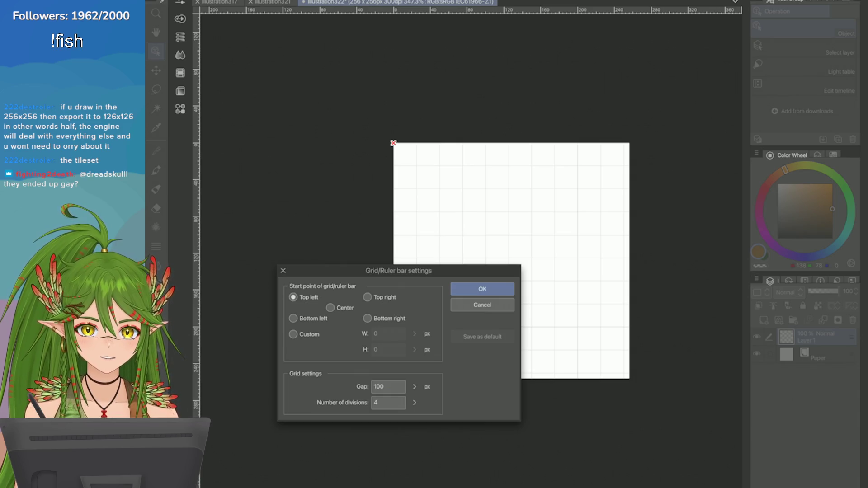
{"action": "left_click", "coordinate": [331, 307]}
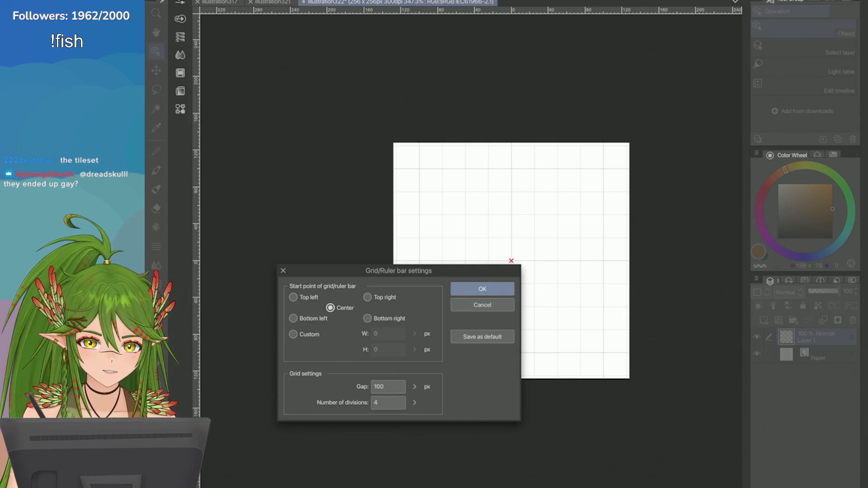
{"action": "left_click", "coordinate": [483, 305]}
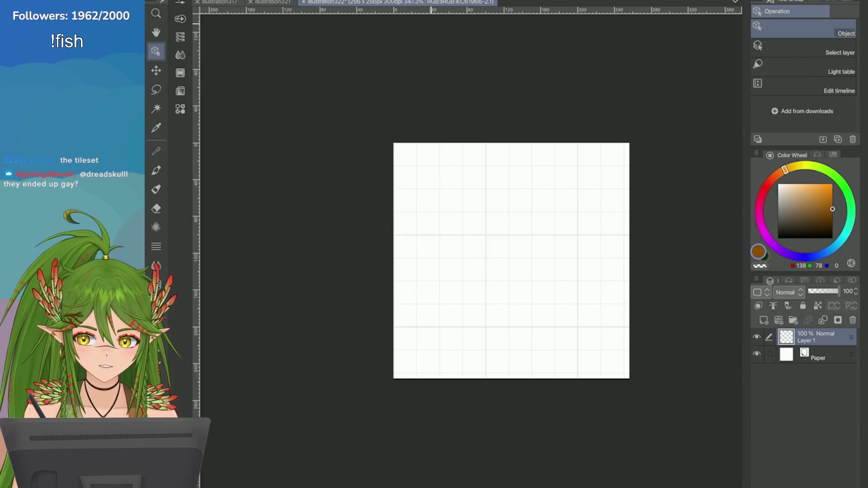
{"action": "left_click", "coordinate": [271, 3]}
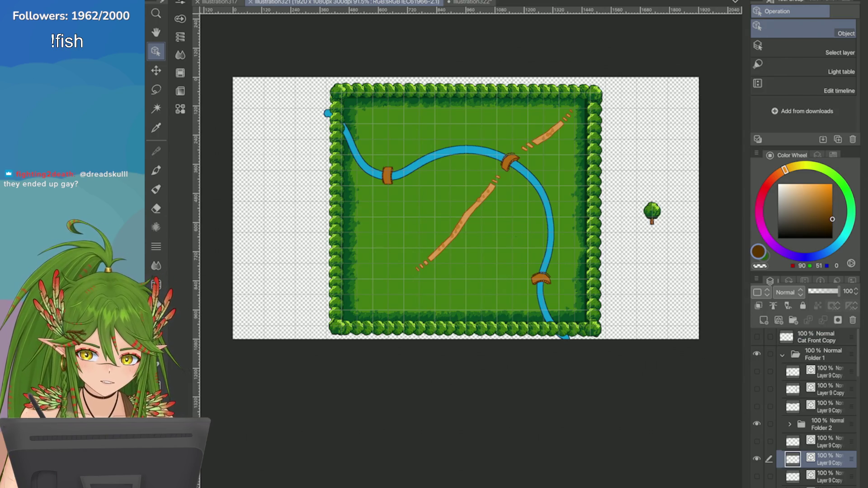
Step: Cut the small tree from the tilemap and paste it onto illustration322
{"action": "scroll", "coordinate": [705, 226], "scroll_direction": "up", "scroll_amount": 5}
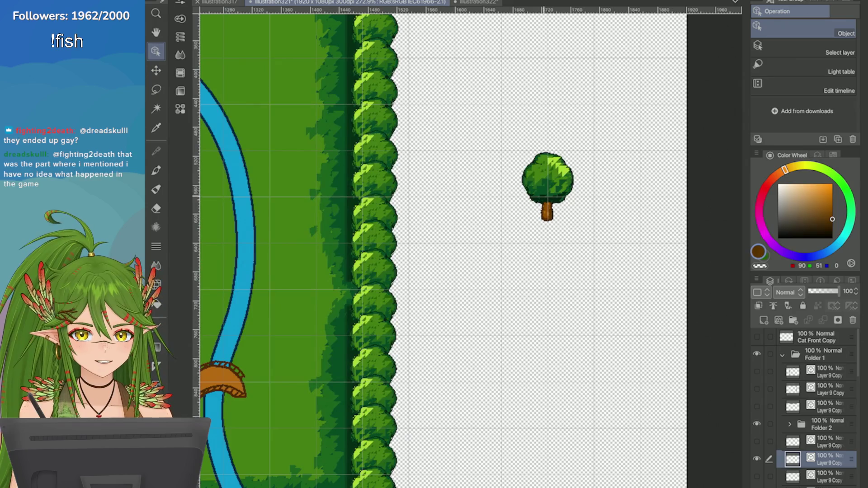
{"action": "left_click", "coordinate": [537, 192]}
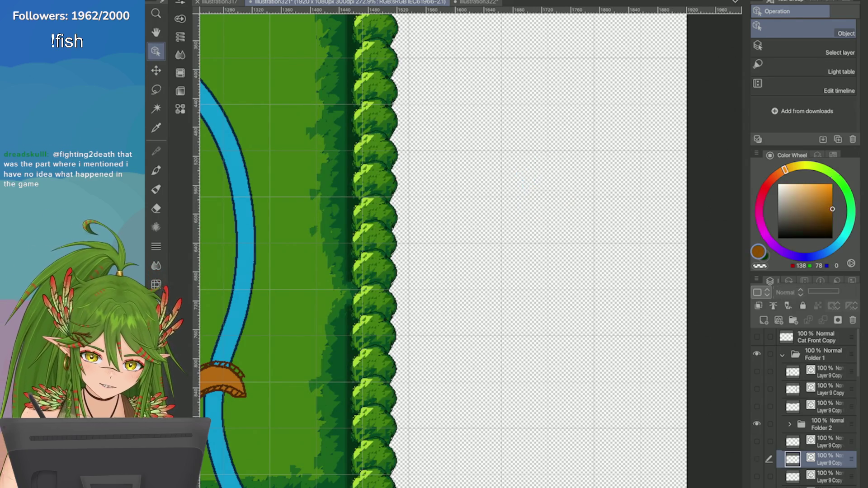
{"action": "left_click", "coordinate": [212, 2]}
{"action": "left_click", "coordinate": [217, 12]}
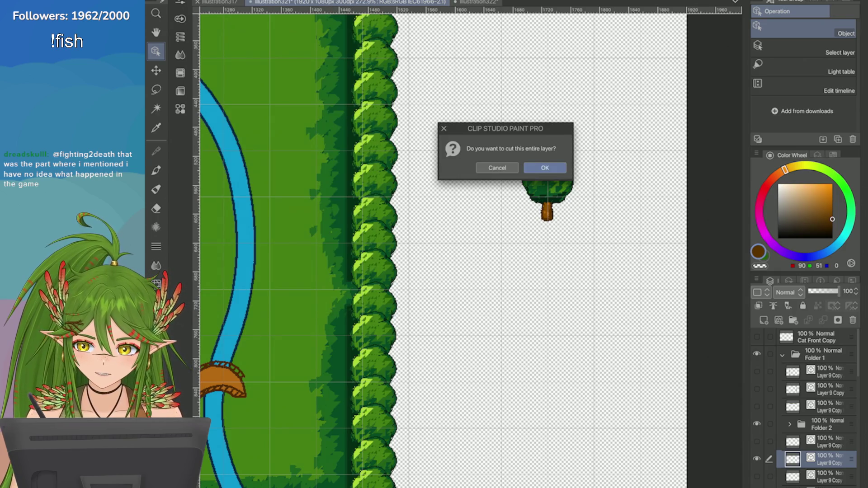
{"action": "left_click", "coordinate": [546, 168]}
{"action": "left_click", "coordinate": [476, 3]}
{"action": "left_click", "coordinate": [212, 3]}
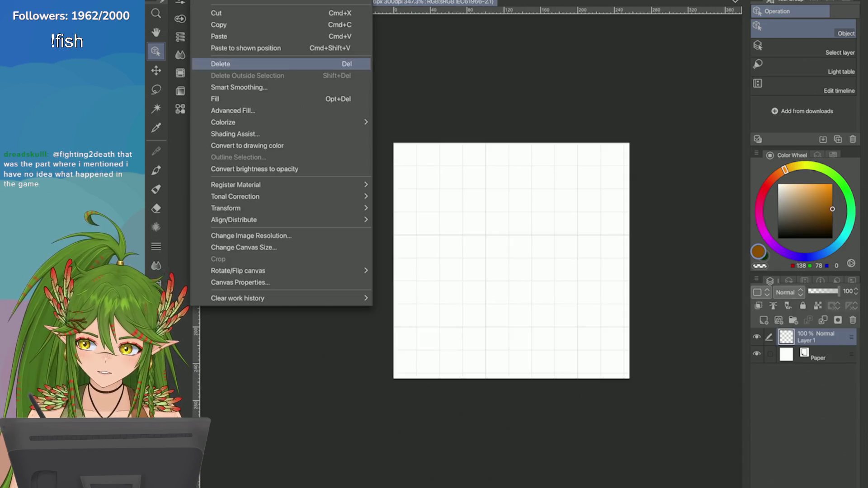
{"action": "left_click", "coordinate": [217, 36]}
Step: Scale the pasted tree to roughly double size and centre it on the canvas
{"action": "key", "text": "ctrl+t"}
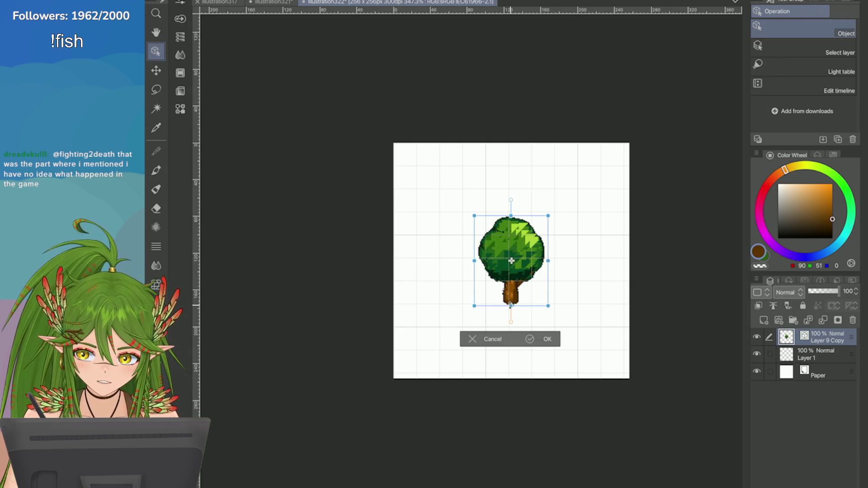
{"action": "mouse_move", "coordinate": [511, 305]}
{"action": "left_mouse_down"}
{"action": "mouse_move", "coordinate": [498, 317]}
{"action": "mouse_move", "coordinate": [495, 300]}
{"action": "mouse_move", "coordinate": [479, 289]}
{"action": "mouse_move", "coordinate": [474, 252]}
{"action": "left_mouse_up"}
{"action": "left_click_drag", "start_coordinate": [508, 209], "coordinate": [434, 206]}
{"action": "scroll", "coordinate": [434, 206], "scroll_direction": "up", "scroll_amount": 3}
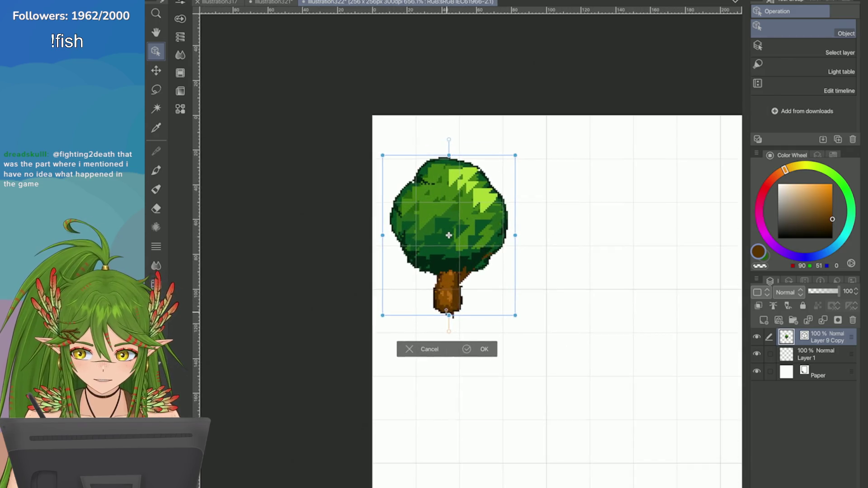
{"action": "left_click_drag", "start_coordinate": [508, 319], "coordinate": [504, 301]}
{"action": "left_click_drag", "start_coordinate": [428, 253], "coordinate": [439, 260]}
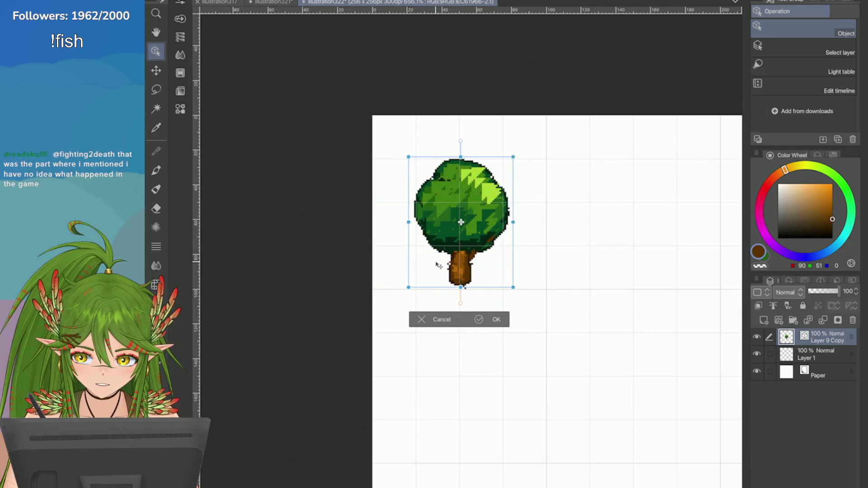
{"action": "scroll", "coordinate": [461, 251], "scroll_direction": "up", "scroll_amount": 2}
{"action": "mouse_move", "coordinate": [461, 305]}
{"action": "left_mouse_down"}
{"action": "mouse_move", "coordinate": [461, 280]}
{"action": "mouse_move", "coordinate": [442, 271]}
{"action": "mouse_move", "coordinate": [437, 294]}
{"action": "mouse_move", "coordinate": [442, 285]}
{"action": "left_mouse_up"}
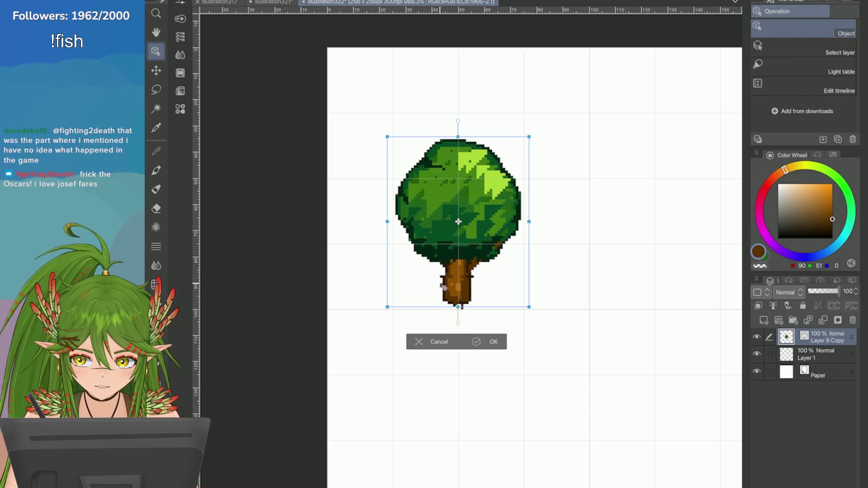
{"action": "scroll", "coordinate": [455, 325], "scroll_direction": "up", "scroll_amount": 3}
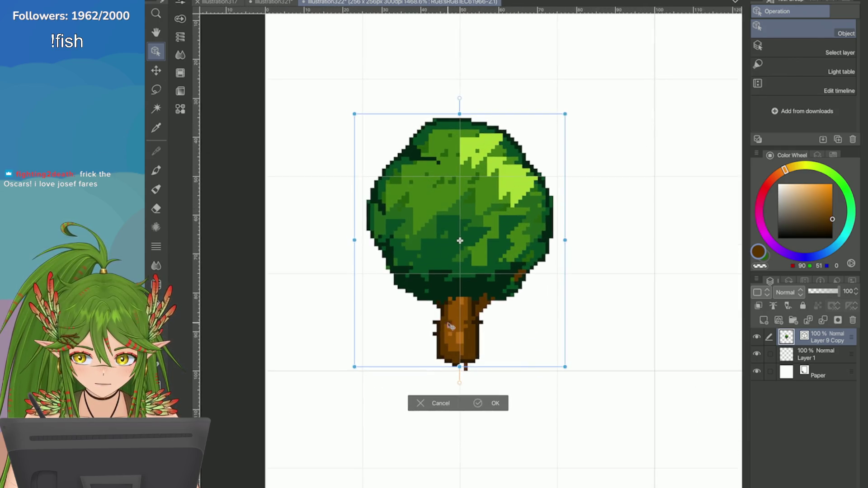
{"action": "left_click_drag", "start_coordinate": [453, 343], "coordinate": [453, 350]}
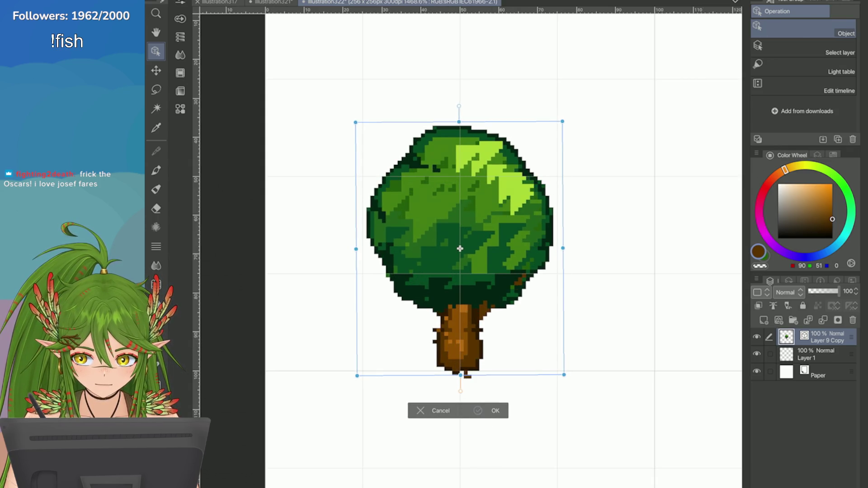
{"action": "left_click", "coordinate": [493, 411]}
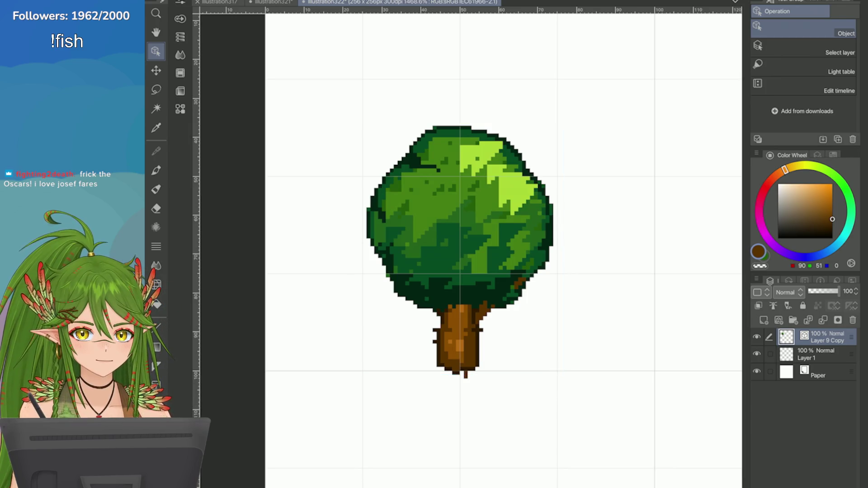
Step: With a thicker pixel pen, clean up the branch stubs and flatten the trunk base
{"action": "scroll", "coordinate": [386, 418], "scroll_direction": "up", "scroll_amount": 2}
{"action": "key", "text": "p"}
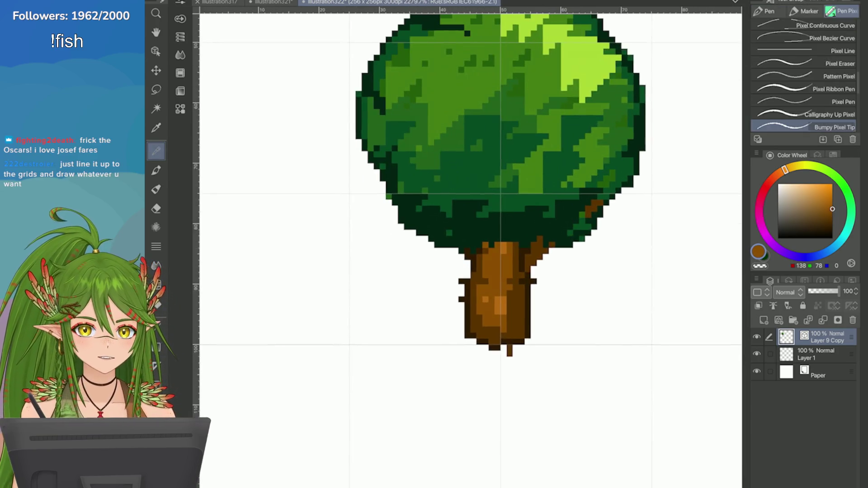
{"action": "scroll", "coordinate": [544, 258], "scroll_direction": "down", "scroll_amount": 6}
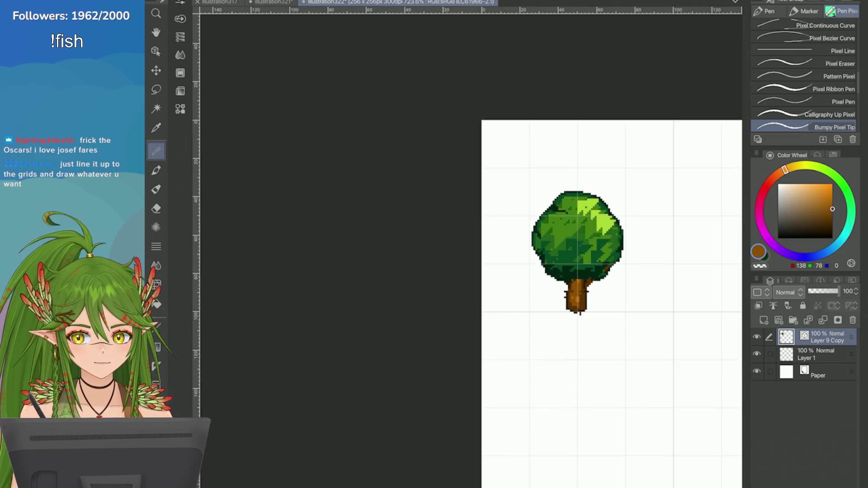
{"action": "scroll", "coordinate": [551, 276], "scroll_direction": "up", "scroll_amount": 6}
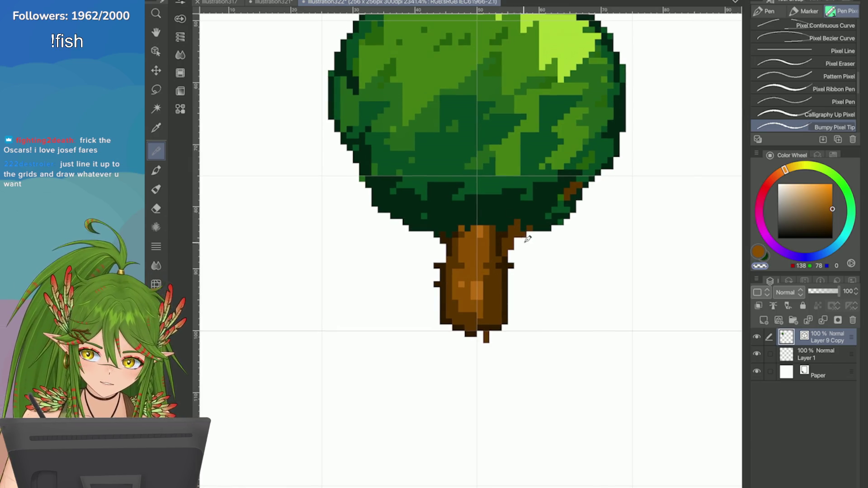
{"action": "key", "text": "period"}
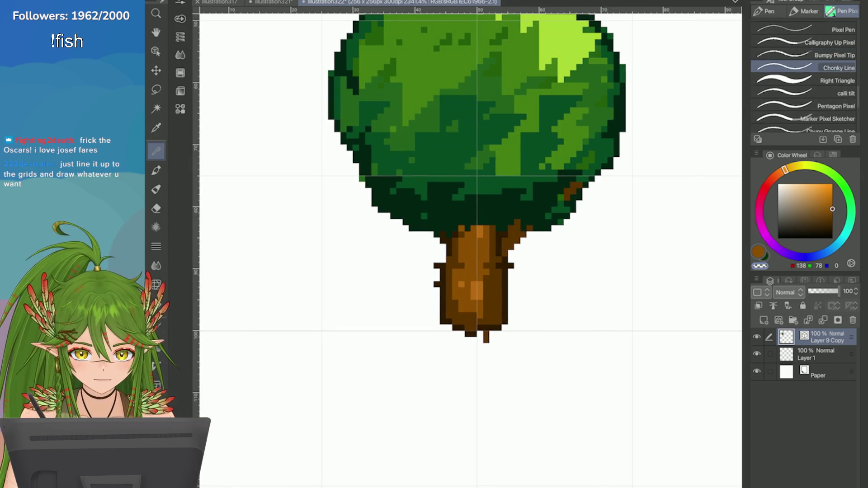
{"action": "mouse_move", "coordinate": [519, 228]}
{"action": "left_mouse_down"}
{"action": "mouse_move", "coordinate": [522, 237]}
{"action": "mouse_move", "coordinate": [558, 191]}
{"action": "mouse_move", "coordinate": [574, 188]}
{"action": "mouse_move", "coordinate": [559, 195]}
{"action": "left_mouse_up"}
{"action": "left_click_drag", "start_coordinate": [511, 262], "coordinate": [512, 272]}
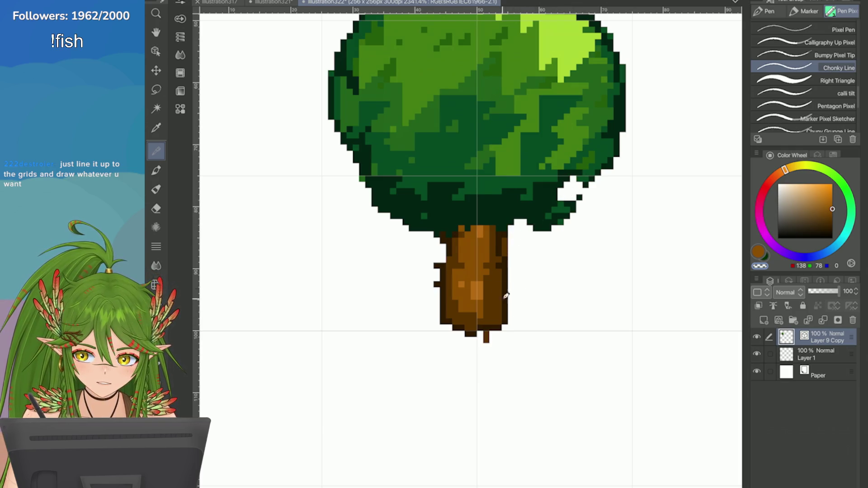
{"action": "left_click_drag", "start_coordinate": [438, 265], "coordinate": [437, 285]}
{"action": "left_click_drag", "start_coordinate": [495, 343], "coordinate": [457, 337]}
Step: Switch to a single-pixel pen and sample the trunk's brown
{"action": "scroll", "coordinate": [470, 181], "scroll_direction": "up", "scroll_amount": 2}
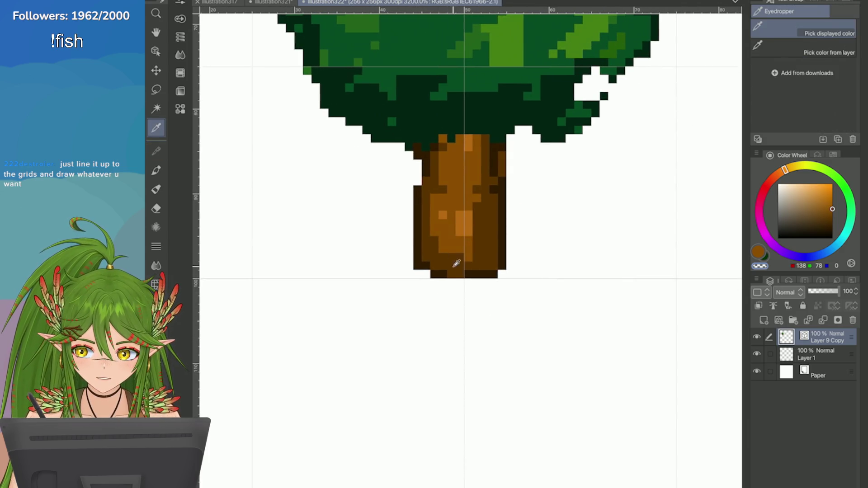
{"action": "left_click", "coordinate": [456, 262], "text": "alt"}
{"action": "left_click", "coordinate": [841, 89]}
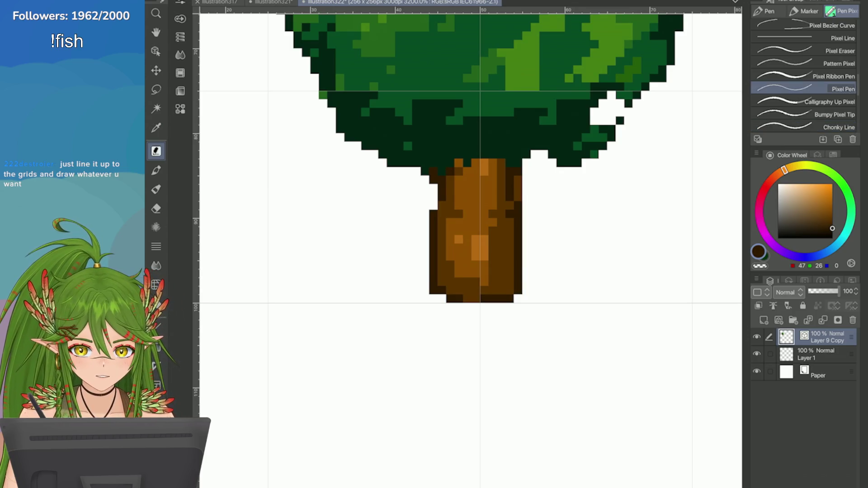
{"action": "left_click_drag", "start_coordinate": [467, 295], "coordinate": [478, 276]}
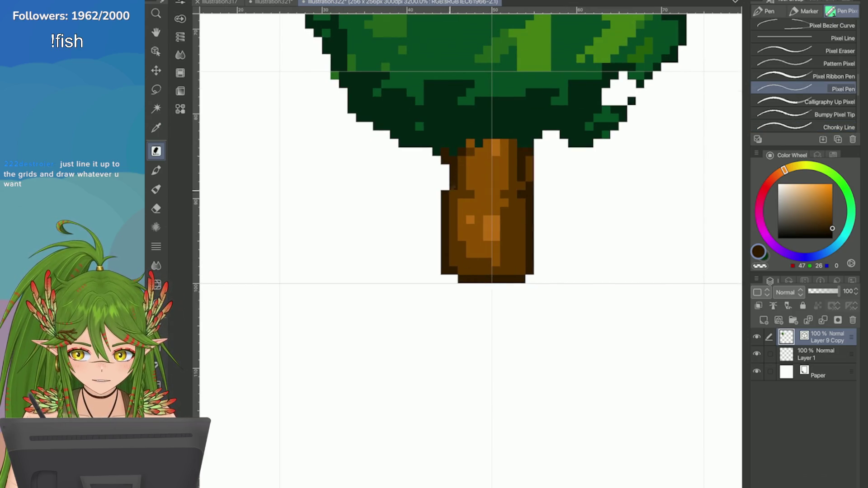
{"action": "left_click_drag", "start_coordinate": [531, 172], "coordinate": [472, 275]}
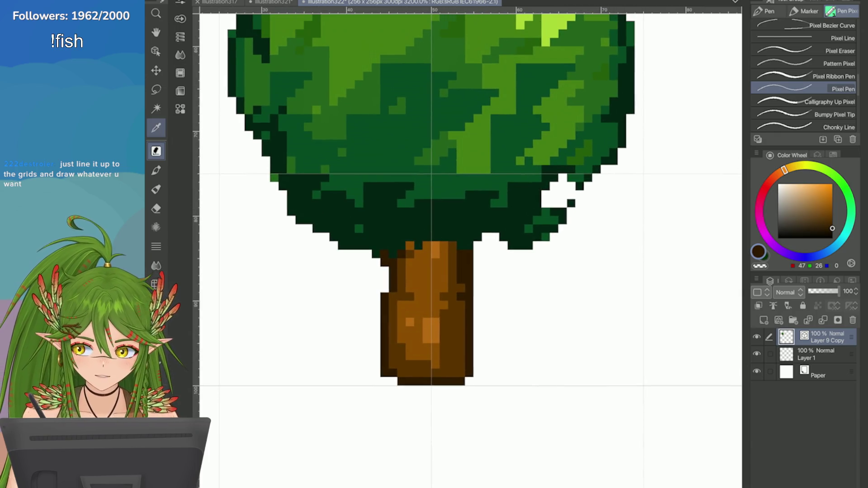
{"action": "left_click", "coordinate": [454, 274], "text": "alt"}
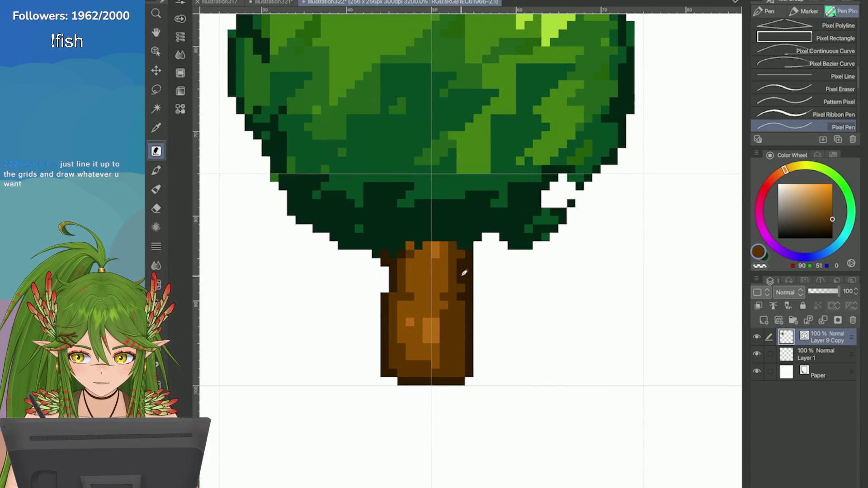
{"action": "key", "text": "i"}
{"action": "left_click", "coordinate": [419, 267]}
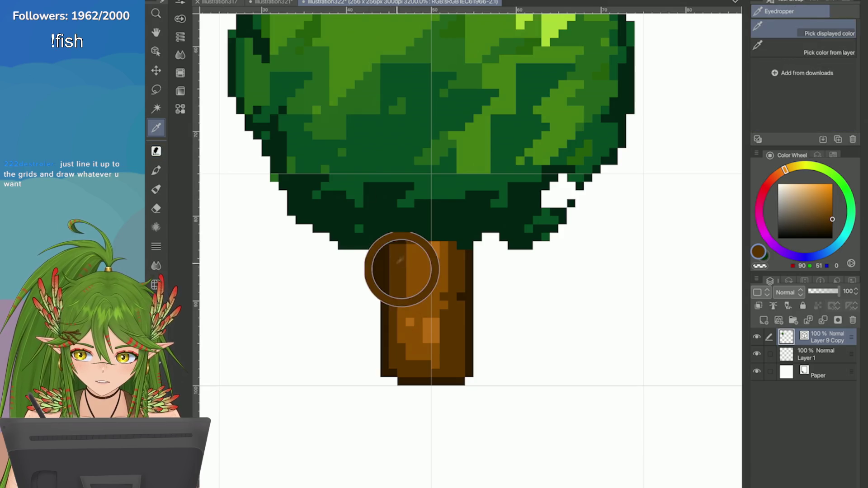
{"action": "key", "text": "p"}
Step: Fill the canopy's lower-right white gaps with dark green, undoing paint over the trunk top
{"action": "mouse_move", "coordinate": [304, 203]}
{"action": "left_mouse_down"}
{"action": "mouse_move", "coordinate": [304, 181]}
{"action": "mouse_move", "coordinate": [290, 195]}
{"action": "left_mouse_up"}
{"action": "key", "text": "i"}
{"action": "left_click", "coordinate": [455, 227]}
{"action": "left_click_drag", "start_coordinate": [455, 227], "coordinate": [393, 300]}
{"action": "key", "text": "p"}
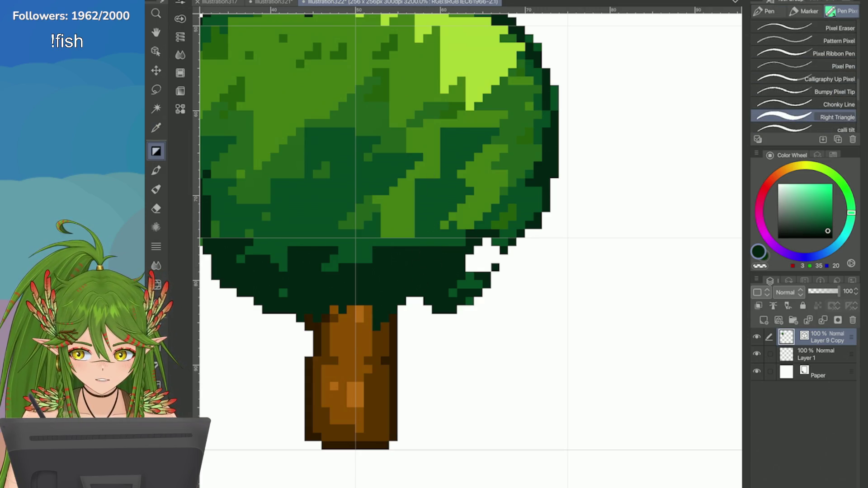
{"action": "mouse_move", "coordinate": [470, 251]}
{"action": "left_mouse_down"}
{"action": "mouse_move", "coordinate": [480, 269]}
{"action": "mouse_move", "coordinate": [499, 256]}
{"action": "mouse_move", "coordinate": [487, 268]}
{"action": "left_mouse_up"}
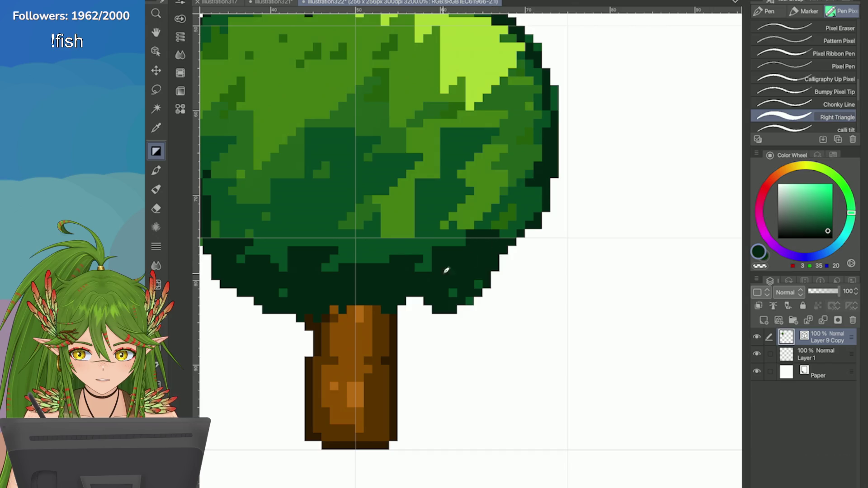
{"action": "left_click_drag", "start_coordinate": [420, 301], "coordinate": [401, 319]}
{"action": "left_click_drag", "start_coordinate": [344, 323], "coordinate": [369, 312]}
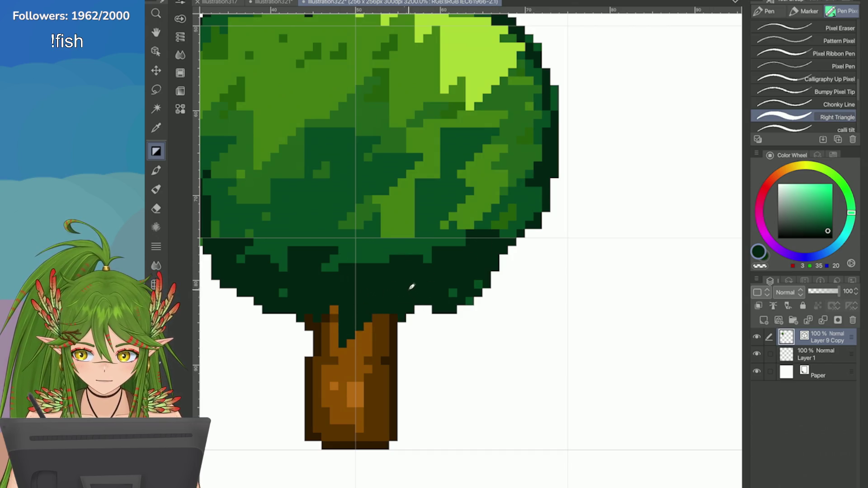
{"action": "key", "text": "ctrl+z"}
{"action": "scroll", "coordinate": [468, 271], "scroll_direction": "down", "scroll_amount": 5}
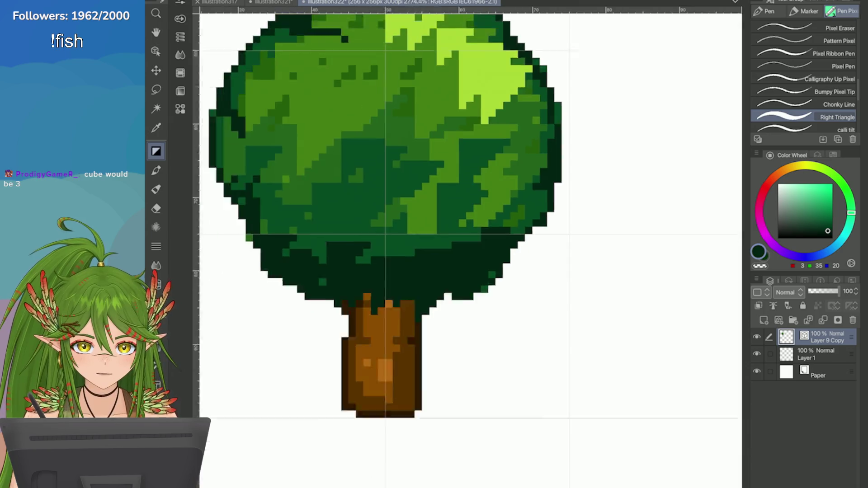
{"action": "scroll", "coordinate": [467, 271], "scroll_direction": "up", "scroll_amount": 1}
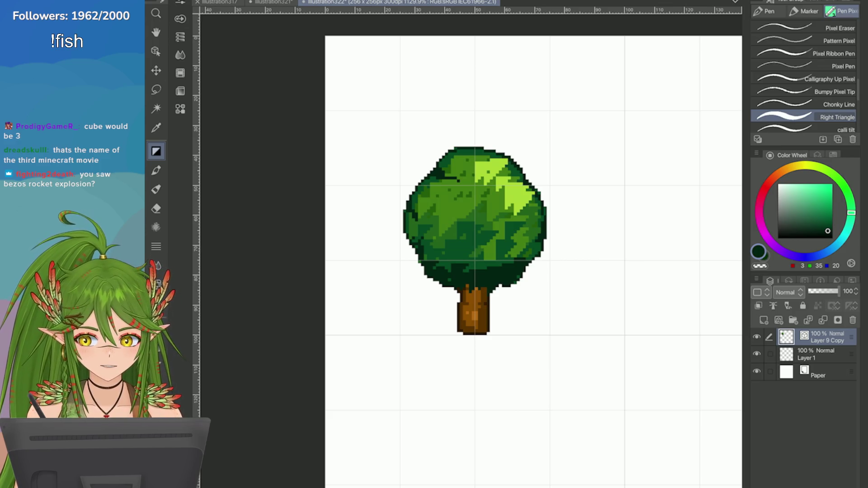
{"action": "scroll", "coordinate": [474, 240], "scroll_direction": "down", "scroll_amount": 3}
{"action": "scroll", "coordinate": [474, 240], "scroll_direction": "up", "scroll_amount": 2}
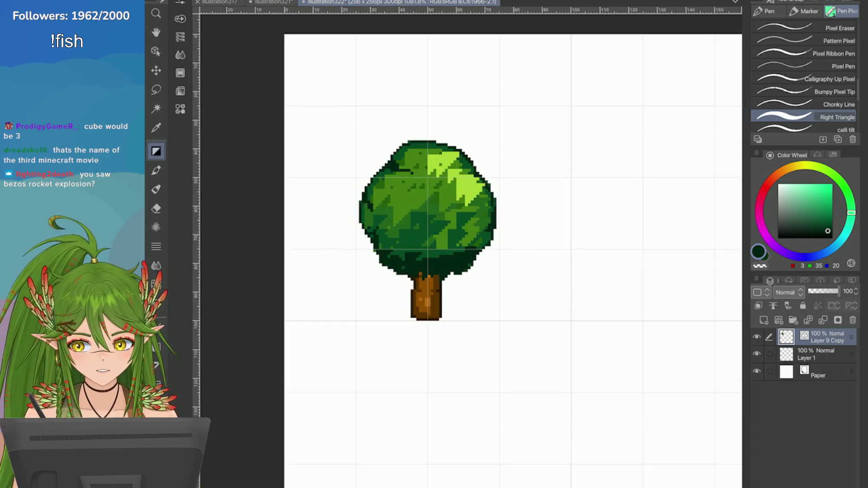
{"action": "scroll", "coordinate": [637, 322], "scroll_direction": "up", "scroll_amount": 4}
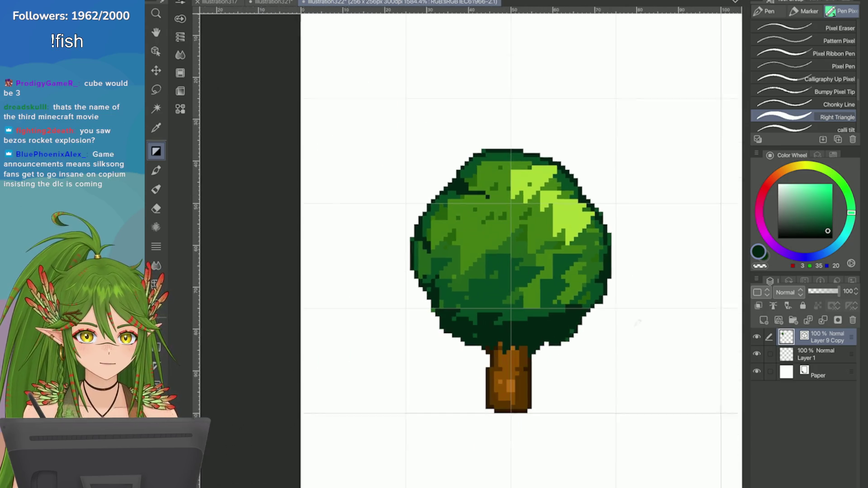
{"action": "scroll", "coordinate": [638, 323], "scroll_direction": "up", "scroll_amount": 1}
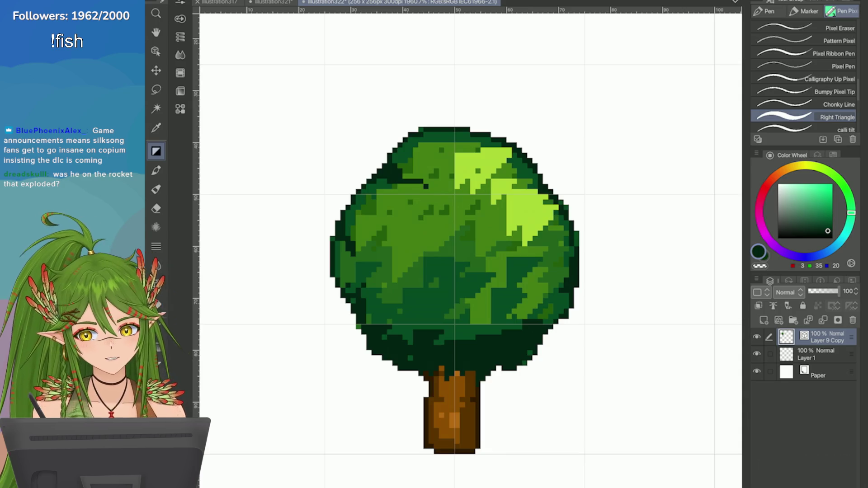
{"action": "scroll", "coordinate": [584, 163], "scroll_direction": "down", "scroll_amount": 5}
{"action": "scroll", "coordinate": [624, 181], "scroll_direction": "up", "scroll_amount": 2}
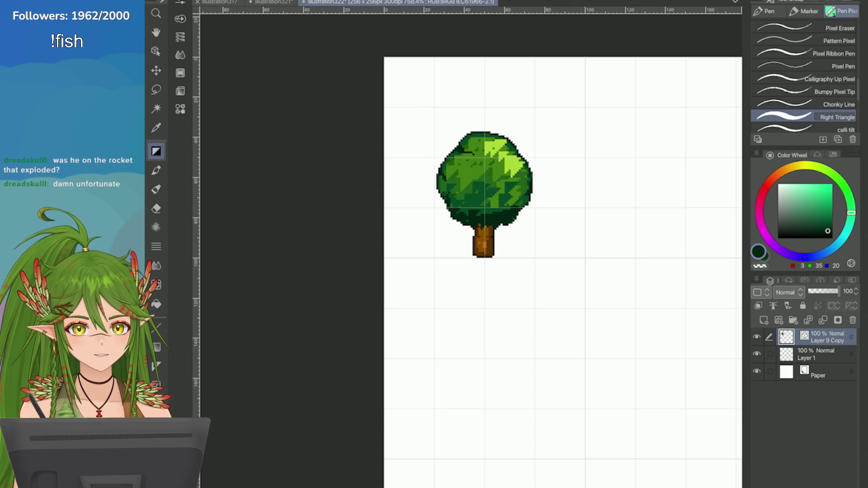
{"action": "scroll", "coordinate": [483, 194], "scroll_direction": "up", "scroll_amount": 4}
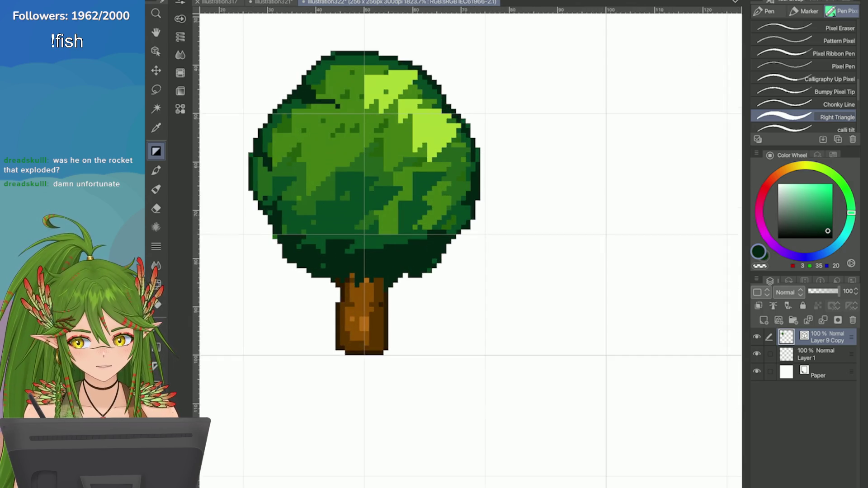
{"action": "scroll", "coordinate": [567, 376], "scroll_direction": "down", "scroll_amount": 6}
{"action": "scroll", "coordinate": [561, 179], "scroll_direction": "up", "scroll_amount": 3}
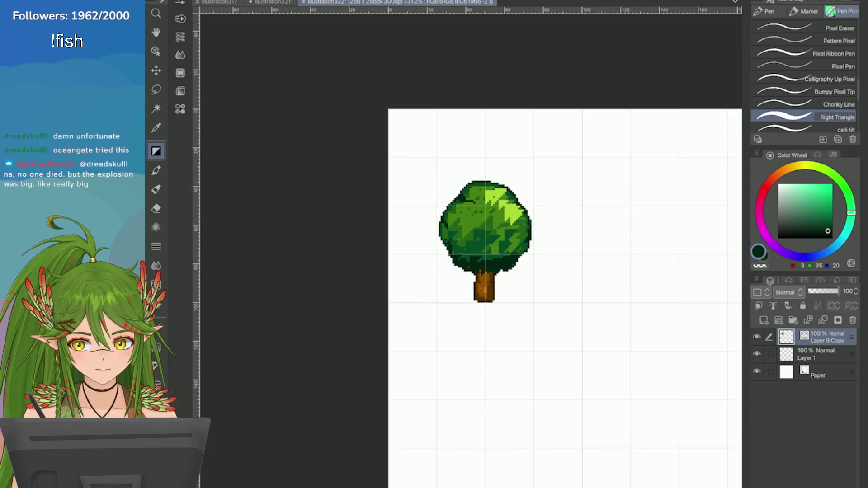
{"action": "scroll", "coordinate": [521, 245], "scroll_direction": "down", "scroll_amount": 2}
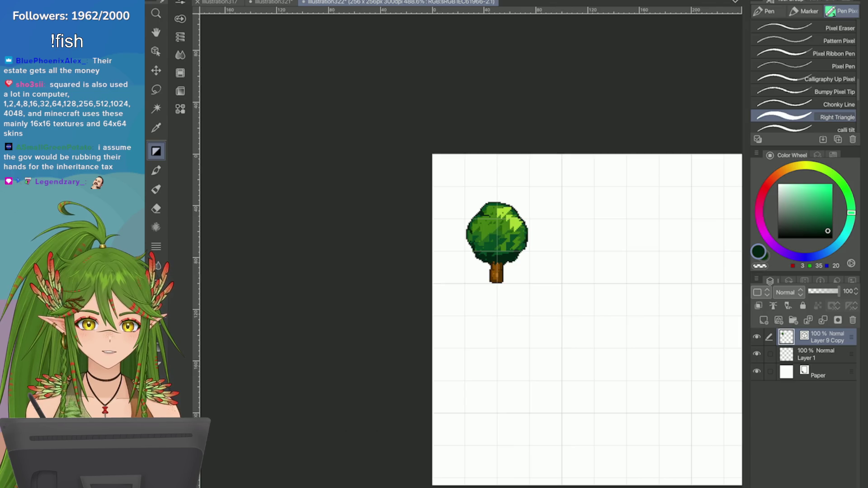
{"action": "scroll", "coordinate": [550, 197], "scroll_direction": "up", "scroll_amount": 3}
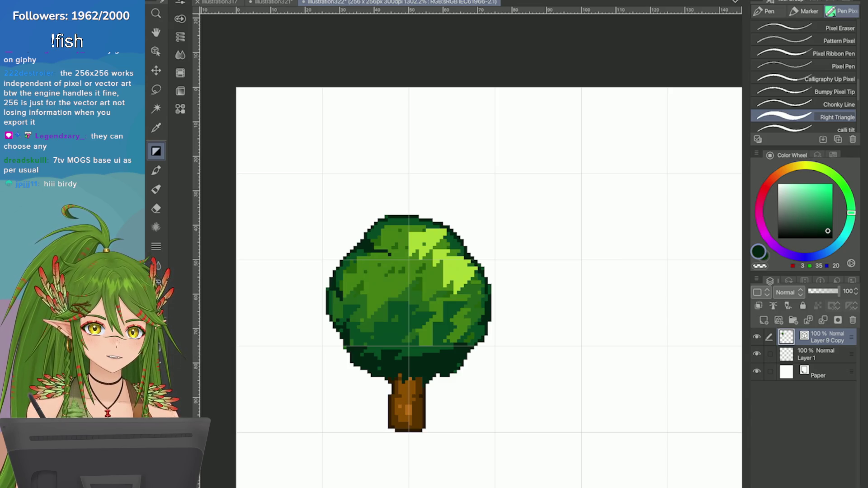
{"action": "scroll", "coordinate": [600, 183], "scroll_direction": "down", "scroll_amount": 5}
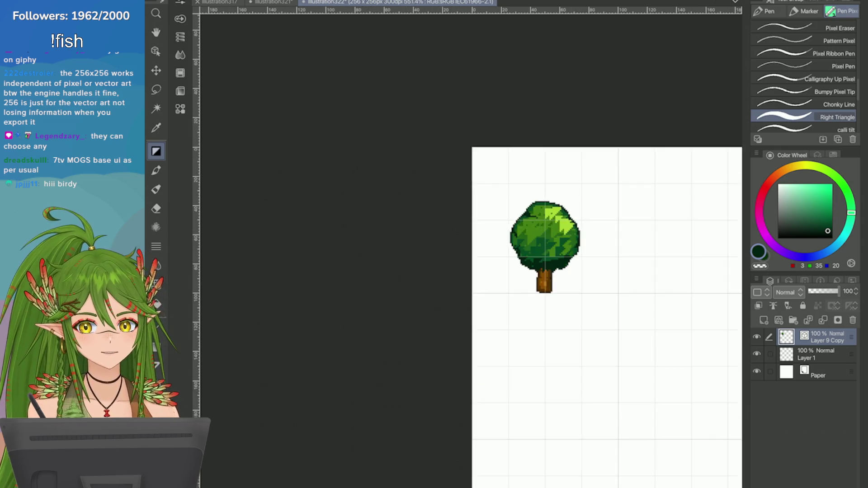
{"action": "scroll", "coordinate": [613, 333], "scroll_direction": "up", "scroll_amount": 3}
{"action": "scroll", "coordinate": [687, 236], "scroll_direction": "up", "scroll_amount": 1}
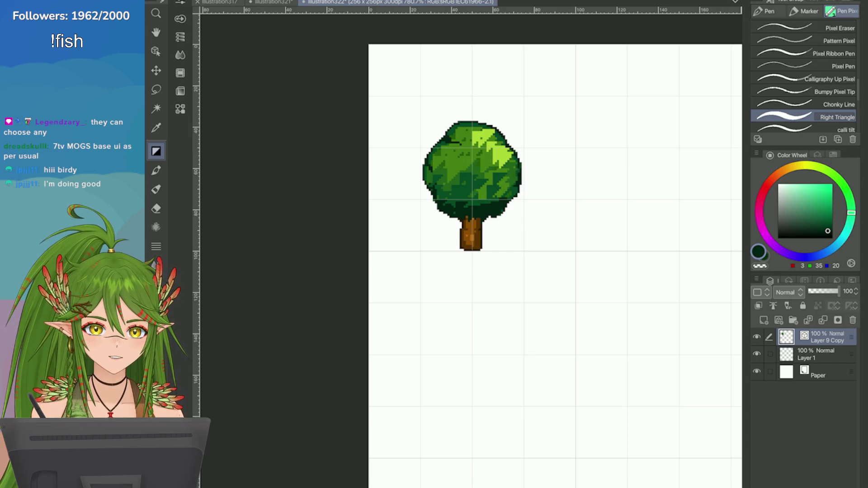
{"action": "scroll", "coordinate": [597, 384], "scroll_direction": "down", "scroll_amount": 3}
{"action": "scroll", "coordinate": [597, 384], "scroll_direction": "up", "scroll_amount": 1}
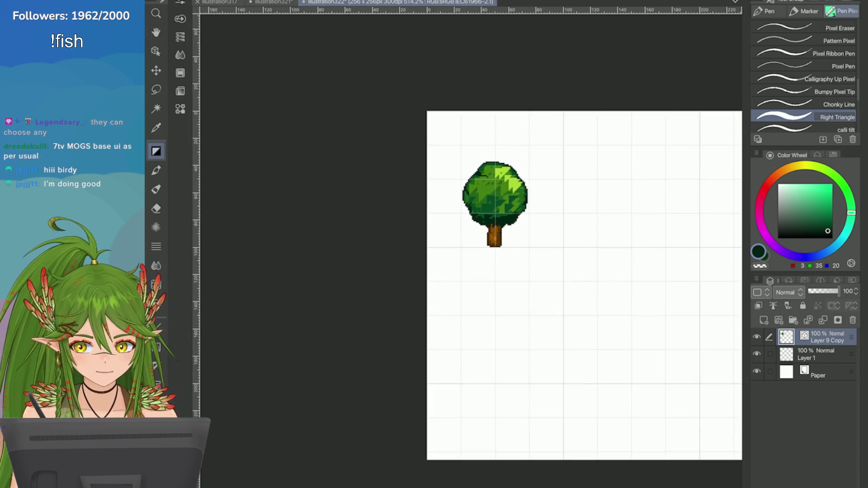
Step: Duplicate the tree layer and move the copy to the right of the original
{"action": "scroll", "coordinate": [597, 384], "scroll_direction": "up", "scroll_amount": 1}
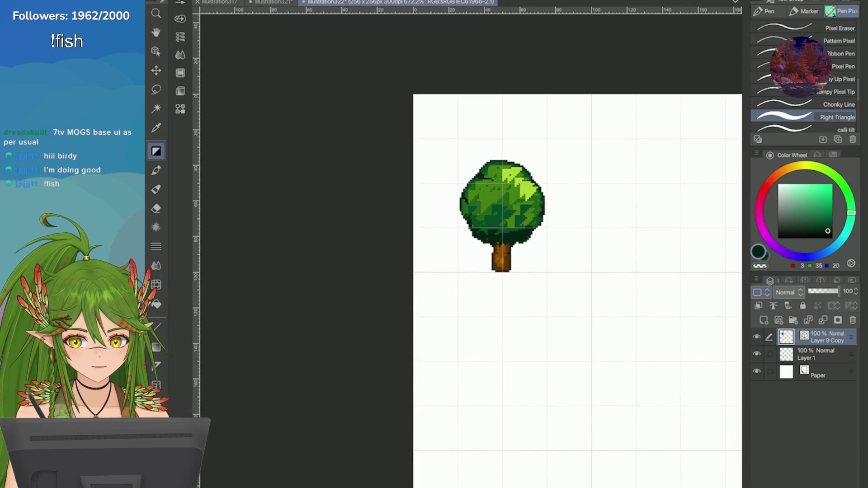
{"action": "left_click", "coordinate": [756, 280]}
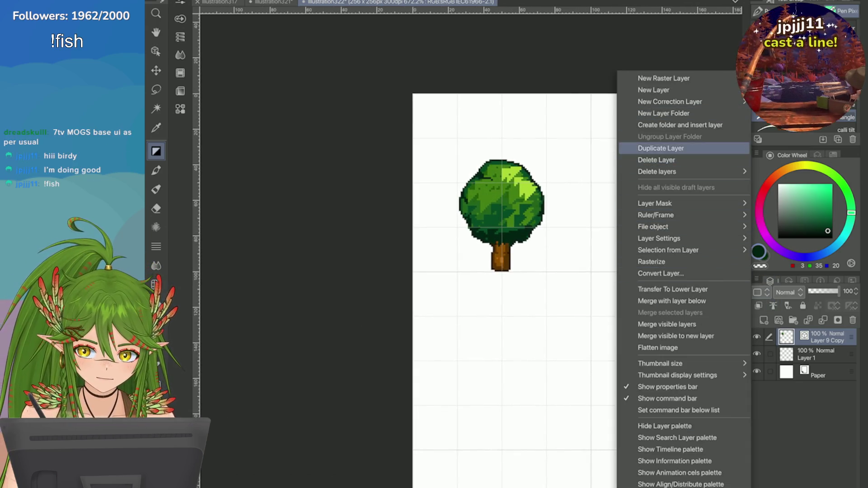
{"action": "left_click", "coordinate": [661, 148]}
{"action": "key", "text": "ctrl+t"}
{"action": "left_click_drag", "start_coordinate": [488, 232], "coordinate": [625, 233]}
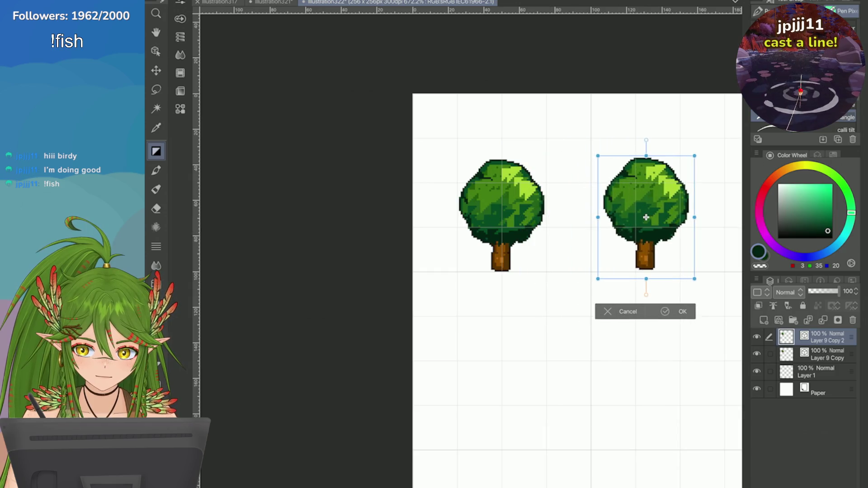
{"action": "scroll", "coordinate": [625, 233], "scroll_direction": "up", "scroll_amount": 2}
{"action": "key", "text": "Return"}
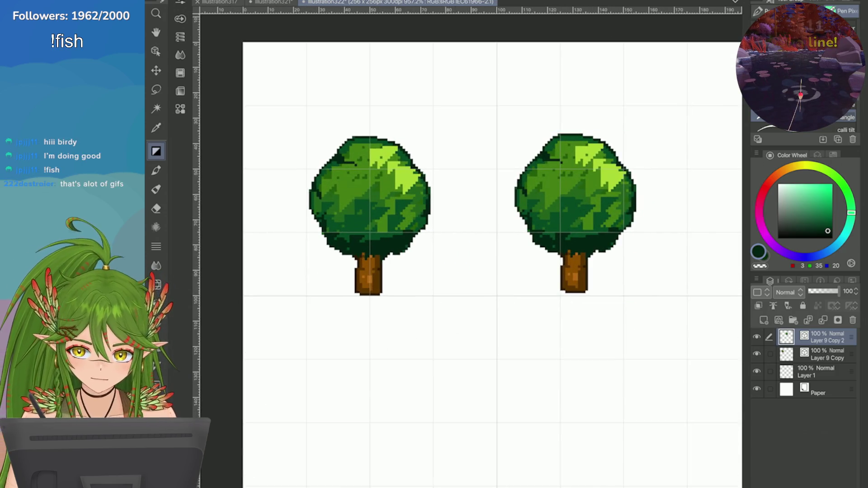
Step: Nudge the copied tree slightly left to settle its spacing beside the original
{"action": "key", "text": "ctrl+t"}
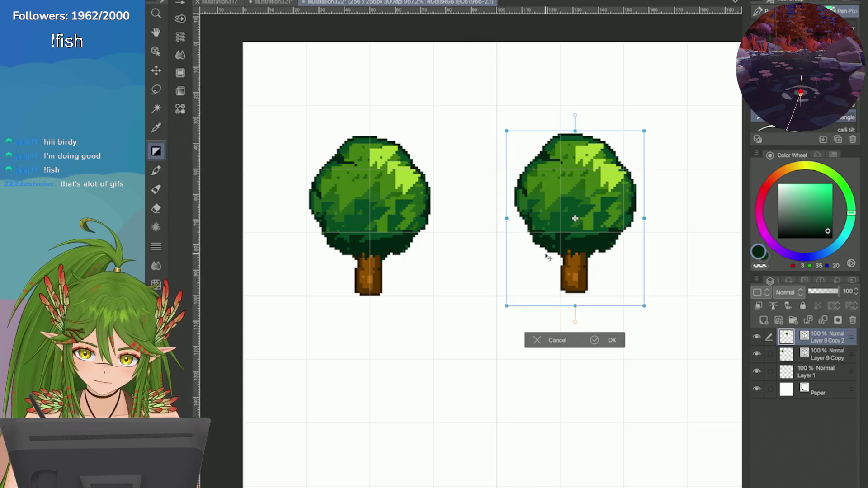
{"action": "left_click_drag", "start_coordinate": [548, 258], "coordinate": [537, 263]}
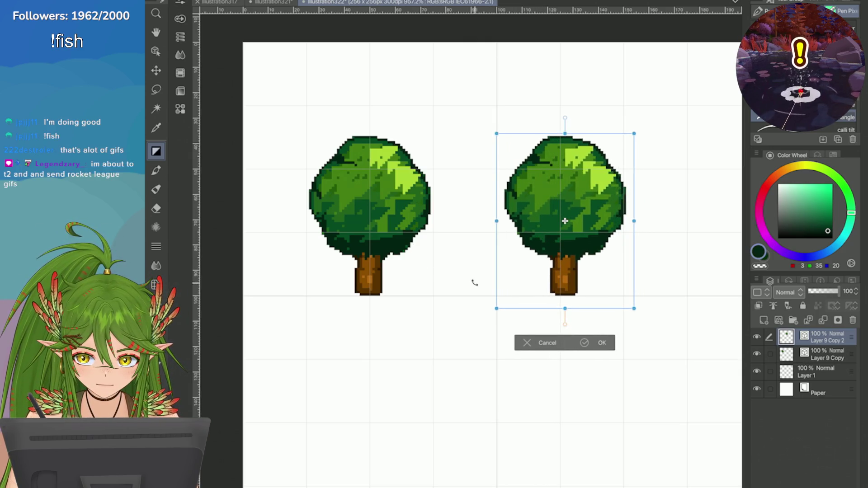
{"action": "left_click_drag", "start_coordinate": [514, 278], "coordinate": [508, 277]}
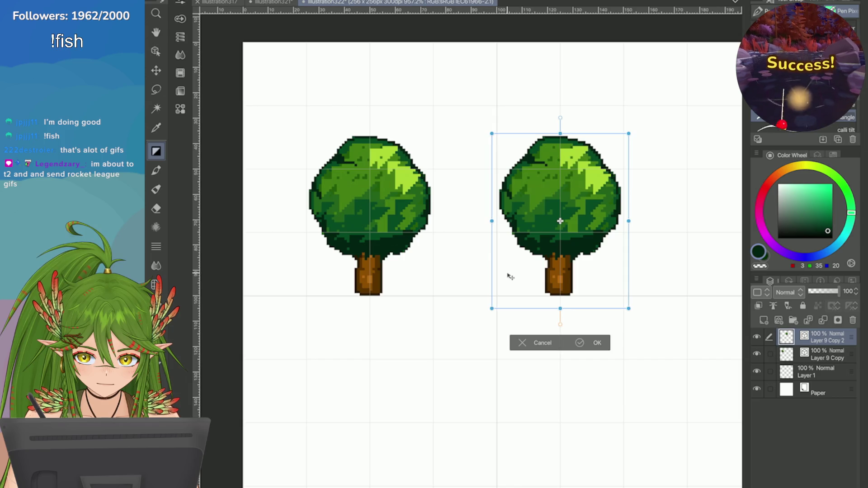
{"action": "left_click", "coordinate": [580, 343]}
{"action": "scroll", "coordinate": [649, 215], "scroll_direction": "down", "scroll_amount": 2}
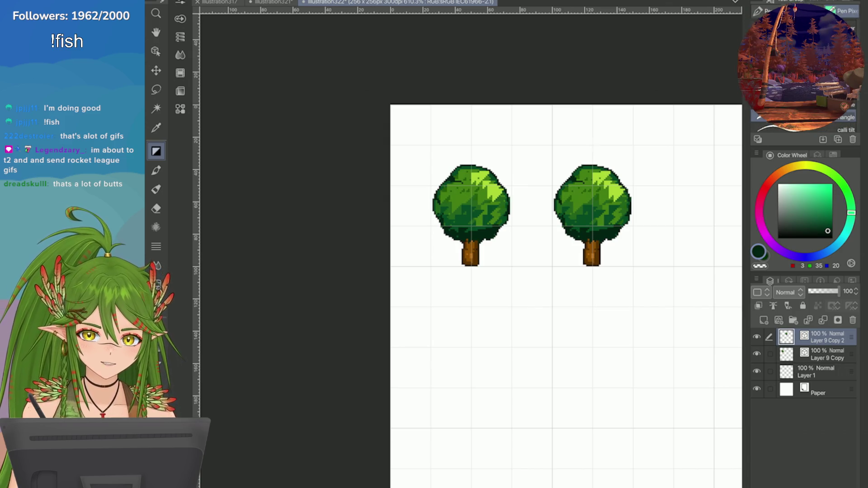
Step: Zoom onto the right tree's trunk and eyedrop its brown (138, 78, 0)
{"action": "scroll", "coordinate": [654, 184], "scroll_direction": "up", "scroll_amount": 2}
{"action": "scroll", "coordinate": [682, 237], "scroll_direction": "up", "scroll_amount": 1}
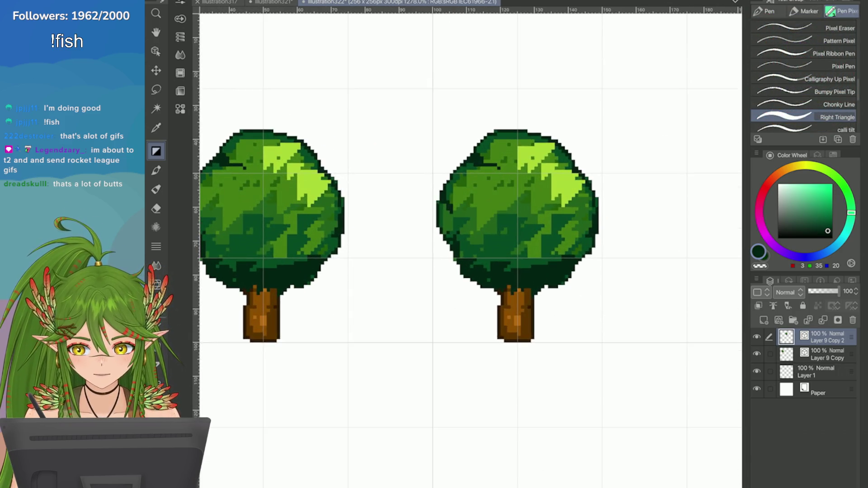
{"action": "key", "text": "i"}
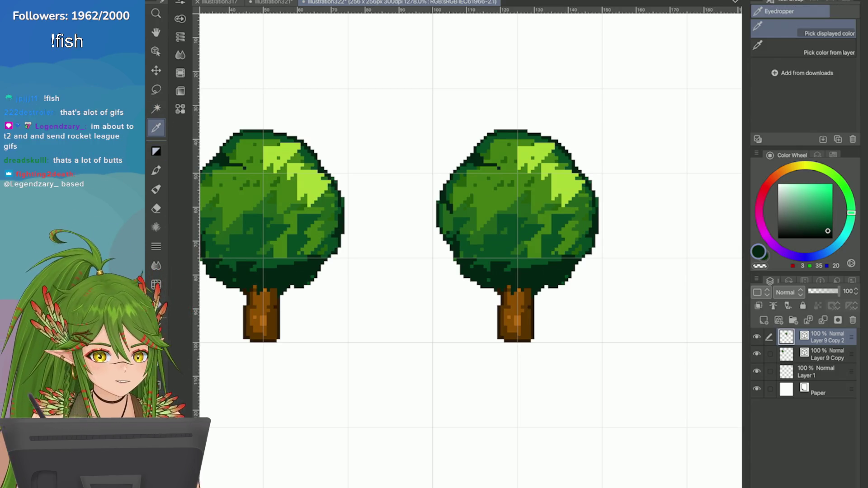
{"action": "key", "text": "e"}
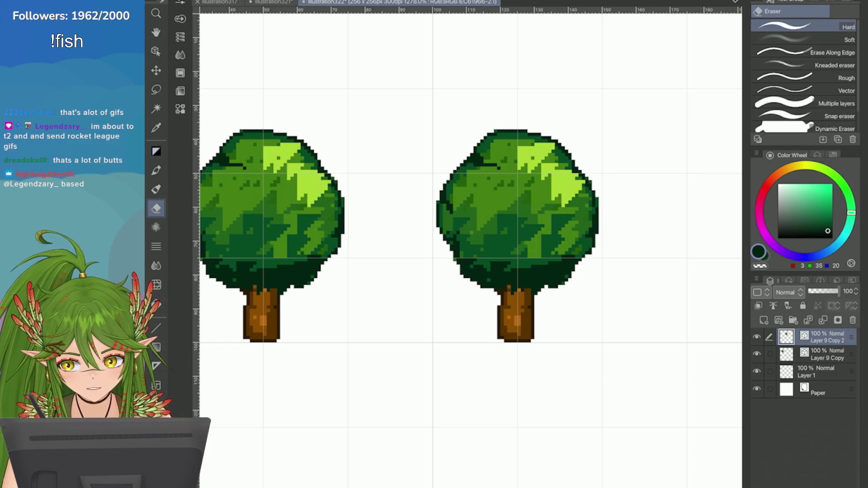
{"action": "scroll", "coordinate": [585, 330], "scroll_direction": "up", "scroll_amount": 4}
{"action": "key", "text": "i"}
{"action": "left_click", "coordinate": [409, 267]}
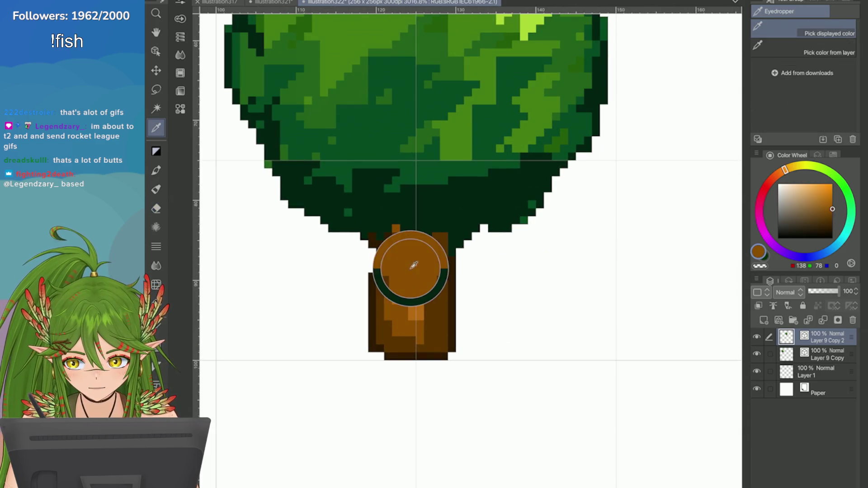
Step: Choose a pixel brush and test a brown stroke over the trunk patch, then undo it
{"action": "key", "text": "p"}
{"action": "left_click", "coordinate": [814, 114]}
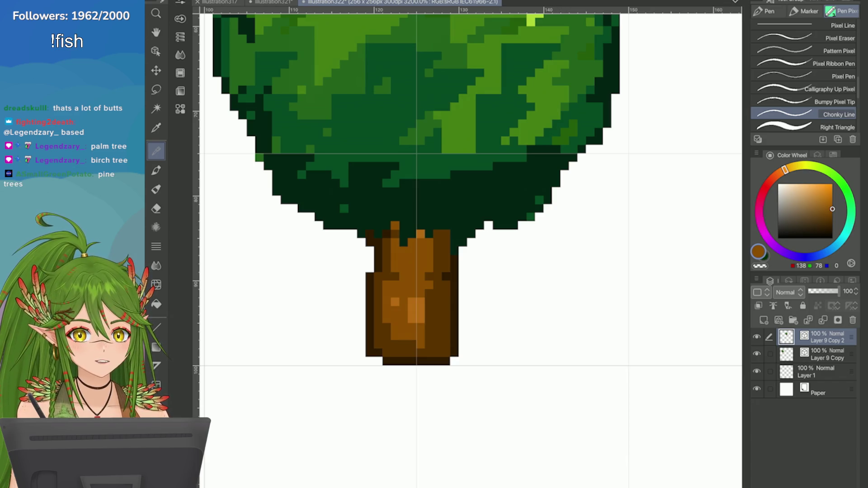
{"action": "left_click_drag", "start_coordinate": [414, 301], "coordinate": [414, 319]}
{"action": "key", "text": "ctrl+z"}
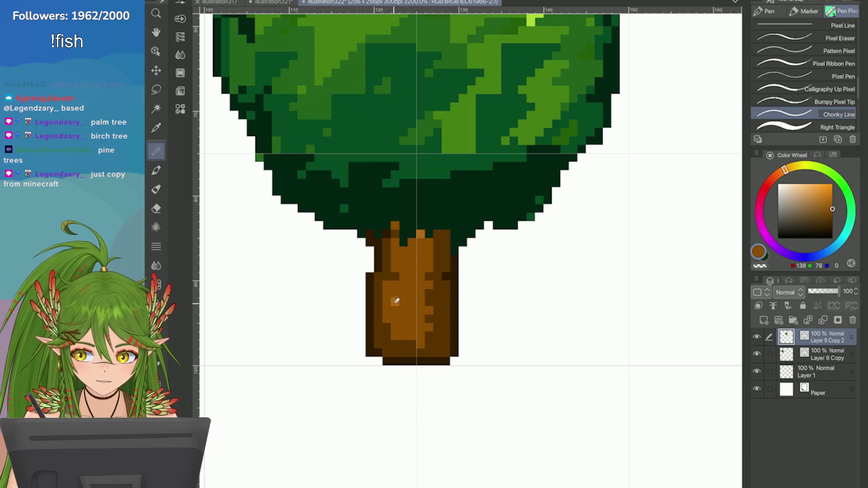
{"action": "key", "text": "p"}
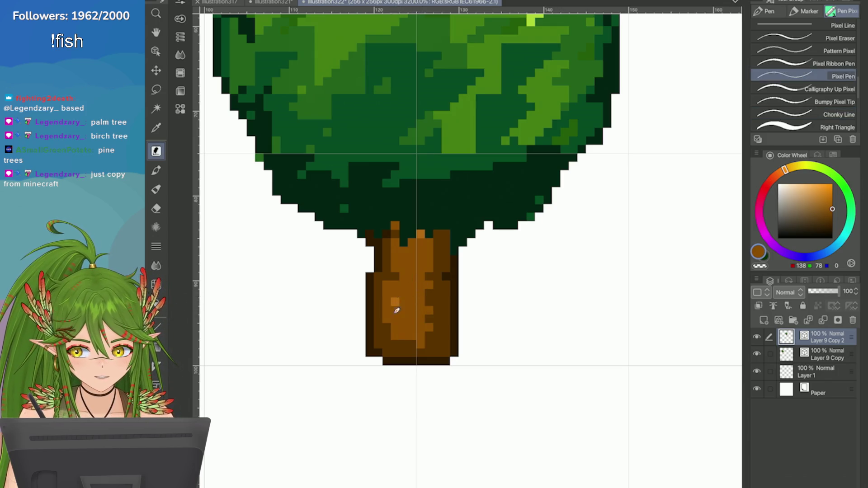
Step: Toggle Layer 9 Copy 2's visibility to compare the trees, then save the canvas
{"action": "left_click", "coordinate": [757, 337]}
{"action": "left_click", "coordinate": [757, 337]}
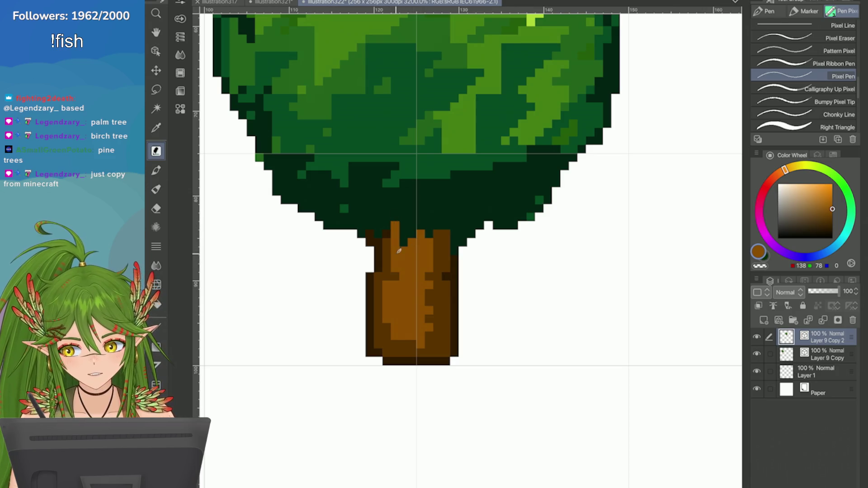
{"action": "scroll", "coordinate": [415, 243], "scroll_direction": "down", "scroll_amount": 5}
{"action": "scroll", "coordinate": [525, 204], "scroll_direction": "up", "scroll_amount": 3}
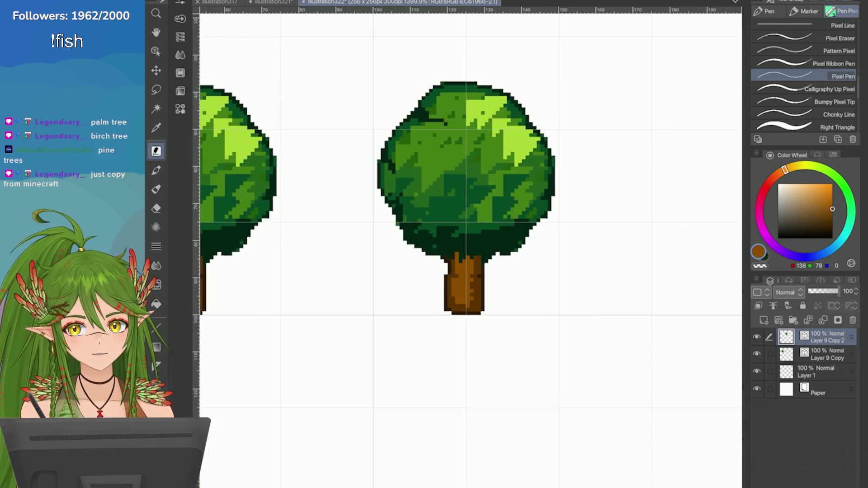
{"action": "scroll", "coordinate": [524, 204], "scroll_direction": "down", "scroll_amount": 3}
{"action": "key", "text": "ctrl+s"}
Step: Sample the lighter brown from the left tree's trunk
{"action": "scroll", "coordinate": [525, 204], "scroll_direction": "up", "scroll_amount": 3}
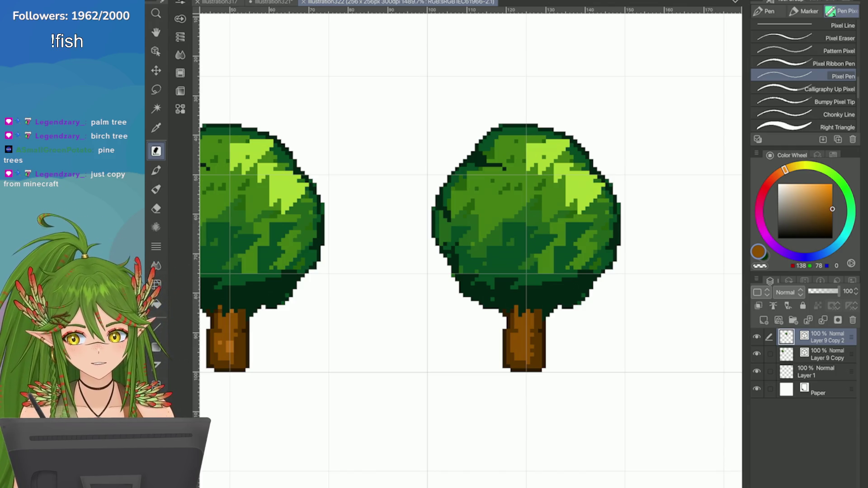
{"action": "scroll", "coordinate": [524, 203], "scroll_direction": "down", "scroll_amount": 2}
{"action": "scroll", "coordinate": [524, 204], "scroll_direction": "up", "scroll_amount": 1}
{"action": "scroll", "coordinate": [525, 204], "scroll_direction": "up", "scroll_amount": 2}
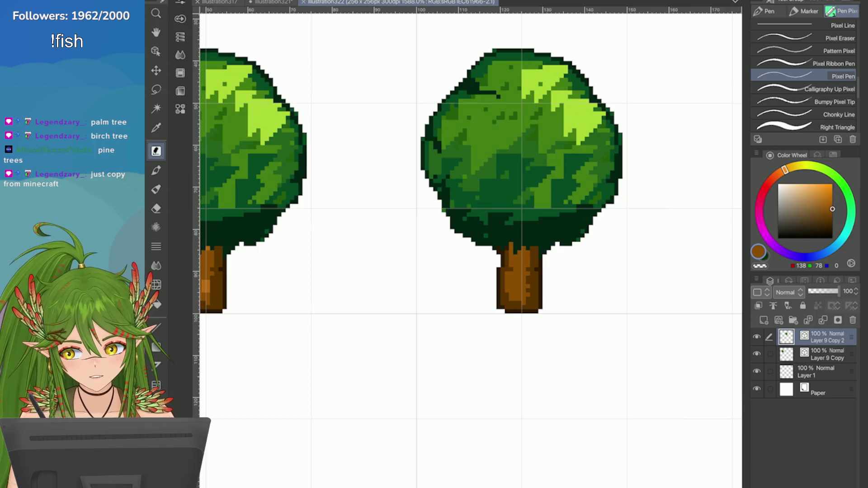
{"action": "key", "text": "i"}
{"action": "scroll", "coordinate": [470, 204], "scroll_direction": "down", "scroll_amount": 2}
{"action": "scroll", "coordinate": [470, 203], "scroll_direction": "up", "scroll_amount": 1}
{"action": "left_click", "coordinate": [329, 194]}
Step: Paint lighter orange (179, 105, 21) highlight pixels on the right tree's trunk
{"action": "scroll", "coordinate": [471, 204], "scroll_direction": "up", "scroll_amount": 1}
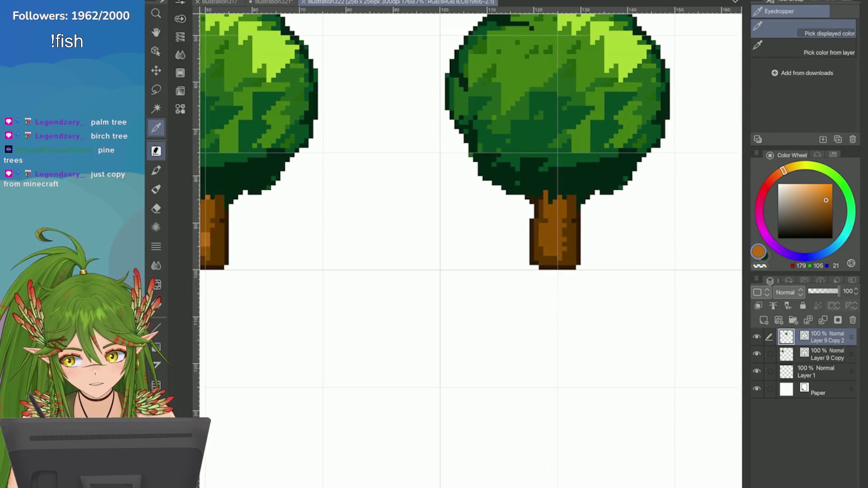
{"action": "key", "text": "p"}
{"action": "scroll", "coordinate": [560, 208], "scroll_direction": "up", "scroll_amount": 4}
{"action": "left_click_drag", "start_coordinate": [560, 213], "coordinate": [558, 218]}
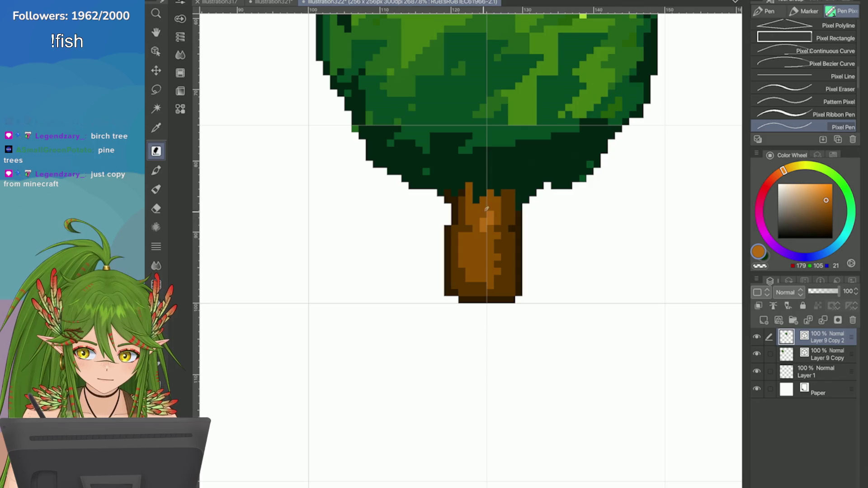
{"action": "mouse_move", "coordinate": [487, 209]}
{"action": "left_mouse_down"}
{"action": "mouse_move", "coordinate": [471, 244]}
{"action": "mouse_move", "coordinate": [476, 257]}
{"action": "left_mouse_up"}
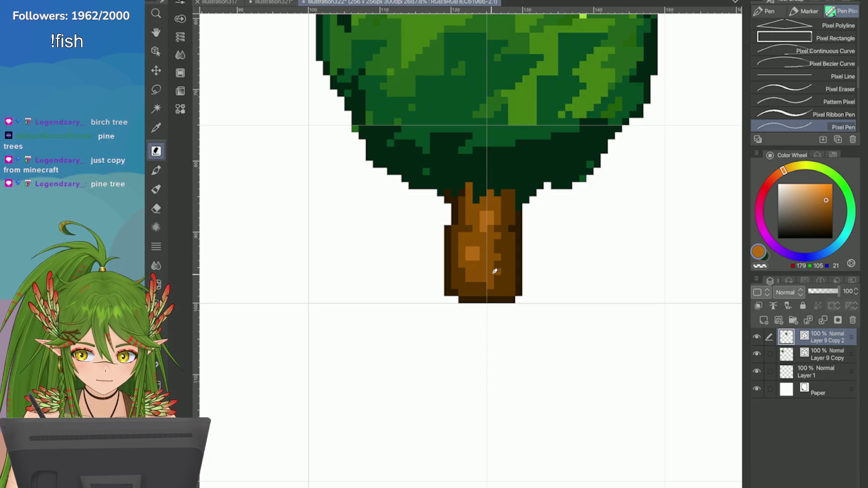
{"action": "scroll", "coordinate": [648, 321], "scroll_direction": "down", "scroll_amount": 5}
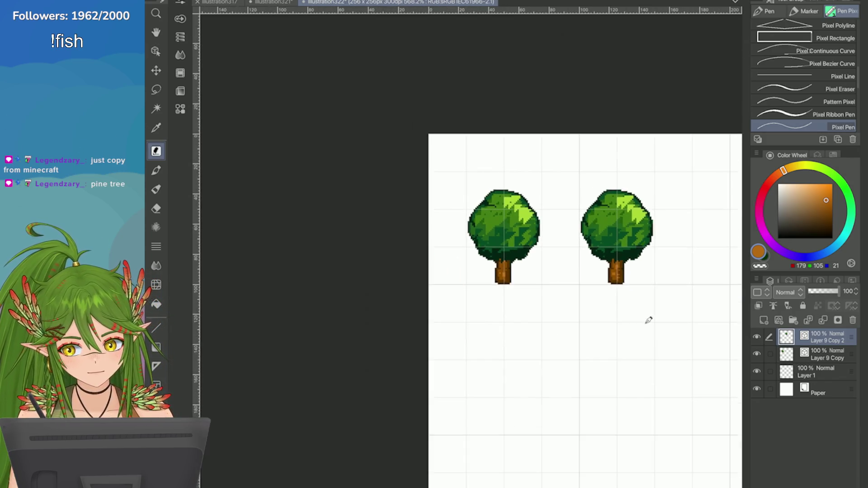
{"action": "scroll", "coordinate": [649, 320], "scroll_direction": "up", "scroll_amount": 3}
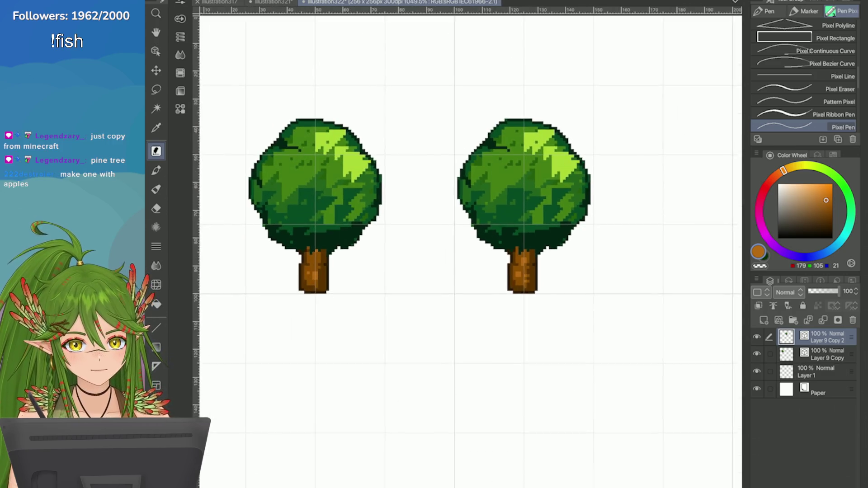
{"action": "scroll", "coordinate": [648, 320], "scroll_direction": "up", "scroll_amount": 1}
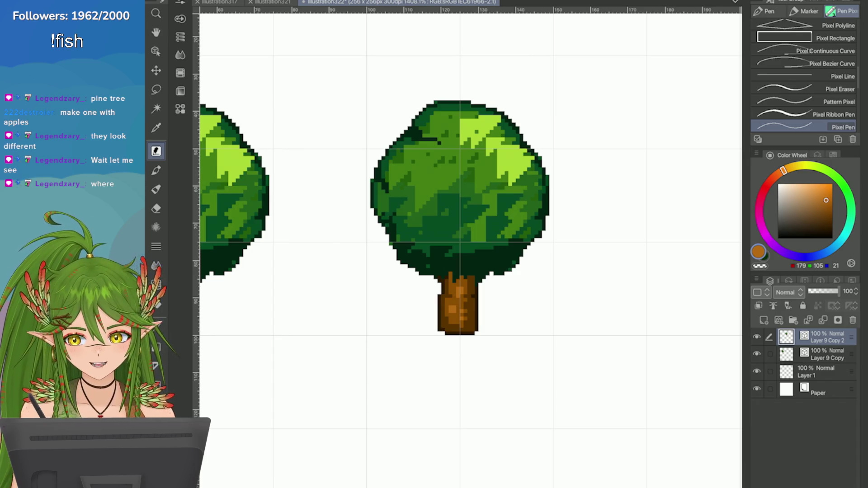
{"action": "scroll", "coordinate": [558, 374], "scroll_direction": "down", "scroll_amount": 1}
Step: Switch to the Pixel Ribbon Pen and try a stroke along the canopy's left edge, then undo it
{"action": "scroll", "coordinate": [475, 226], "scroll_direction": "up", "scroll_amount": 1}
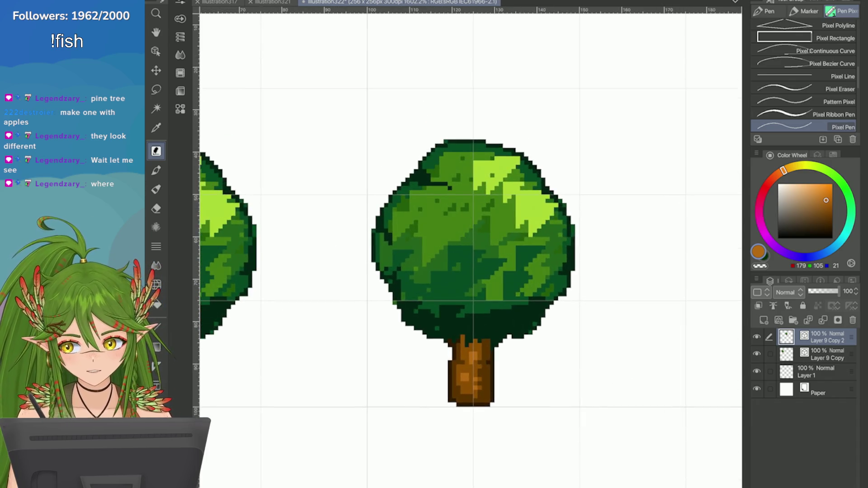
{"action": "scroll", "coordinate": [475, 226], "scroll_direction": "up", "scroll_amount": 1}
{"action": "key", "text": "i"}
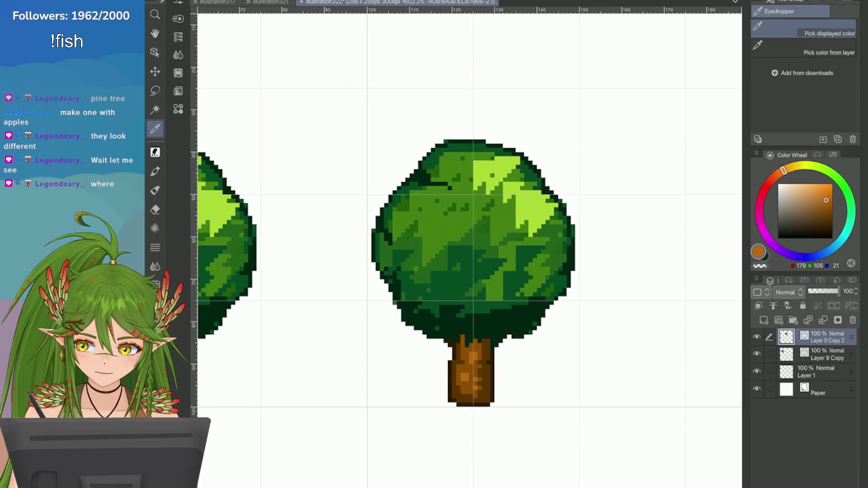
{"action": "key", "text": "p"}
{"action": "scroll", "coordinate": [805, 77], "scroll_direction": "down", "scroll_amount": 3}
{"action": "left_click", "coordinate": [805, 54]}
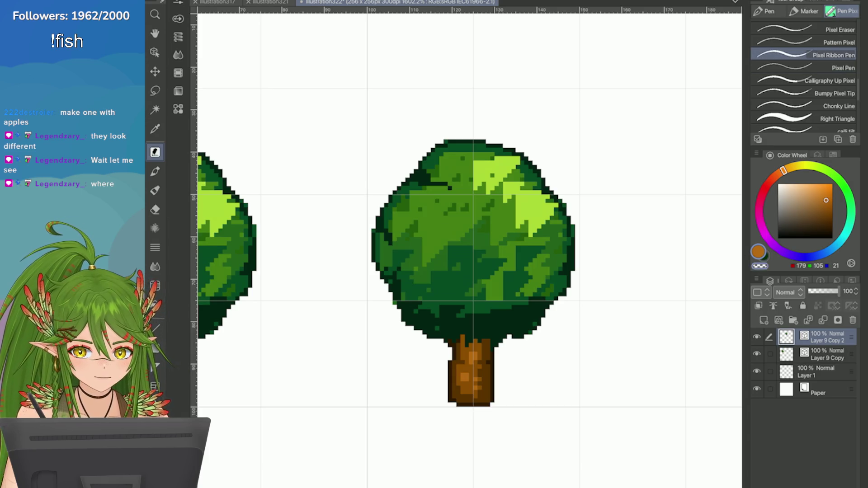
{"action": "left_click_drag", "start_coordinate": [384, 192], "coordinate": [368, 316]}
{"action": "key", "text": "ctrl+z"}
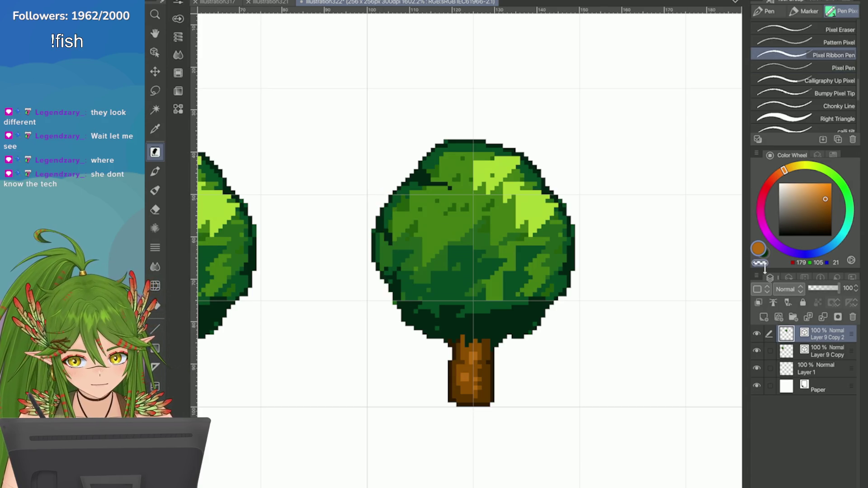
Step: Undo the earlier canopy edge edits so the right tree's crown narrows again
{"action": "key", "text": "ctrl+z"}
{"action": "key", "text": "ctrl+z"}
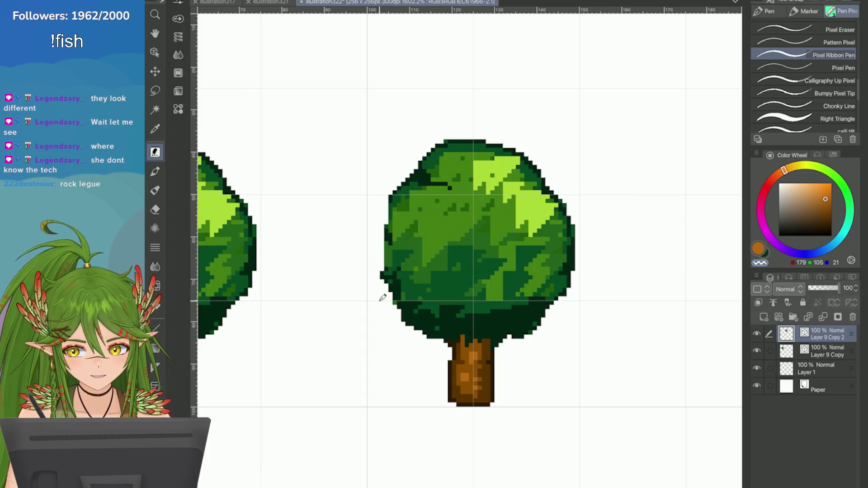
{"action": "key", "text": "ctrl+z"}
{"action": "key", "text": "ctrl+z"}
{"action": "key", "text": "ctrl+z"}
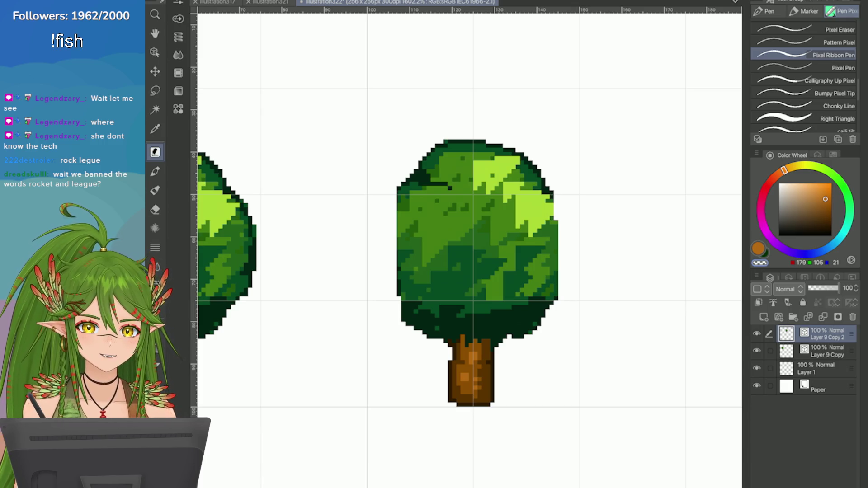
{"action": "key", "text": "ctrl+z"}
{"action": "key", "text": "ctrl+y"}
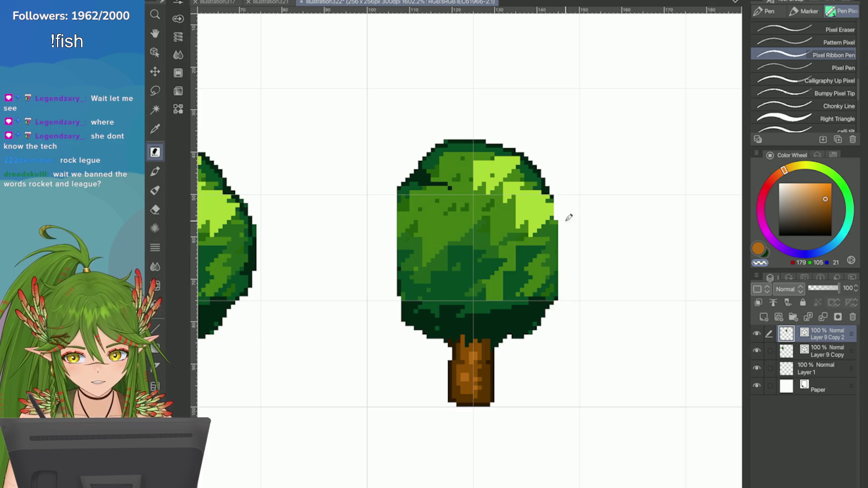
{"action": "key", "text": "ctrl+z"}
{"action": "key", "text": "ctrl+z"}
{"action": "key", "text": "ctrl+z"}
{"action": "key", "text": "ctrl+z"}
{"action": "key", "text": "ctrl+z"}
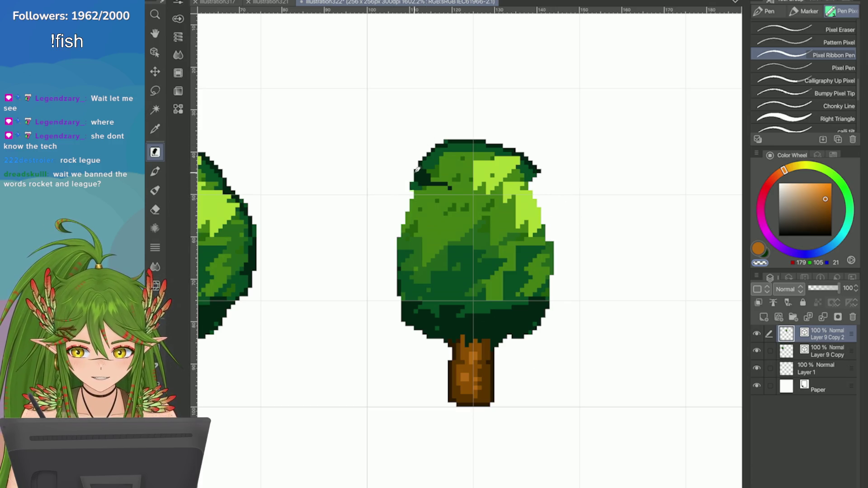
{"action": "key", "text": "ctrl+z"}
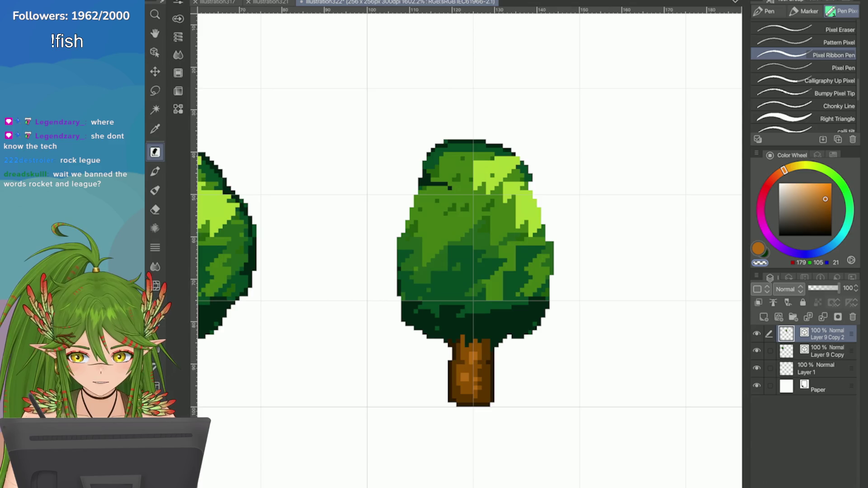
Step: Eyedrop the dark green from the foliage
{"action": "scroll", "coordinate": [554, 176], "scroll_direction": "down", "scroll_amount": 3}
{"action": "scroll", "coordinate": [554, 177], "scroll_direction": "up", "scroll_amount": 3}
{"action": "key", "text": "i"}
{"action": "left_click", "coordinate": [435, 315]}
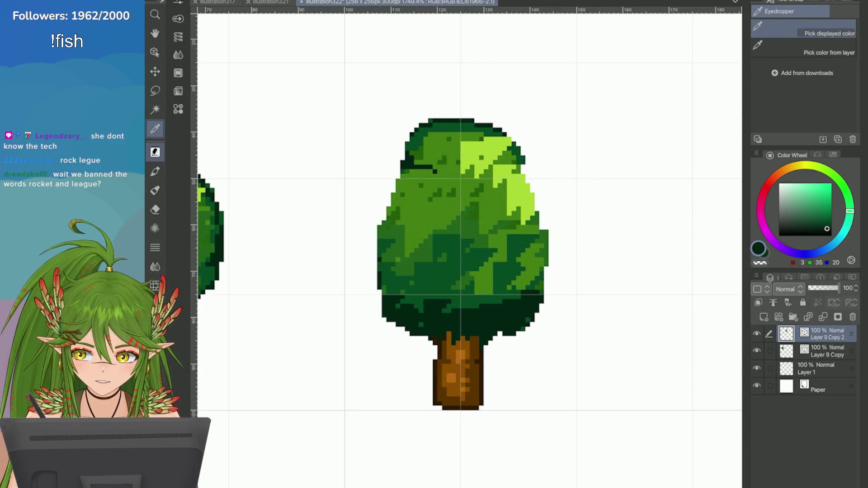
Step: Select the plain Pixel Pen and draw a dark outline along the right tree canopy's left edge
{"action": "key", "text": "p"}
{"action": "scroll", "coordinate": [805, 72], "scroll_direction": "down", "scroll_amount": 2}
{"action": "left_click", "coordinate": [814, 91]}
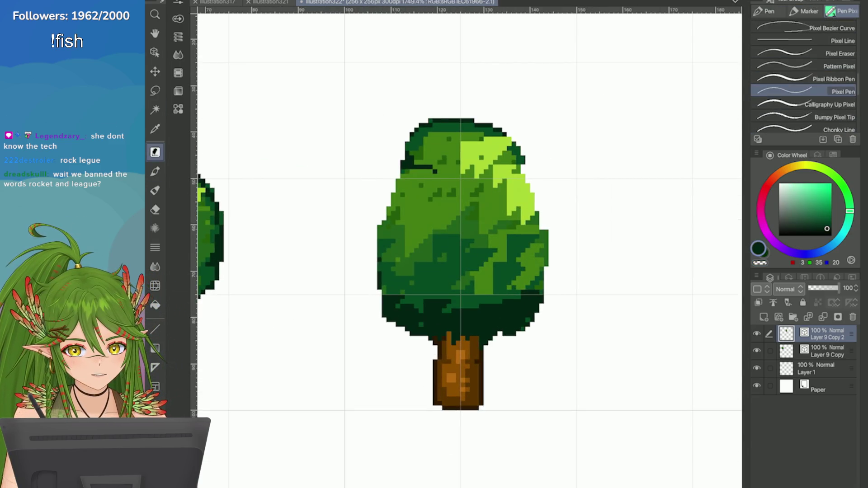
{"action": "mouse_move", "coordinate": [394, 185]}
{"action": "left_mouse_down"}
{"action": "mouse_move", "coordinate": [413, 149]}
{"action": "mouse_move", "coordinate": [382, 221]}
{"action": "left_mouse_up"}
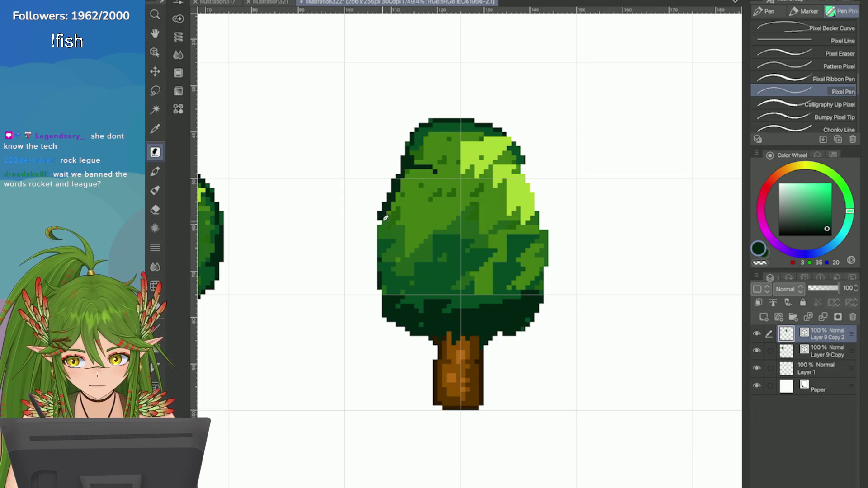
{"action": "key", "text": "ctrl+z"}
{"action": "left_click_drag", "start_coordinate": [403, 180], "coordinate": [384, 226]}
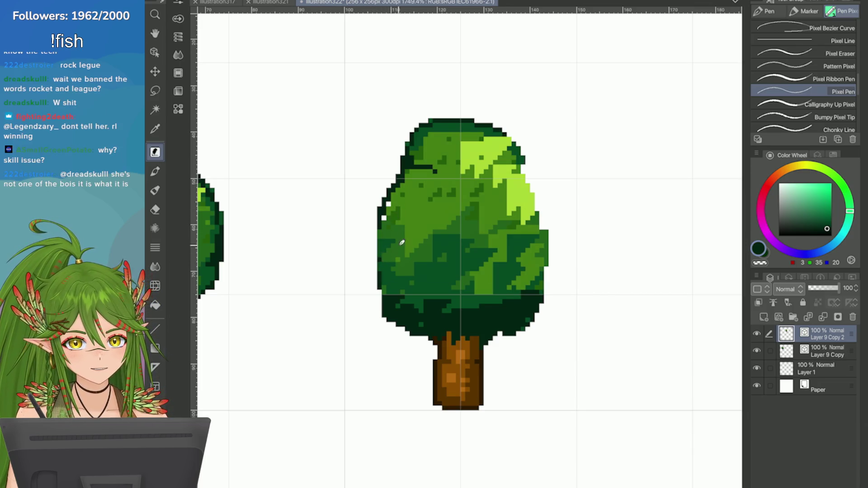
{"action": "mouse_move", "coordinate": [376, 275]}
{"action": "left_mouse_down"}
{"action": "mouse_move", "coordinate": [382, 226]}
{"action": "mouse_move", "coordinate": [370, 262]}
{"action": "mouse_move", "coordinate": [382, 228]}
{"action": "mouse_move", "coordinate": [387, 279]}
{"action": "left_mouse_up"}
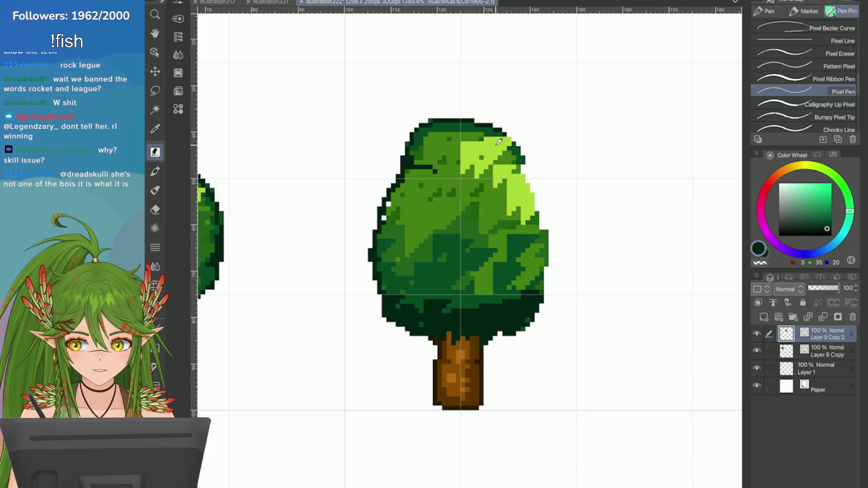
Step: Outline the canopy's right edge and extend the dark outline in an arc over the top
{"action": "mouse_move", "coordinate": [505, 135]}
{"action": "left_mouse_down"}
{"action": "mouse_move", "coordinate": [527, 172]}
{"action": "mouse_move", "coordinate": [488, 116]}
{"action": "mouse_move", "coordinate": [403, 136]}
{"action": "left_mouse_up"}
{"action": "key", "text": "ctrl+z"}
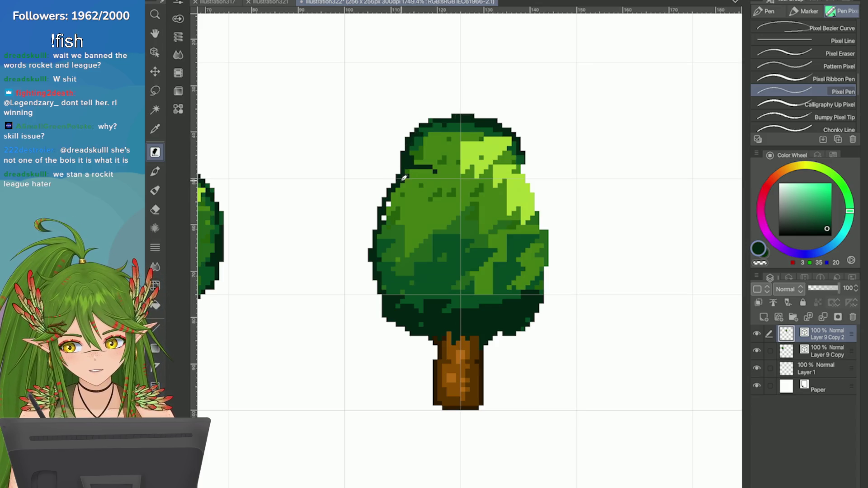
{"action": "mouse_move", "coordinate": [521, 142]}
{"action": "left_mouse_down"}
{"action": "mouse_move", "coordinate": [543, 200]}
{"action": "mouse_move", "coordinate": [544, 267]}
{"action": "left_mouse_up"}
{"action": "key", "text": "ctrl+z"}
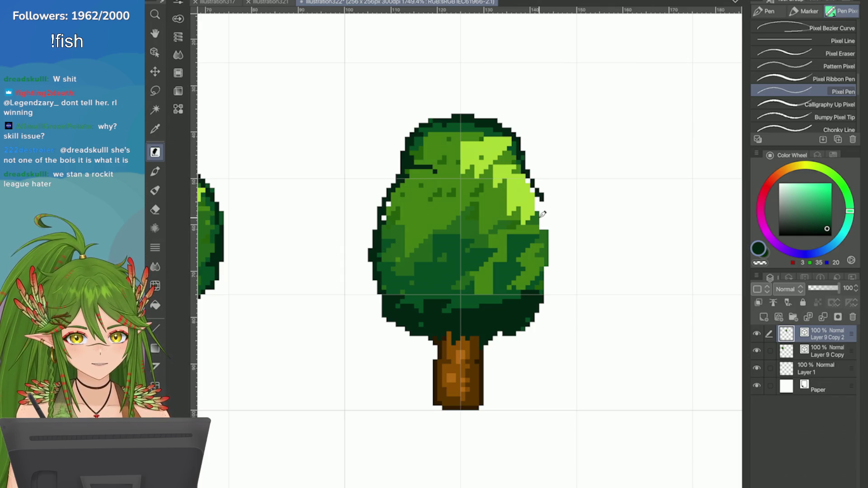
{"action": "left_click_drag", "start_coordinate": [536, 183], "coordinate": [554, 267]}
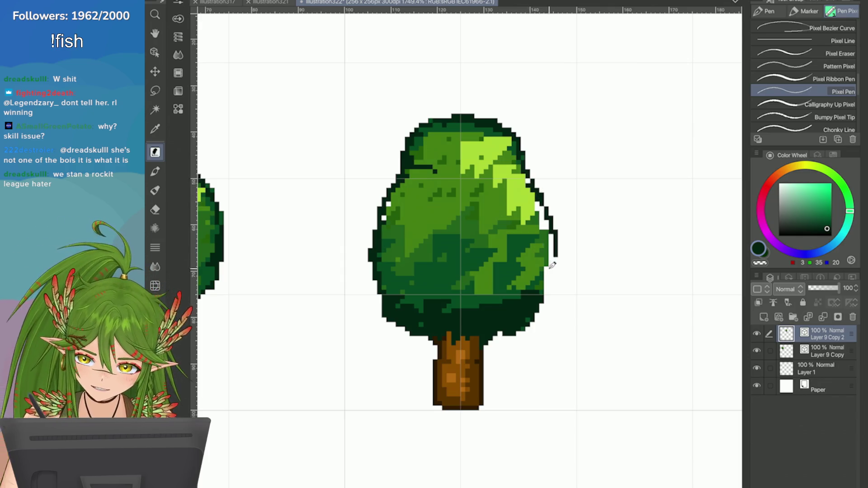
{"action": "key", "text": "ctrl+z"}
{"action": "mouse_move", "coordinate": [535, 182]}
{"action": "left_mouse_down"}
{"action": "mouse_move", "coordinate": [555, 250]}
{"action": "mouse_move", "coordinate": [550, 301]}
{"action": "left_mouse_up"}
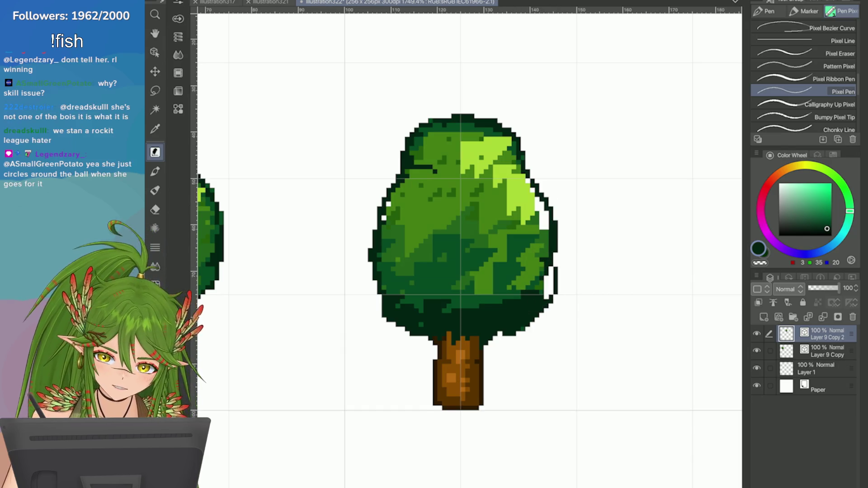
{"action": "left_click_drag", "start_coordinate": [370, 256], "coordinate": [384, 312]}
{"action": "mouse_move", "coordinate": [390, 195]}
{"action": "left_mouse_down"}
{"action": "mouse_move", "coordinate": [376, 242]}
{"action": "mouse_move", "coordinate": [371, 229]}
{"action": "left_mouse_up"}
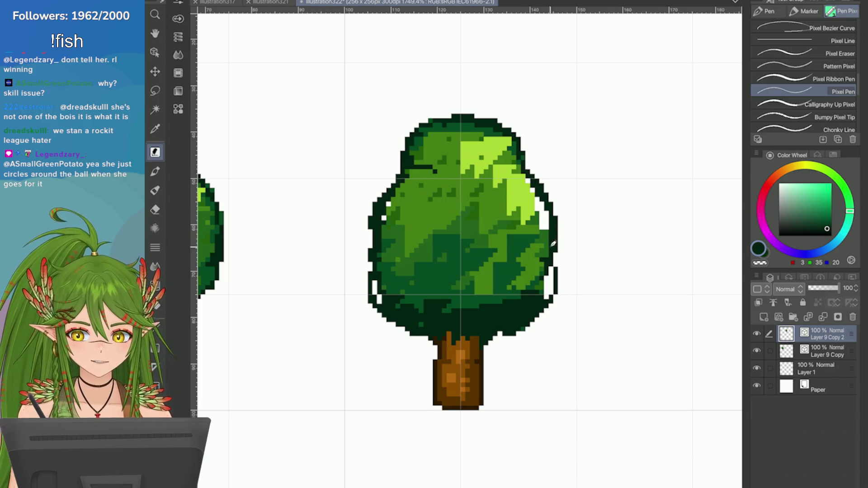
{"action": "left_click_drag", "start_coordinate": [527, 165], "coordinate": [556, 217]}
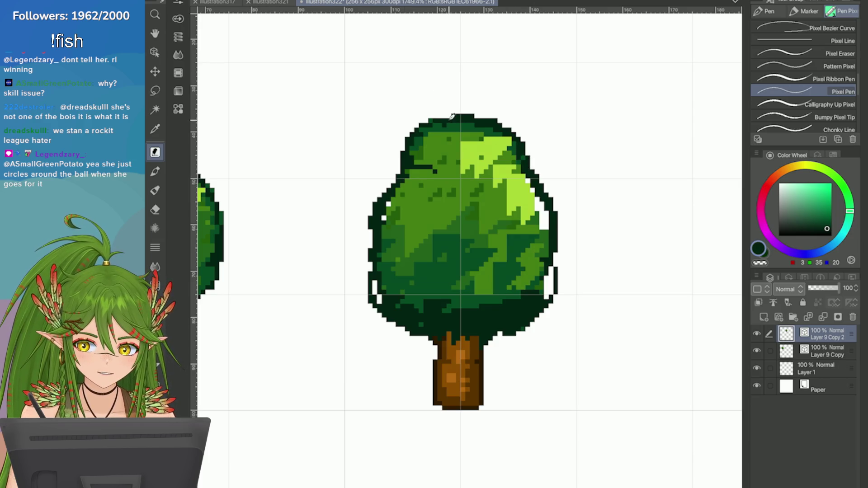
{"action": "left_click_drag", "start_coordinate": [443, 117], "coordinate": [488, 113]}
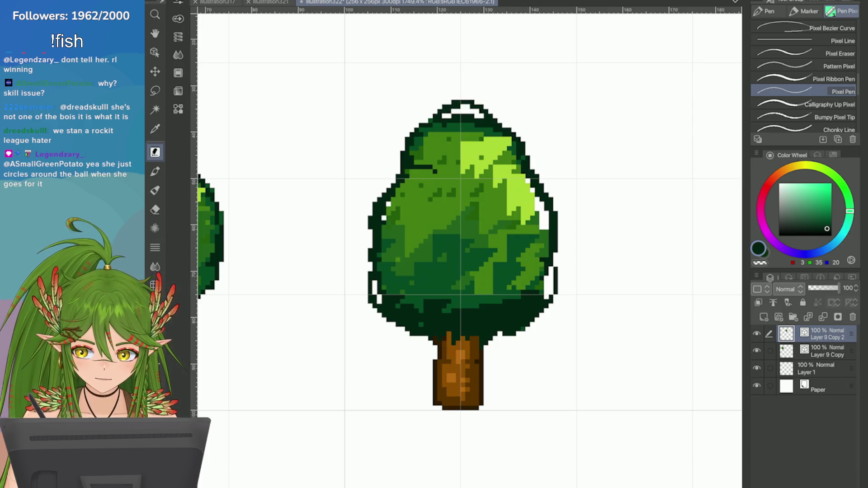
Step: Eyedrop the foliage green and fill the left outline gaps using the Right Triangle pixel brush
{"action": "key", "text": "i"}
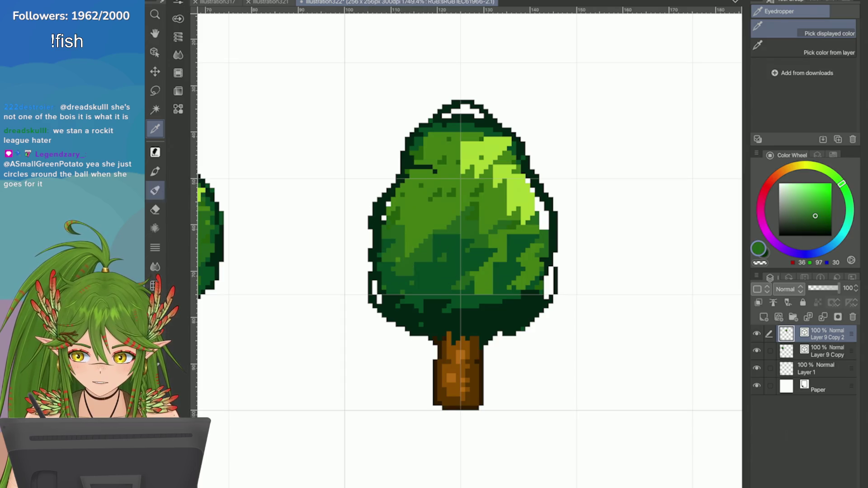
{"action": "left_click", "coordinate": [393, 203]}
{"action": "left_click", "coordinate": [396, 241]}
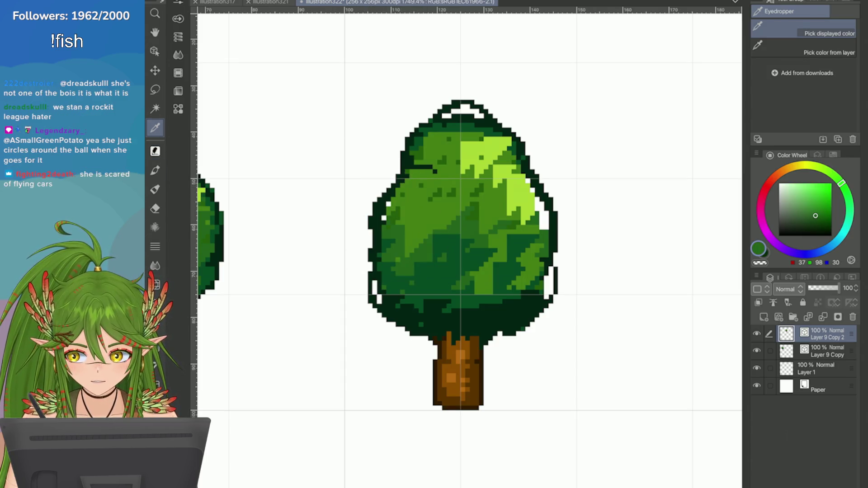
{"action": "key", "text": "b"}
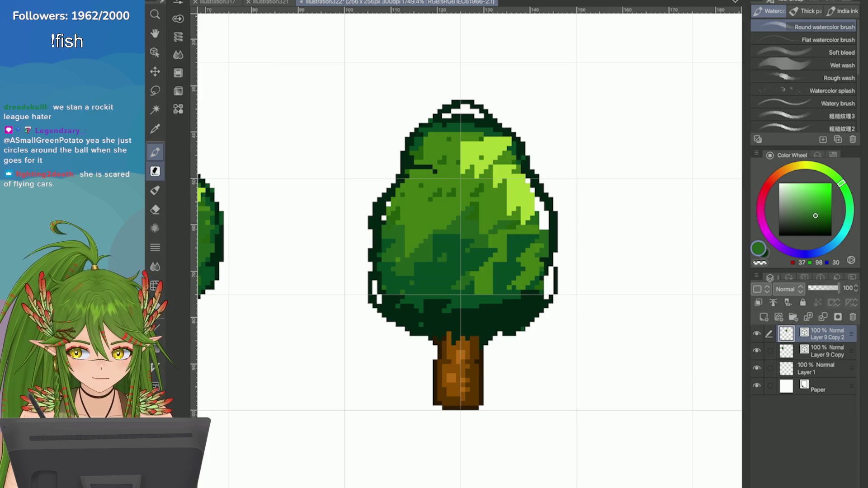
{"action": "right_click", "coordinate": [155, 171]}
{"action": "key", "text": "Escape"}
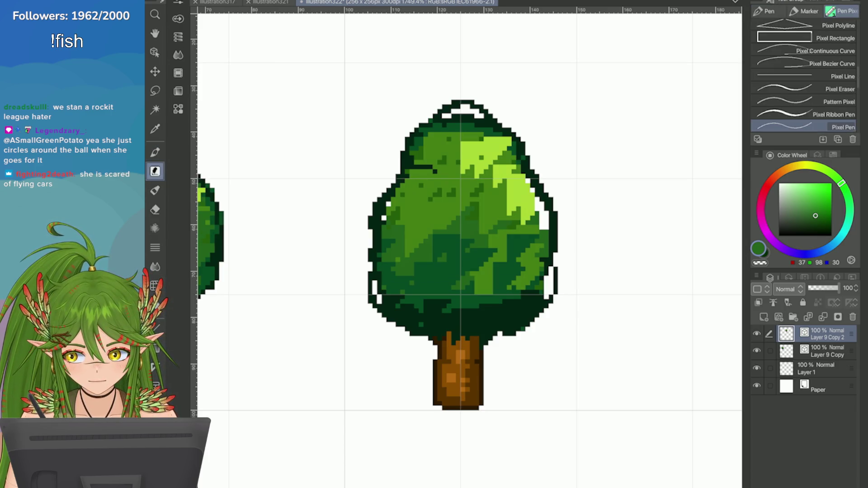
{"action": "left_click_drag", "start_coordinate": [155, 172], "coordinate": [155, 152]}
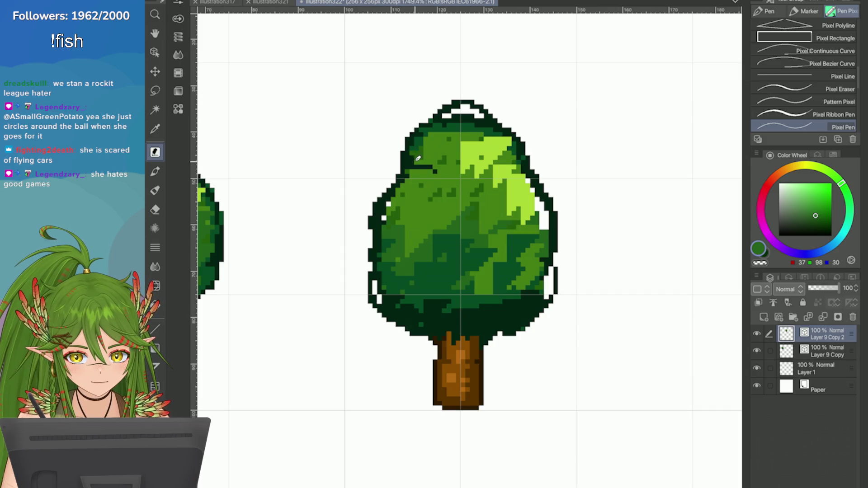
{"action": "key", "text": "period"}
{"action": "key", "text": "period"}
{"action": "key", "text": "period"}
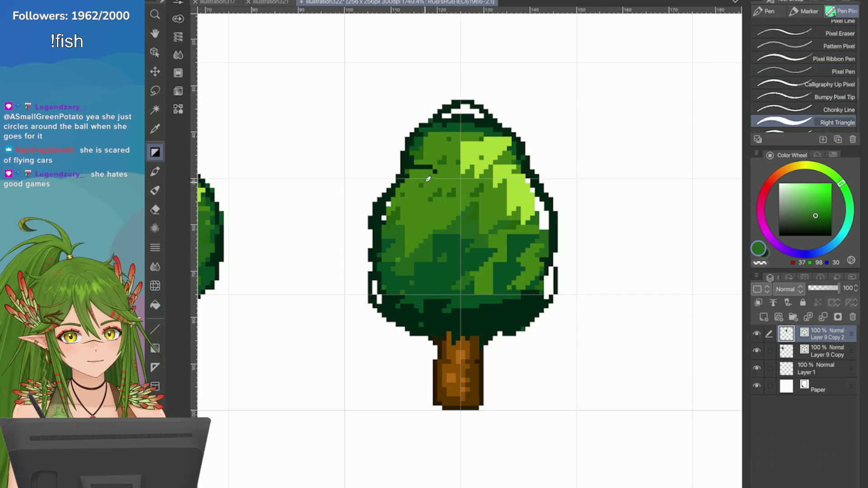
{"action": "mouse_move", "coordinate": [411, 196]}
{"action": "left_mouse_down"}
{"action": "mouse_move", "coordinate": [391, 227]}
{"action": "mouse_move", "coordinate": [364, 186]}
{"action": "mouse_move", "coordinate": [407, 231]}
{"action": "mouse_move", "coordinate": [405, 213]}
{"action": "mouse_move", "coordinate": [423, 192]}
{"action": "left_mouse_up"}
{"action": "mouse_move", "coordinate": [395, 273]}
{"action": "left_mouse_down"}
{"action": "mouse_move", "coordinate": [378, 303]}
{"action": "mouse_move", "coordinate": [409, 296]}
{"action": "left_mouse_up"}
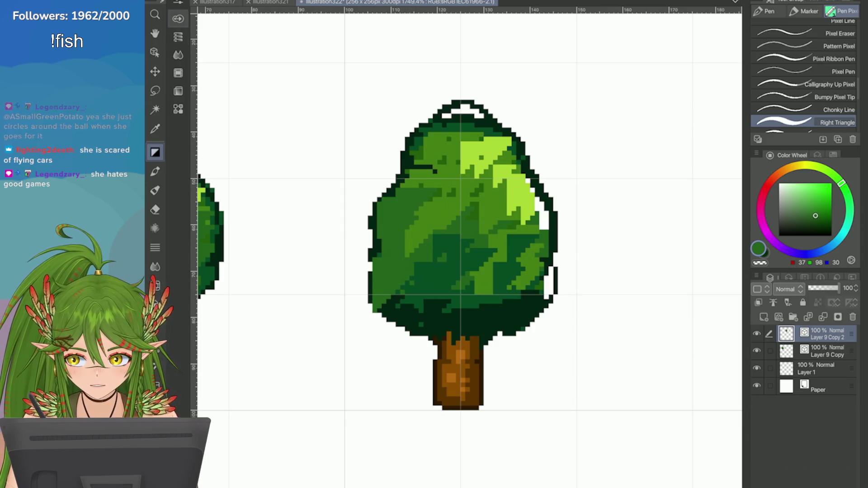
Step: Adjust the brush size and fill the white gaps along the canopy's right and lower outline
{"action": "left_click", "coordinate": [178, 19]}
{"action": "left_click", "coordinate": [275, 20]}
{"action": "mouse_move", "coordinate": [538, 206]}
{"action": "left_mouse_down"}
{"action": "mouse_move", "coordinate": [544, 221]}
{"action": "mouse_move", "coordinate": [541, 201]}
{"action": "mouse_move", "coordinate": [470, 115]}
{"action": "mouse_move", "coordinate": [450, 113]}
{"action": "mouse_move", "coordinate": [412, 158]}
{"action": "left_mouse_up"}
{"action": "mouse_move", "coordinate": [543, 253]}
{"action": "left_mouse_down"}
{"action": "mouse_move", "coordinate": [552, 289]}
{"action": "mouse_move", "coordinate": [541, 301]}
{"action": "mouse_move", "coordinate": [528, 291]}
{"action": "left_mouse_up"}
{"action": "left_click_drag", "start_coordinate": [389, 307], "coordinate": [407, 297]}
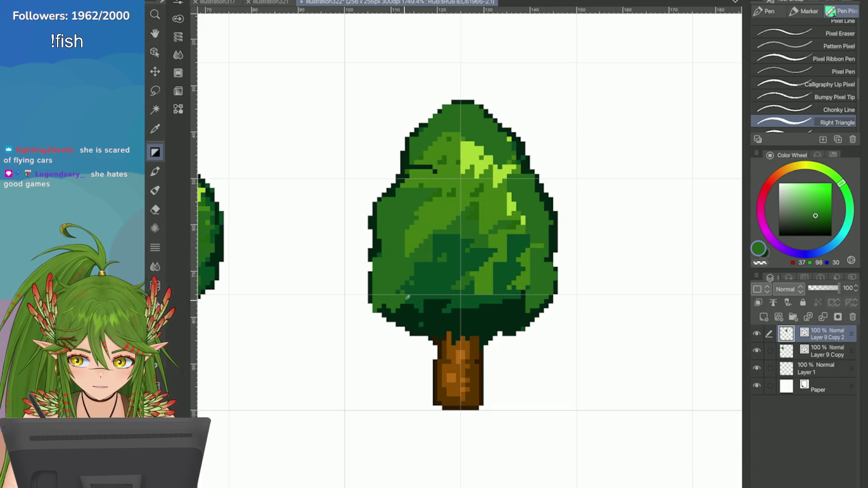
Step: Shade the lower foliage with an eyedropped dark green, then sample and apply the mid green
{"action": "left_click", "coordinate": [441, 257], "text": "alt"}
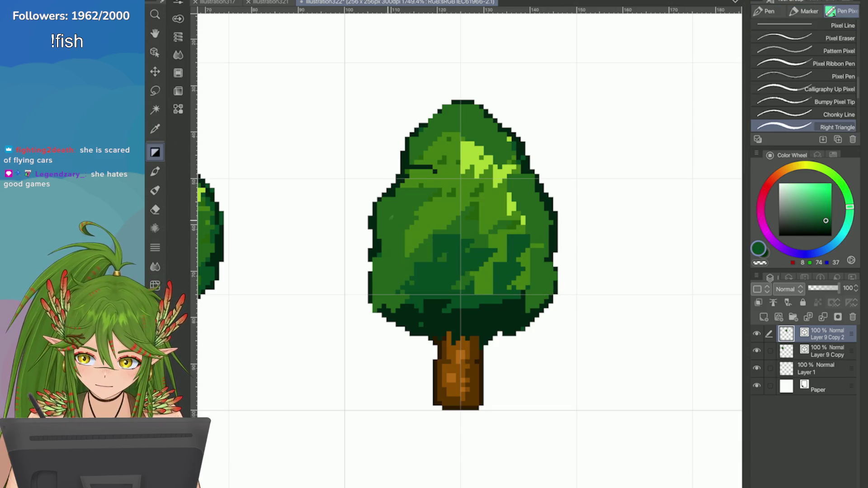
{"action": "mouse_move", "coordinate": [538, 293]}
{"action": "left_mouse_down"}
{"action": "mouse_move", "coordinate": [541, 274]}
{"action": "mouse_move", "coordinate": [547, 289]}
{"action": "mouse_move", "coordinate": [538, 239]}
{"action": "left_mouse_up"}
{"action": "mouse_move", "coordinate": [403, 293]}
{"action": "left_mouse_down"}
{"action": "mouse_move", "coordinate": [380, 260]}
{"action": "mouse_move", "coordinate": [411, 253]}
{"action": "mouse_move", "coordinate": [495, 287]}
{"action": "left_mouse_up"}
{"action": "left_click", "coordinate": [434, 217], "text": "alt"}
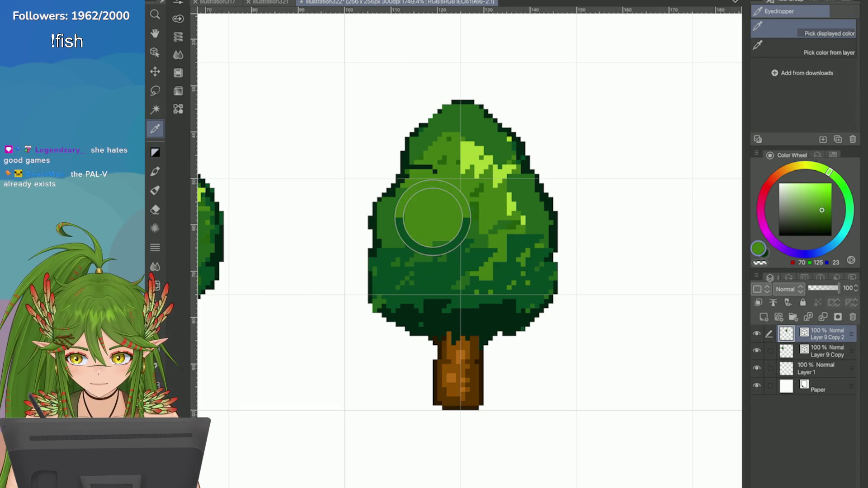
{"action": "mouse_move", "coordinate": [426, 199]}
{"action": "left_mouse_down"}
{"action": "mouse_move", "coordinate": [398, 213]}
{"action": "mouse_move", "coordinate": [450, 213]}
{"action": "mouse_move", "coordinate": [407, 240]}
{"action": "mouse_move", "coordinate": [475, 212]}
{"action": "mouse_move", "coordinate": [536, 218]}
{"action": "mouse_move", "coordinate": [516, 199]}
{"action": "left_mouse_up"}
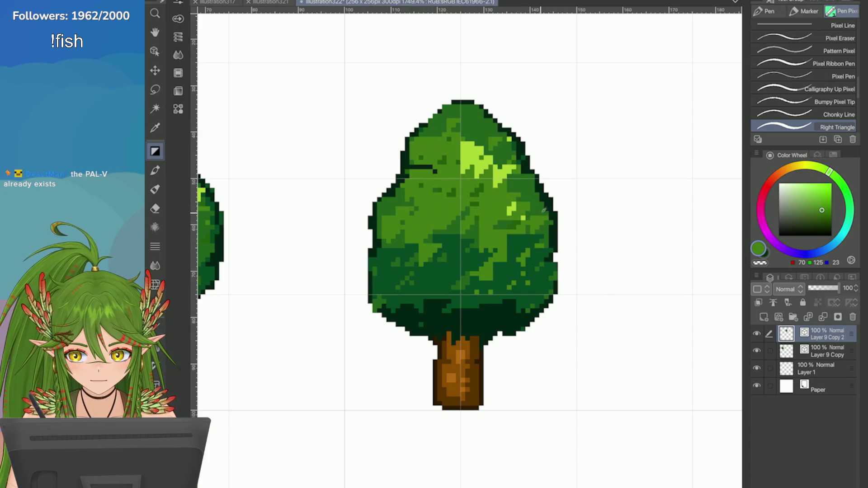
{"action": "scroll", "coordinate": [207, 143], "scroll_direction": "up", "scroll_amount": 2}
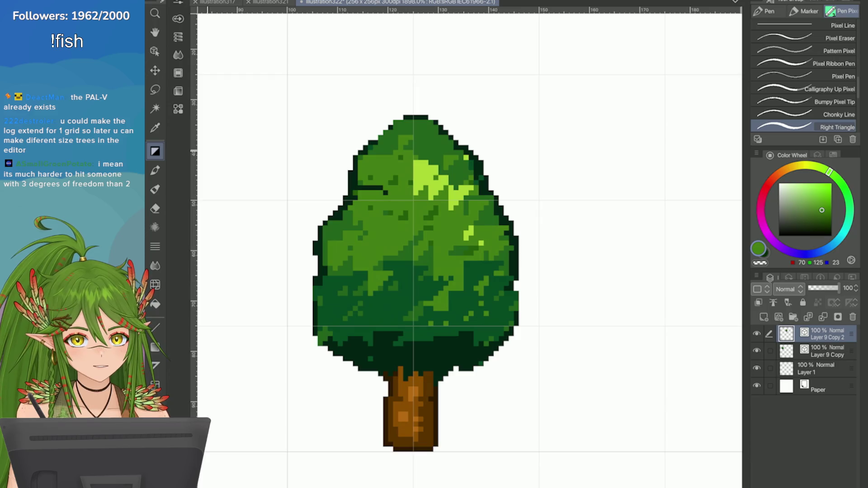
{"action": "scroll", "coordinate": [665, 123], "scroll_direction": "down", "scroll_amount": 3}
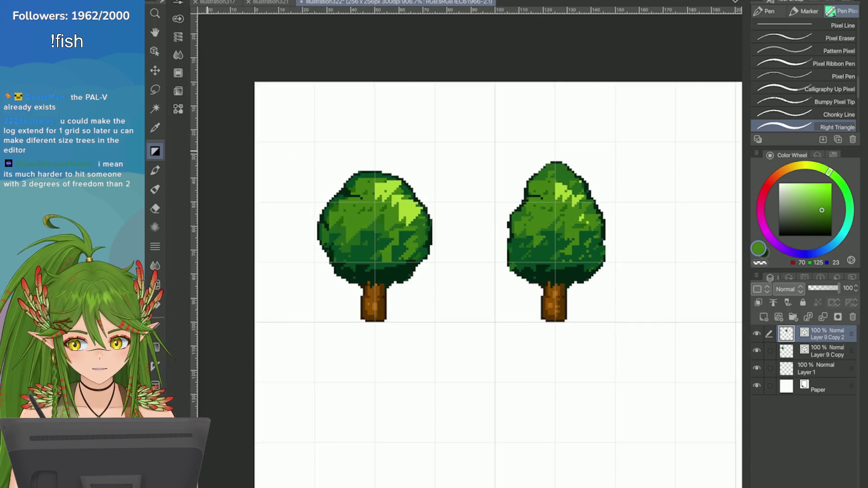
Step: Select both tree layers and move them upward together, applying the transform
{"action": "left_click", "coordinate": [769, 350]}
{"action": "key", "text": "ctrl+t"}
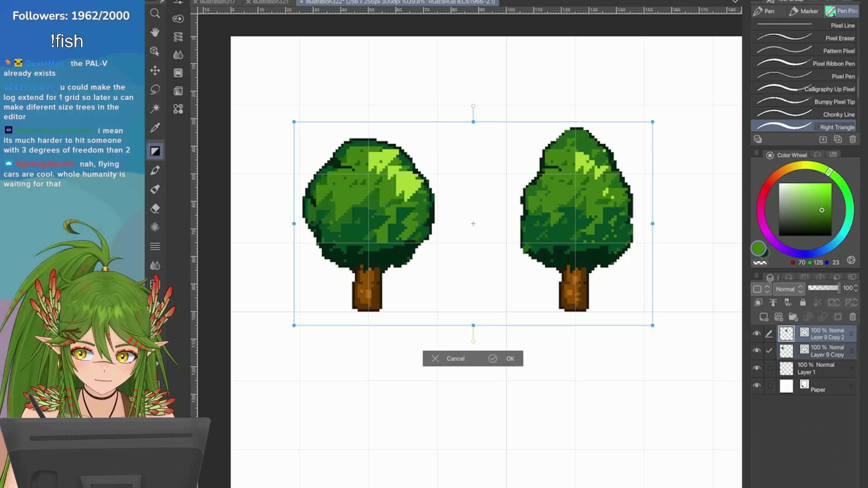
{"action": "left_click_drag", "start_coordinate": [349, 296], "coordinate": [349, 266]}
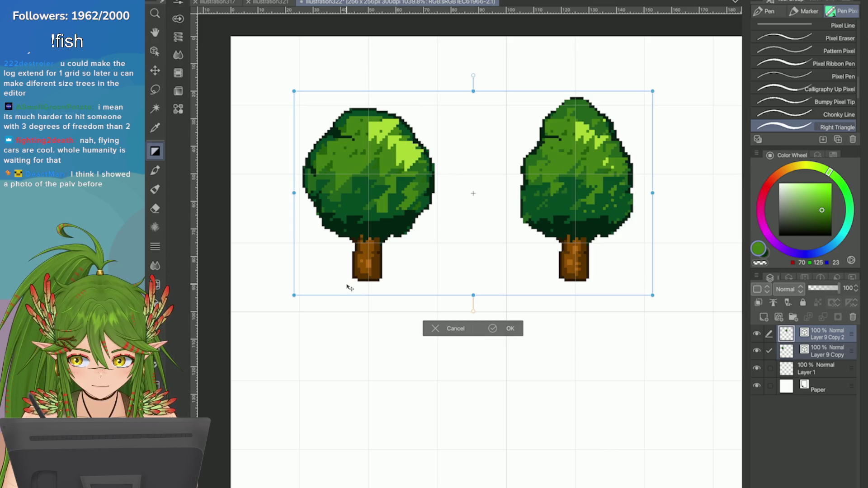
{"action": "left_click", "coordinate": [493, 328]}
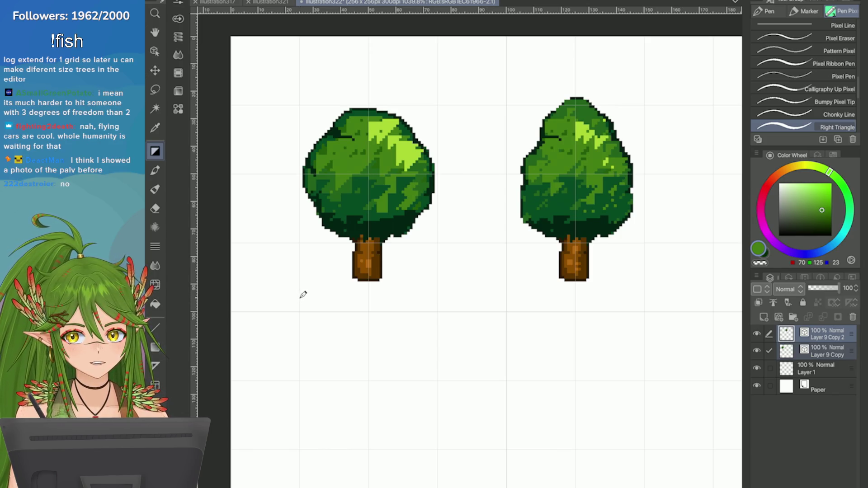
{"action": "scroll", "coordinate": [303, 295], "scroll_direction": "up", "scroll_amount": 5}
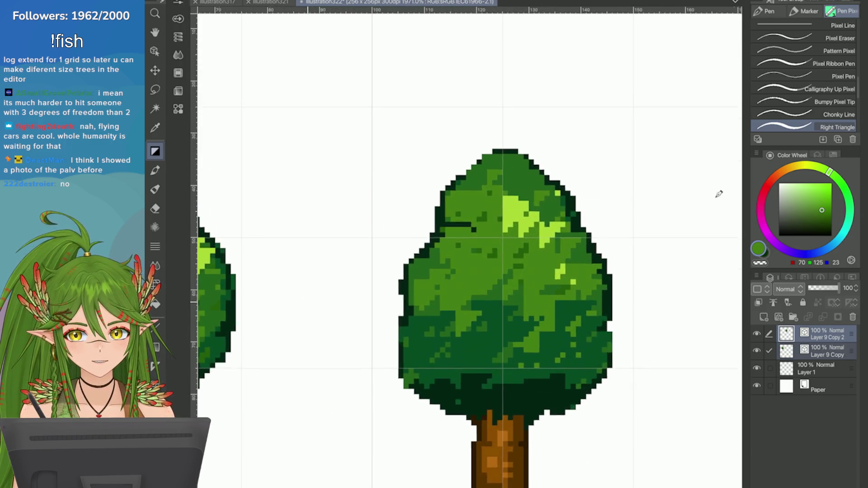
Step: Eyedrop the light highlight green and paint it on the right tree's top with the pixel brush
{"action": "key", "text": "i"}
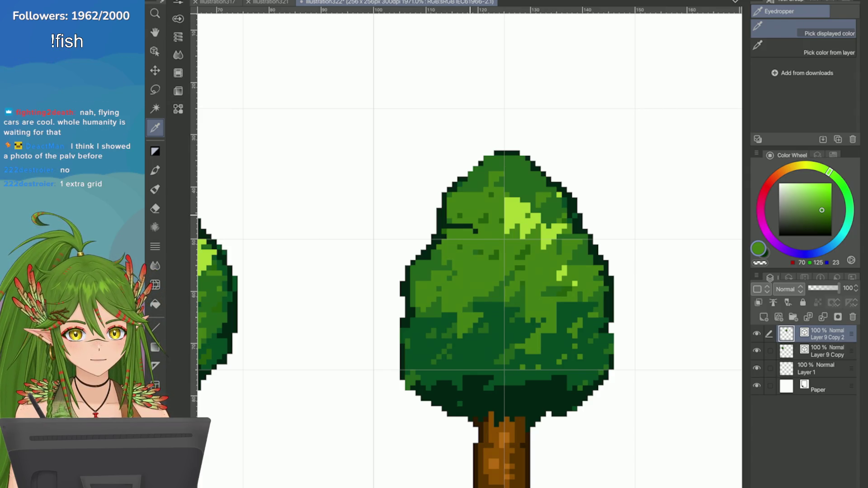
{"action": "left_click", "coordinate": [521, 212]}
{"action": "scroll", "coordinate": [665, 146], "scroll_direction": "down", "scroll_amount": 3}
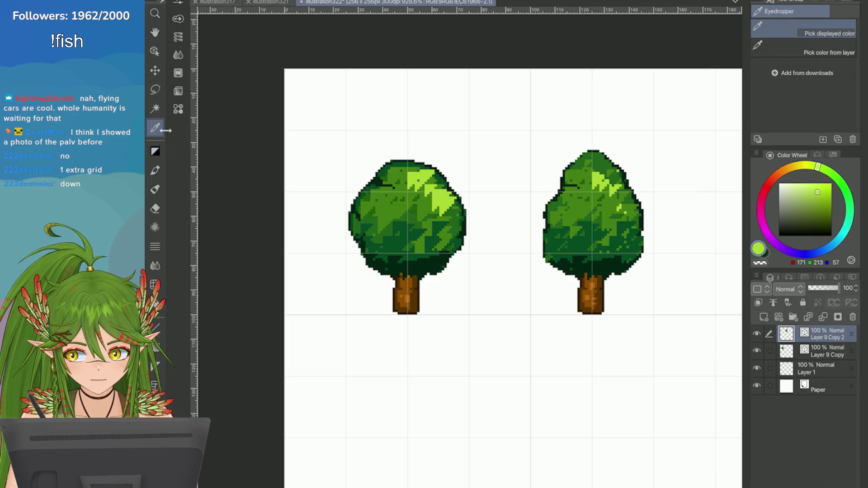
{"action": "left_click", "coordinate": [156, 151]}
{"action": "scroll", "coordinate": [520, 181], "scroll_direction": "up", "scroll_amount": 2}
{"action": "mouse_move", "coordinate": [533, 185]}
{"action": "left_mouse_down"}
{"action": "mouse_move", "coordinate": [493, 162]}
{"action": "mouse_move", "coordinate": [520, 166]}
{"action": "mouse_move", "coordinate": [479, 190]}
{"action": "mouse_move", "coordinate": [538, 194]}
{"action": "mouse_move", "coordinate": [536, 174]}
{"action": "left_mouse_up"}
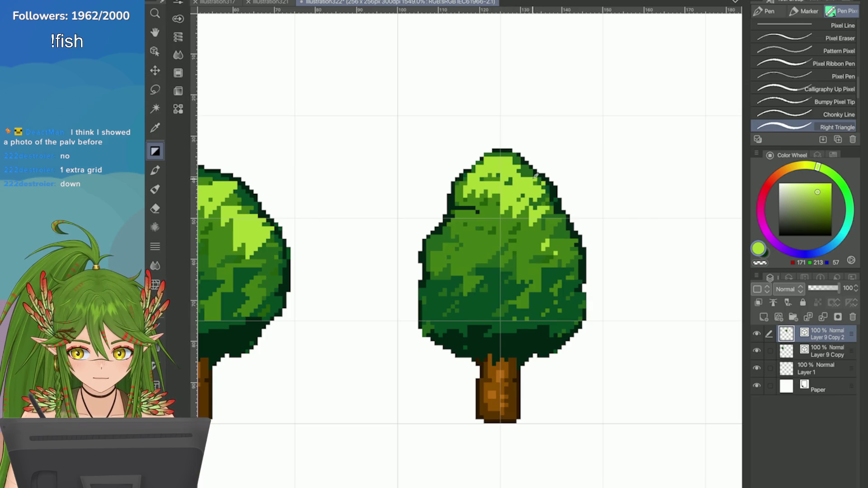
{"action": "scroll", "coordinate": [536, 175], "scroll_direction": "down", "scroll_amount": 3}
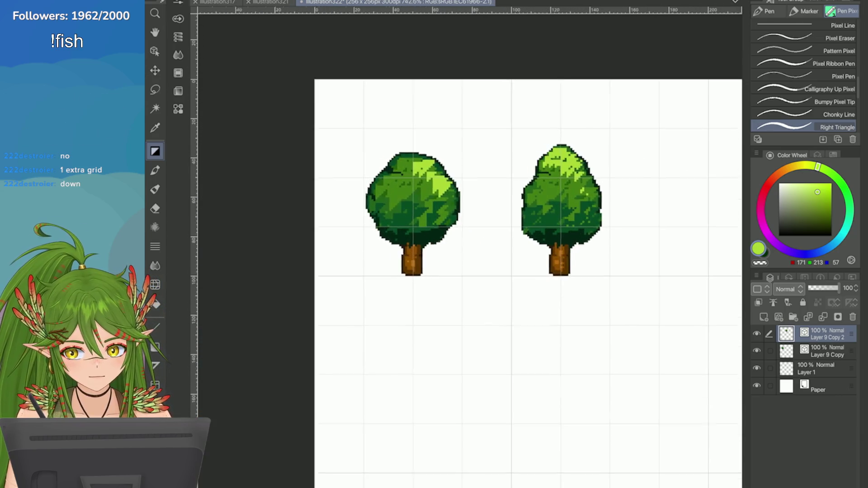
{"action": "scroll", "coordinate": [525, 281], "scroll_direction": "up", "scroll_amount": 1}
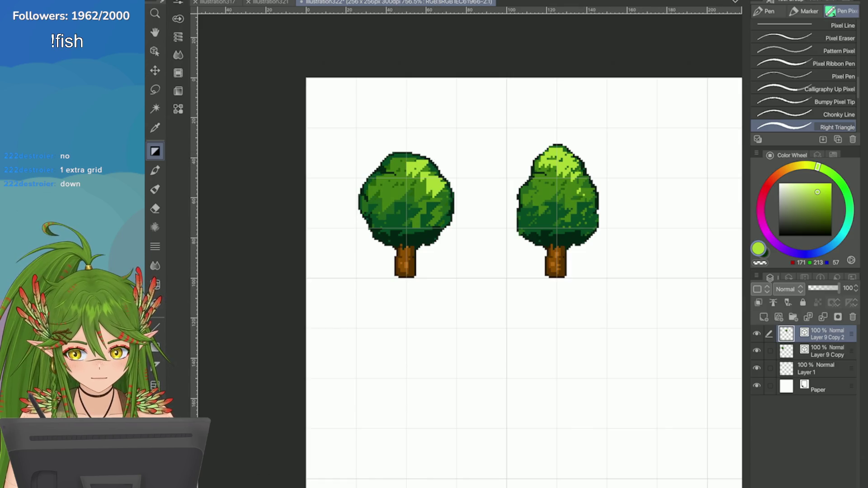
Step: Switch between Layer 9 Copy and Layer 9 Copy 2, then save the file
{"action": "left_click", "coordinate": [827, 351]}
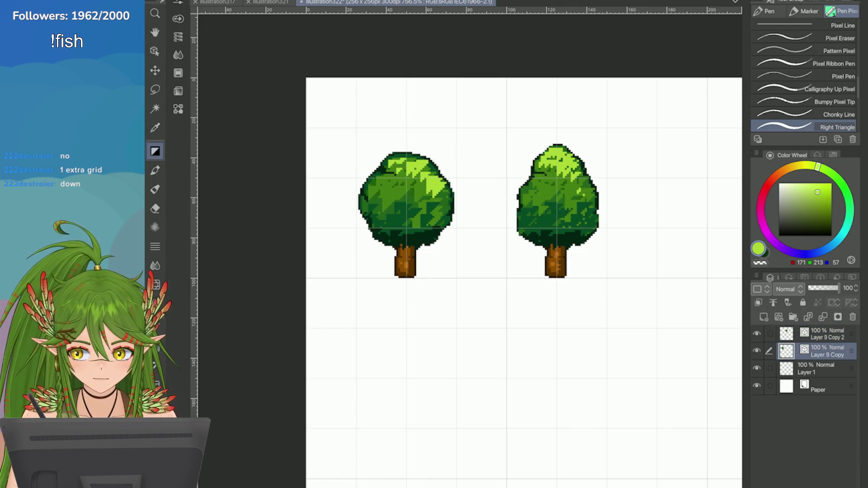
{"action": "scroll", "coordinate": [468, 186], "scroll_direction": "down", "scroll_amount": 3}
{"action": "scroll", "coordinate": [468, 187], "scroll_direction": "up", "scroll_amount": 1}
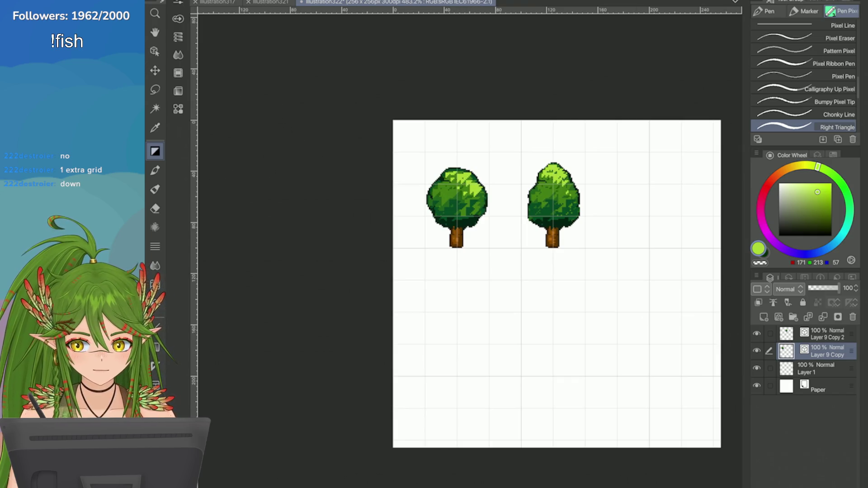
{"action": "left_click", "coordinate": [827, 333]}
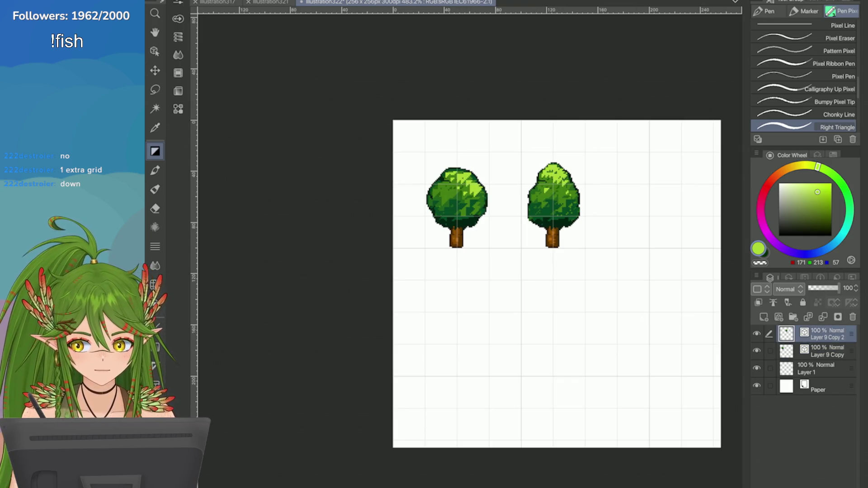
{"action": "scroll", "coordinate": [504, 256], "scroll_direction": "down", "scroll_amount": 2}
{"action": "scroll", "coordinate": [503, 256], "scroll_direction": "up", "scroll_amount": 3}
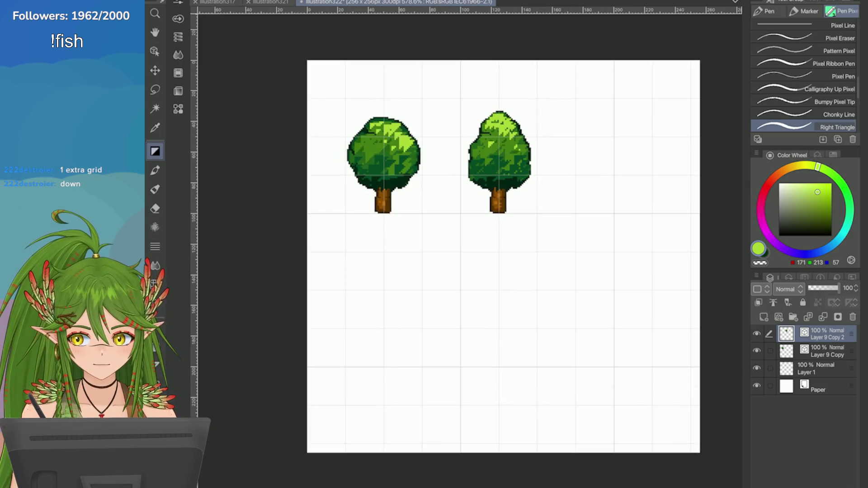
{"action": "key", "text": "ctrl+s"}
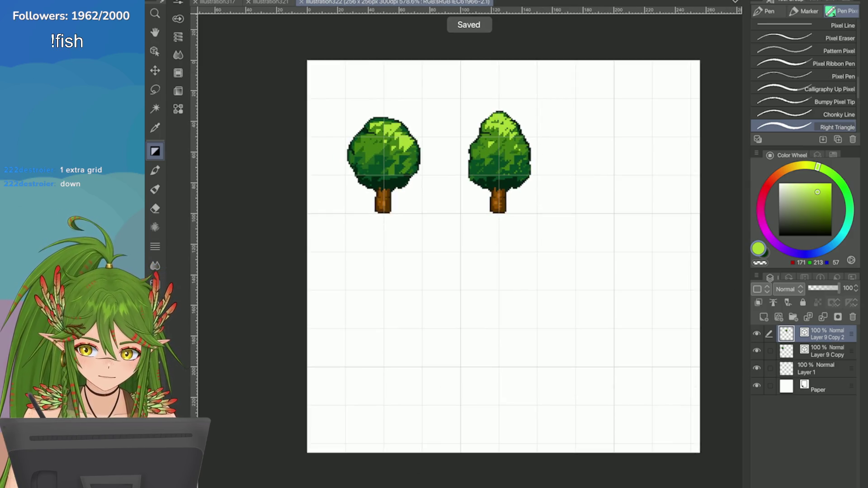
Step: Rectangle-select the left tree's trunk, try moving it down, then cancel and deselect
{"action": "key", "text": "m"}
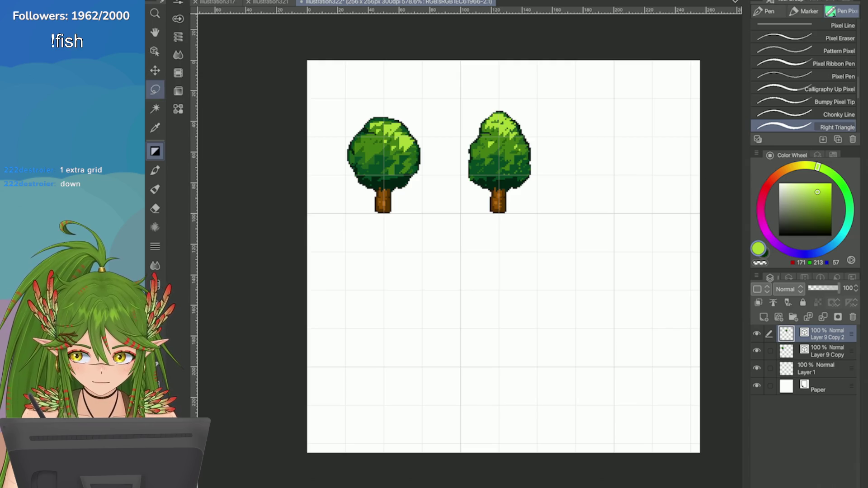
{"action": "key", "text": "m"}
{"action": "scroll", "coordinate": [390, 190], "scroll_direction": "up", "scroll_amount": 3}
{"action": "left_click_drag", "start_coordinate": [357, 203], "coordinate": [401, 248]}
{"action": "left_click", "coordinate": [420, 265]}
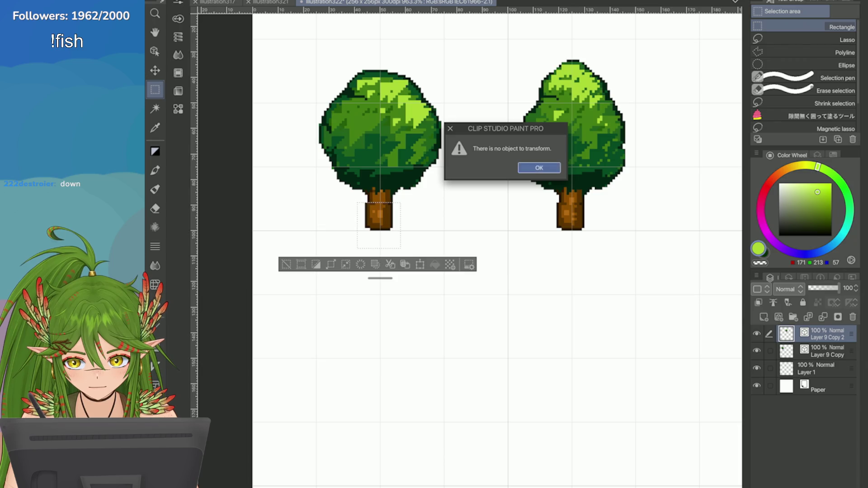
{"action": "key", "text": "Return"}
{"action": "key", "text": "alt+bracketleft"}
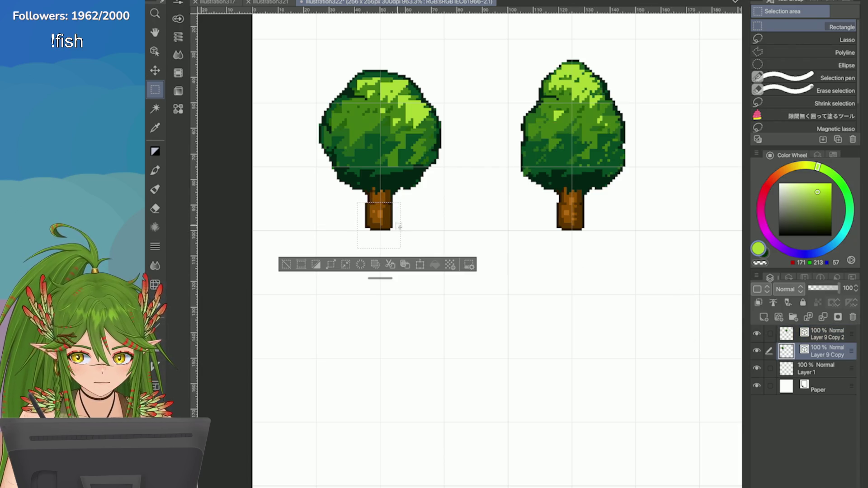
{"action": "left_click", "coordinate": [420, 264]}
{"action": "left_click_drag", "start_coordinate": [372, 244], "coordinate": [375, 302]}
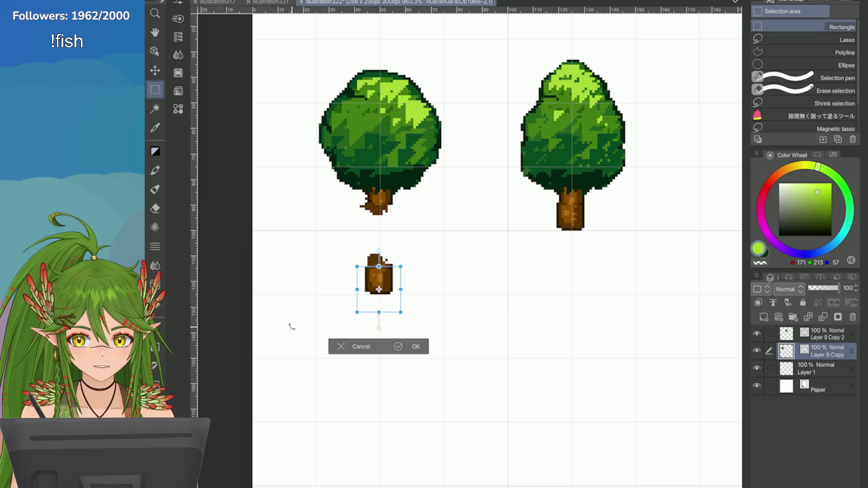
{"action": "key", "text": "Escape"}
{"action": "left_click", "coordinate": [284, 259]}
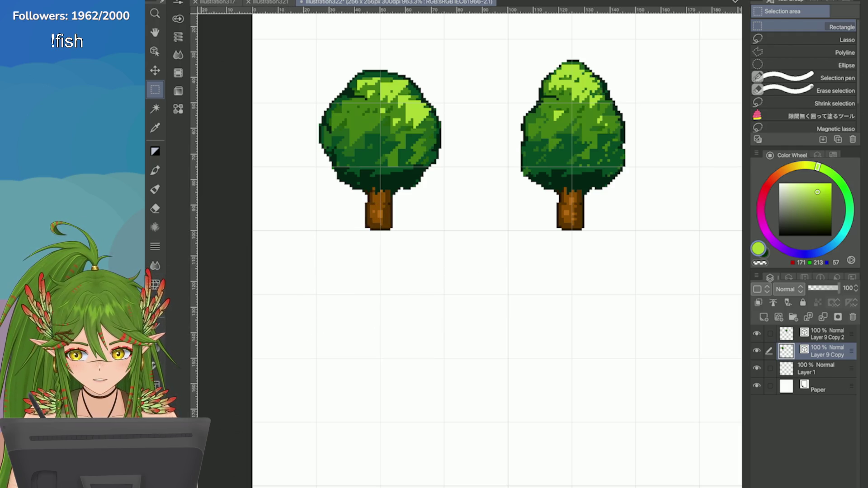
Step: Move both tree layers right together, then reselect the left tree's trunk
{"action": "left_click", "coordinate": [769, 334]}
{"action": "key", "text": "ctrl+t"}
{"action": "left_click_drag", "start_coordinate": [364, 189], "coordinate": [396, 187]}
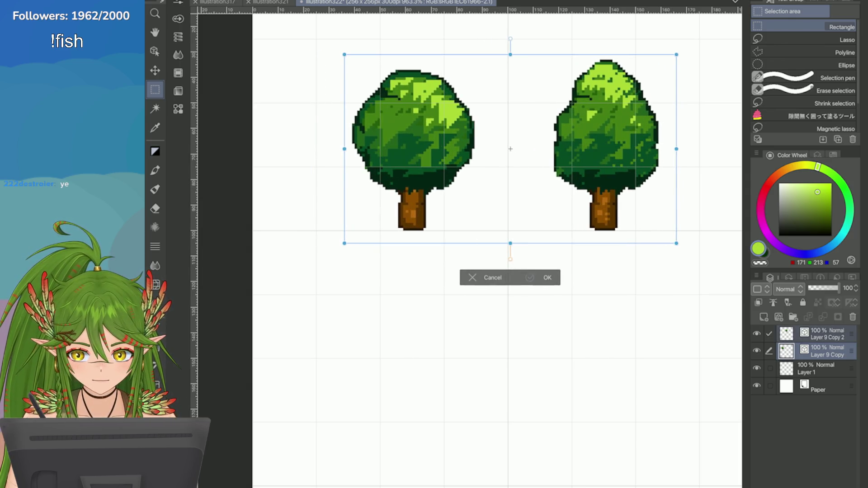
{"action": "left_click", "coordinate": [530, 278]}
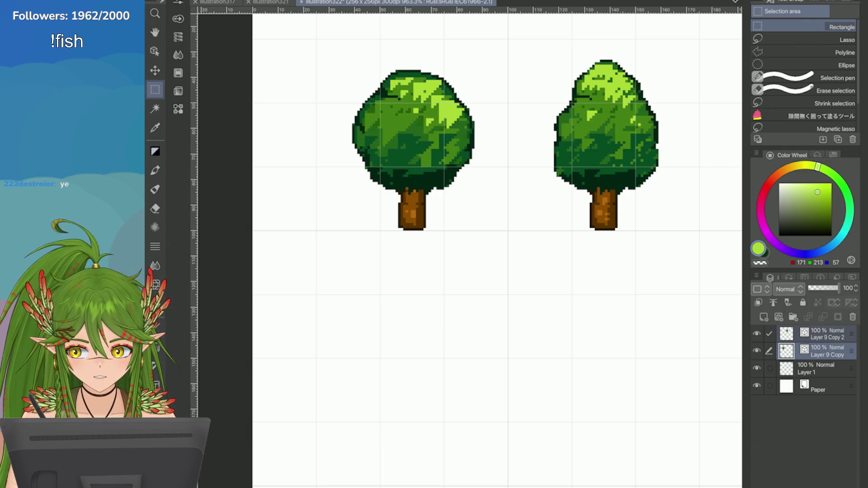
{"action": "scroll", "coordinate": [331, 106], "scroll_direction": "up", "scroll_amount": 2}
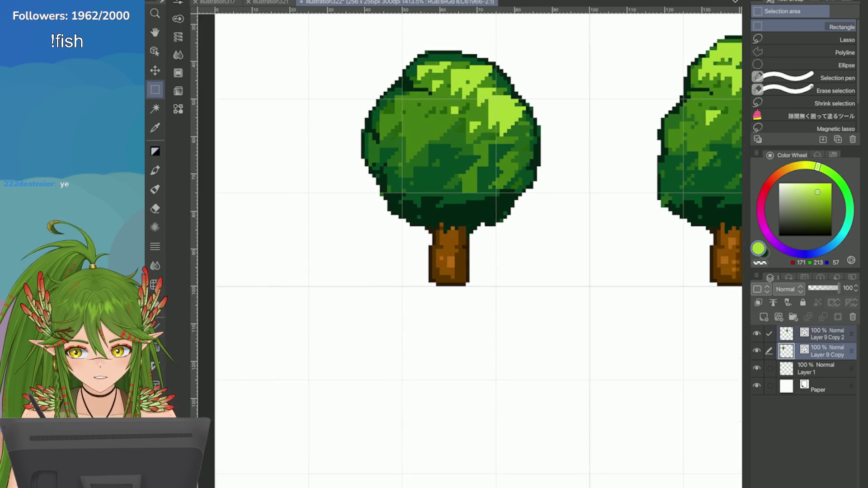
{"action": "scroll", "coordinate": [478, 248], "scroll_direction": "down", "scroll_amount": 3}
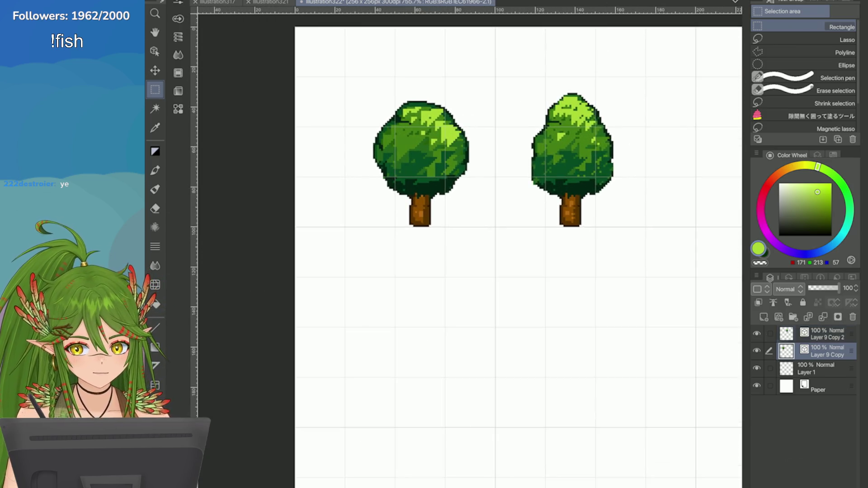
{"action": "mouse_move", "coordinate": [394, 208]}
{"action": "left_mouse_down"}
{"action": "mouse_move", "coordinate": [459, 255]}
{"action": "mouse_move", "coordinate": [415, 263]}
{"action": "mouse_move", "coordinate": [416, 291]}
{"action": "mouse_move", "coordinate": [414, 251]}
{"action": "mouse_move", "coordinate": [416, 262]}
{"action": "left_mouse_up"}
Step: Transform the selected trunk section downward, commit it, and deselect
{"action": "key", "text": "ctrl+t"}
{"action": "key", "text": "Return"}
{"action": "left_click", "coordinate": [335, 293]}
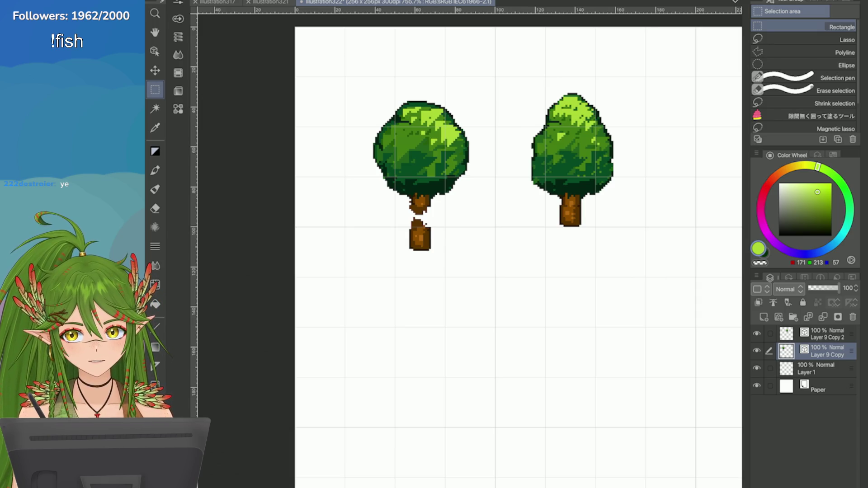
{"action": "scroll", "coordinate": [427, 186], "scroll_direction": "up", "scroll_amount": 5}
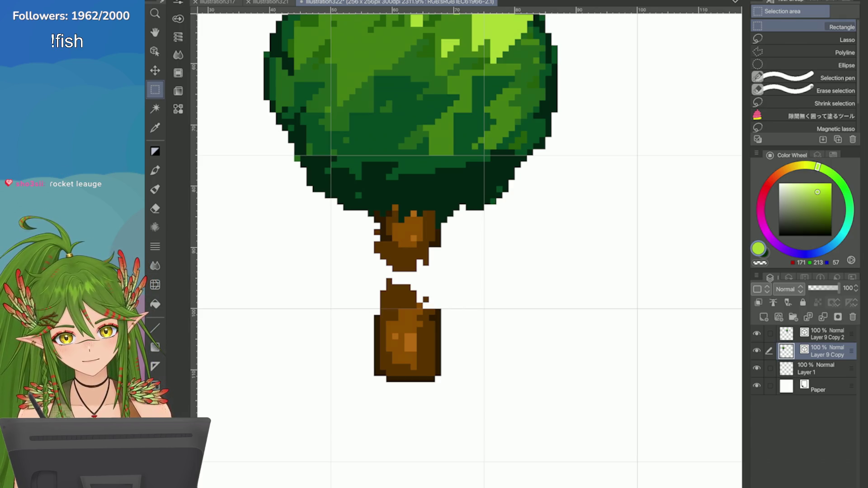
{"action": "scroll", "coordinate": [434, 226], "scroll_direction": "down", "scroll_amount": 5}
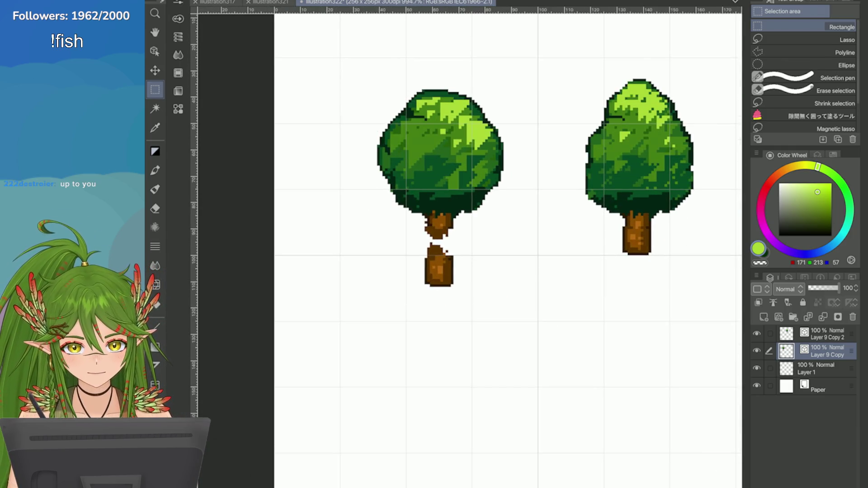
Step: Select the detached lower trunk piece and move it back up to rejoin the tree
{"action": "left_click_drag", "start_coordinate": [406, 257], "coordinate": [491, 320]}
{"action": "left_click_drag", "start_coordinate": [438, 271], "coordinate": [439, 240]}
{"action": "key", "text": "ctrl+d"}
{"action": "scroll", "coordinate": [535, 192], "scroll_direction": "down", "scroll_amount": 4}
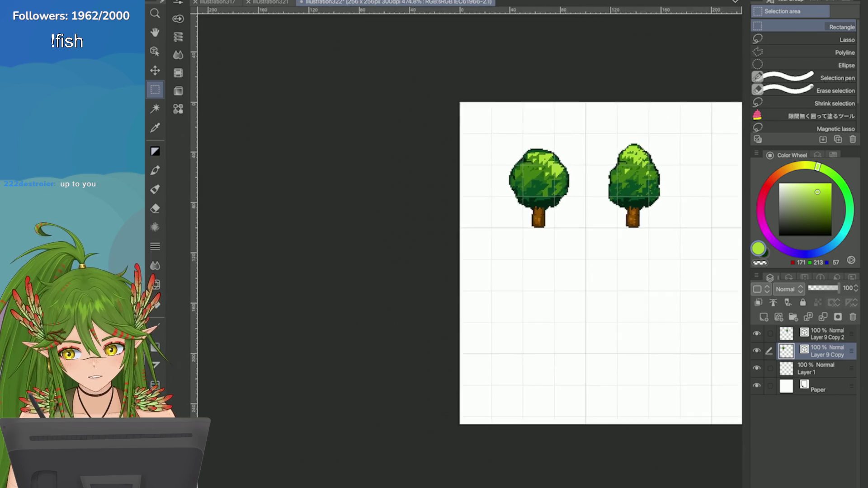
{"action": "scroll", "coordinate": [733, 289], "scroll_direction": "up", "scroll_amount": 2}
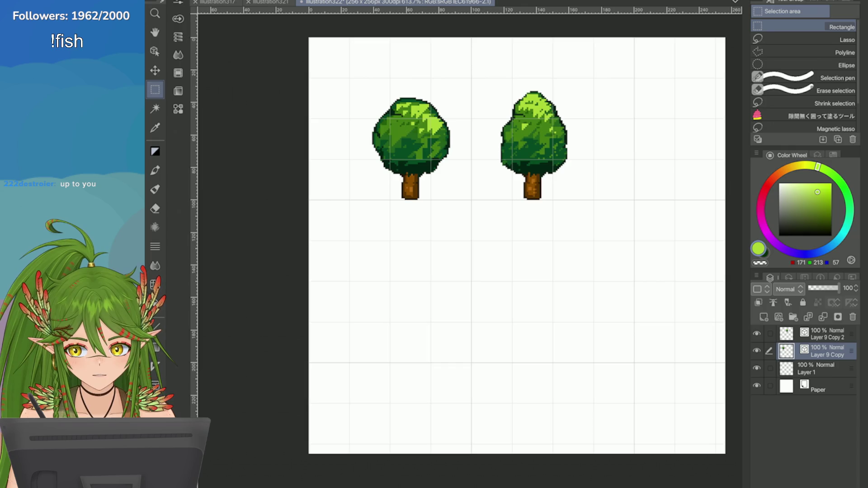
{"action": "scroll", "coordinate": [540, 292], "scroll_direction": "down", "scroll_amount": 3}
Step: Multi-select both tree layers and shift them further right, applying the transform
{"action": "key", "text": "ctrl+t"}
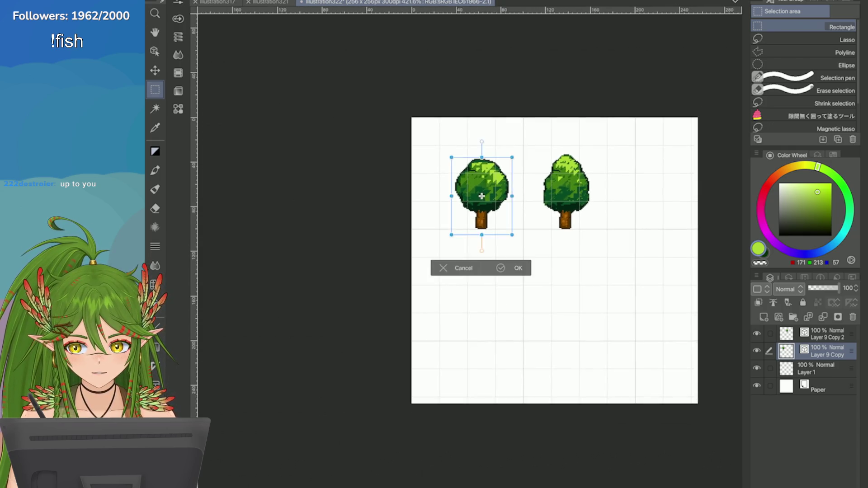
{"action": "scroll", "coordinate": [596, 218], "scroll_direction": "up", "scroll_amount": 3}
{"action": "key", "text": "Escape"}
{"action": "left_click", "coordinate": [769, 333]}
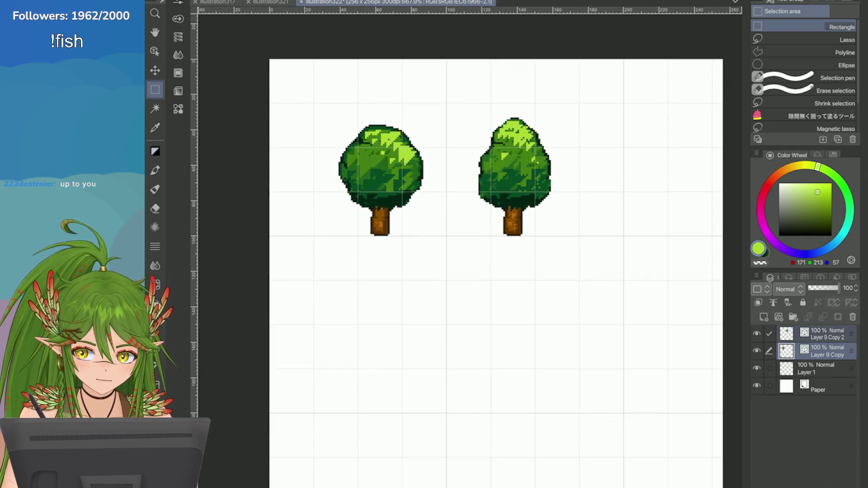
{"action": "key", "text": "ctrl+t"}
{"action": "left_click_drag", "start_coordinate": [373, 203], "coordinate": [422, 207]}
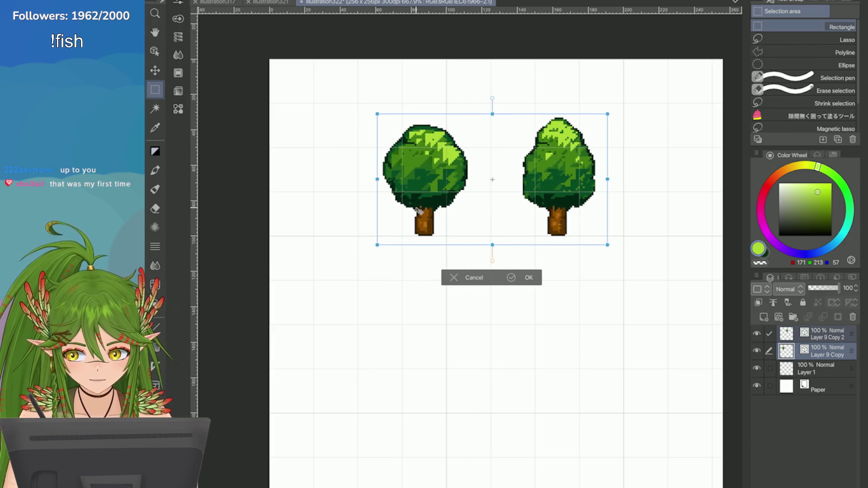
{"action": "scroll", "coordinate": [388, 220], "scroll_direction": "up", "scroll_amount": 2}
{"action": "left_click_drag", "start_coordinate": [387, 221], "coordinate": [393, 228]}
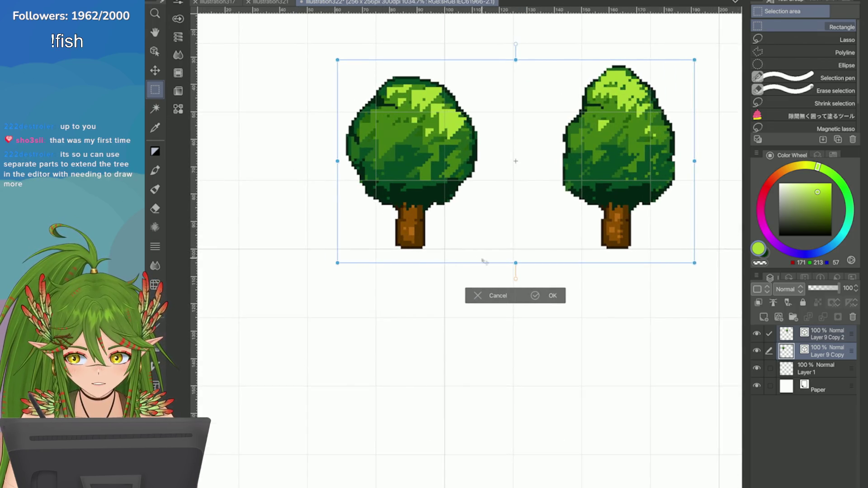
{"action": "left_click", "coordinate": [553, 296]}
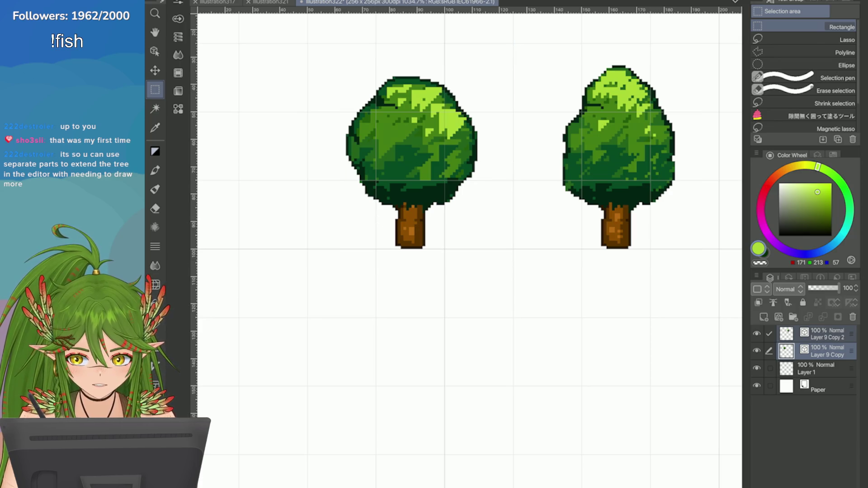
{"action": "scroll", "coordinate": [610, 203], "scroll_direction": "down", "scroll_amount": 5}
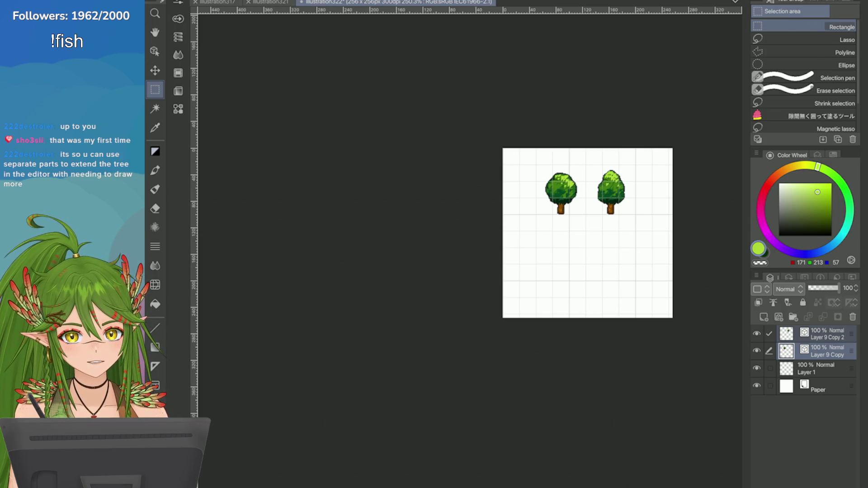
{"action": "scroll", "coordinate": [659, 215], "scroll_direction": "up", "scroll_amount": 3}
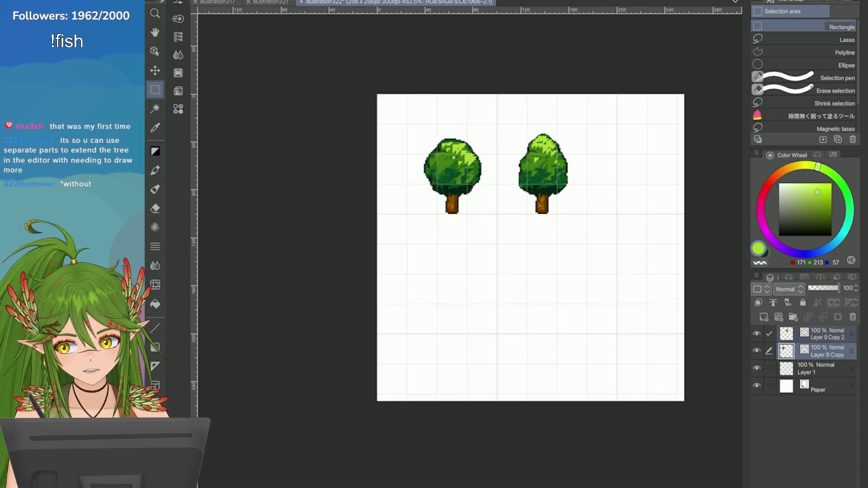
Step: Save the tree sprite sheet and look over the river map in illustration321
{"action": "key", "text": "ctrl+s"}
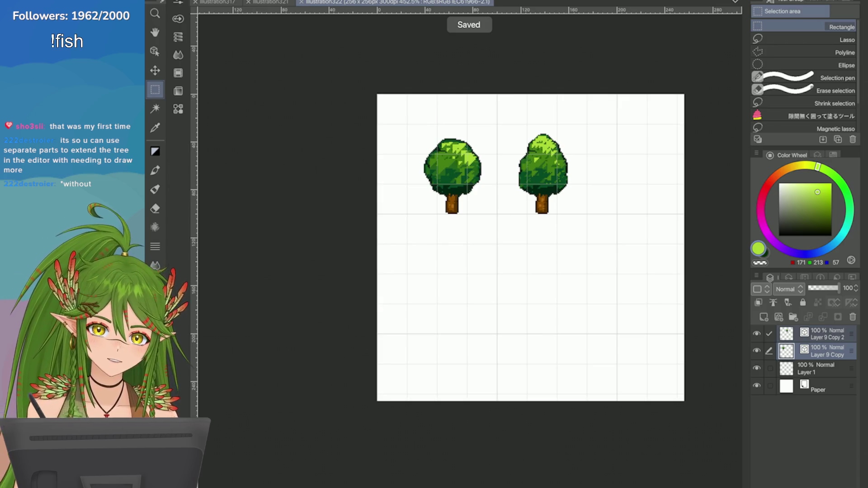
{"action": "scroll", "coordinate": [462, 268], "scroll_direction": "up", "scroll_amount": 2}
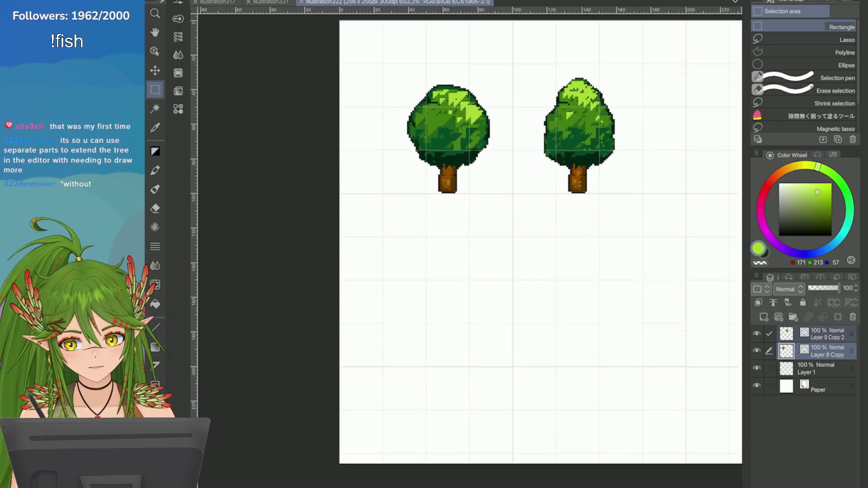
{"action": "scroll", "coordinate": [538, 226], "scroll_direction": "down", "scroll_amount": 2}
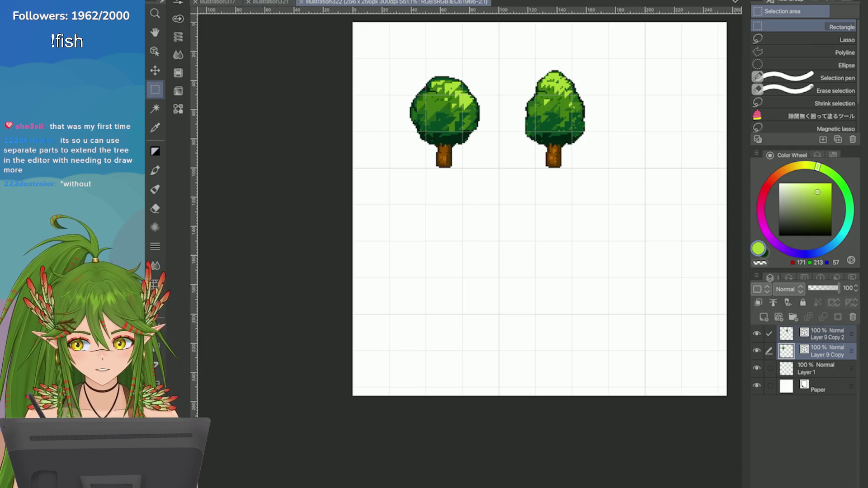
{"action": "left_click", "coordinate": [270, 2]}
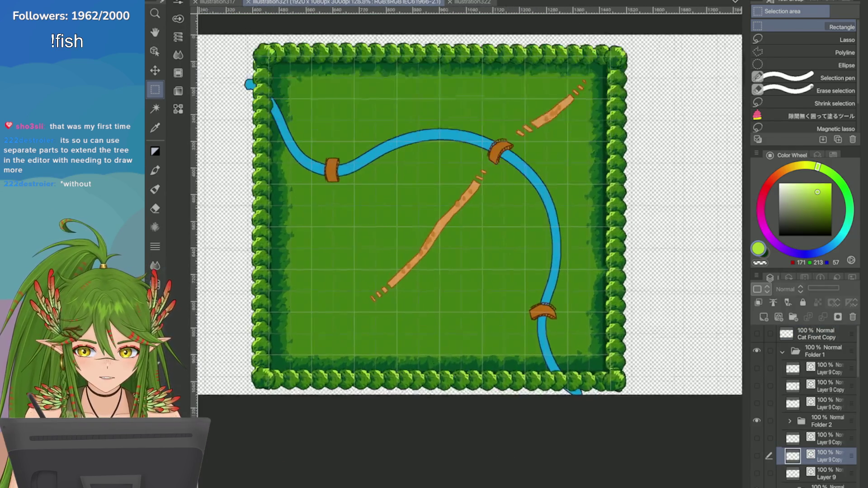
{"action": "scroll", "coordinate": [452, 217], "scroll_direction": "up", "scroll_amount": 1}
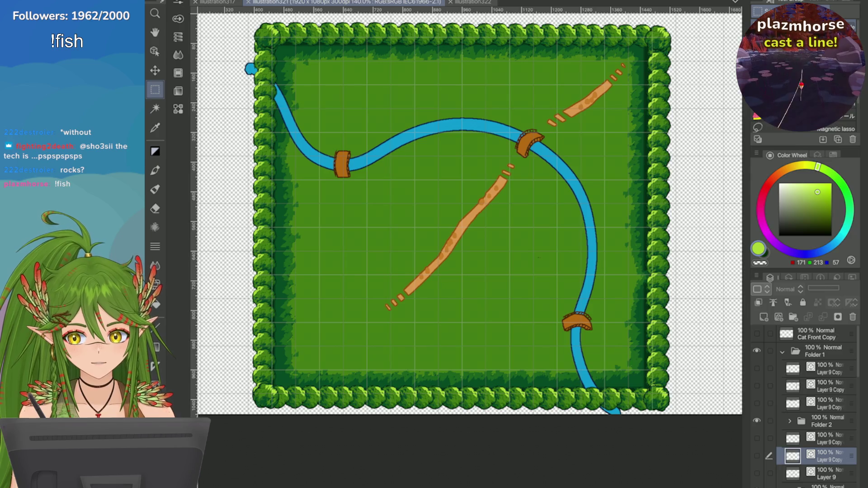
Step: Return to illustration322 and create an empty Layer 2 above the tree layers
{"action": "key", "text": "ctrl+Tab"}
{"action": "scroll", "coordinate": [560, 303], "scroll_direction": "up", "scroll_amount": 3}
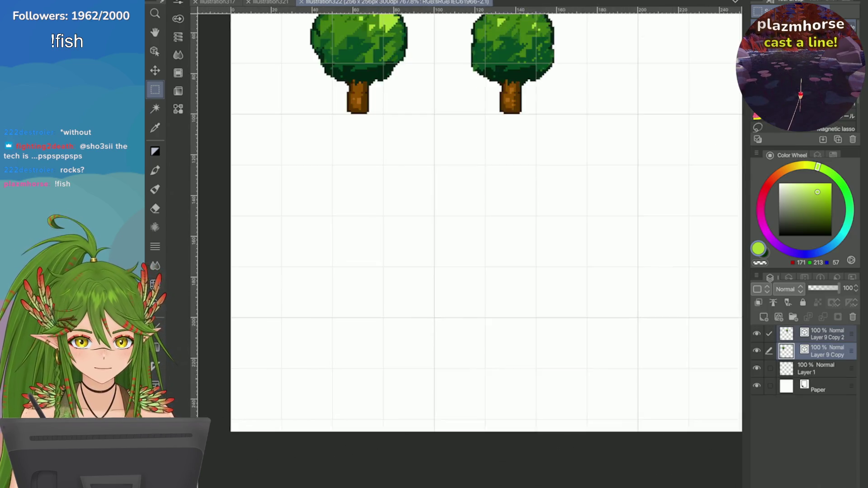
{"action": "scroll", "coordinate": [471, 239], "scroll_direction": "down", "scroll_amount": 2}
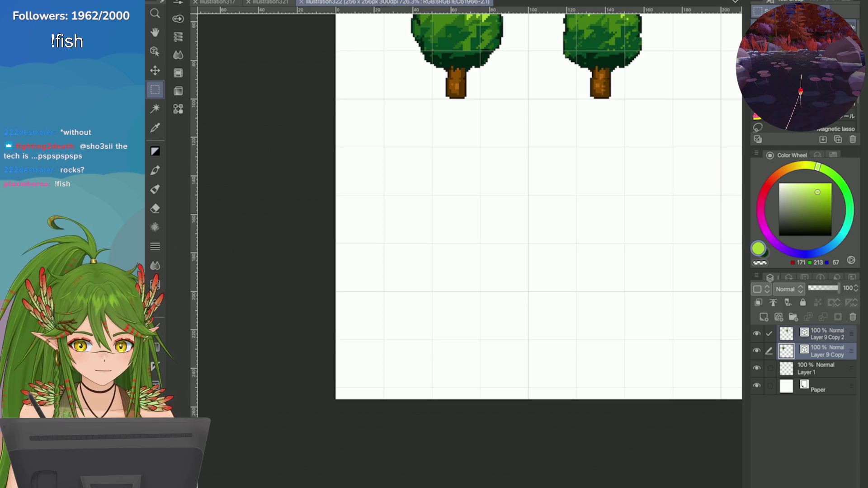
{"action": "left_click", "coordinate": [779, 317]}
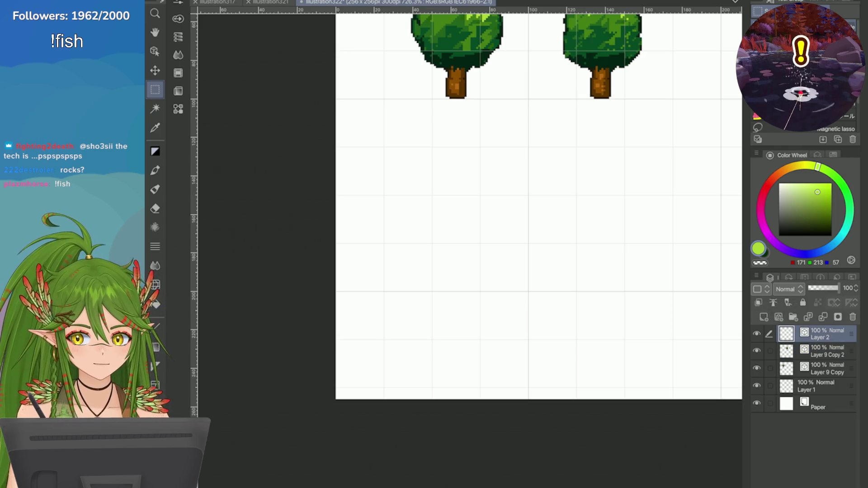
Step: Choose the Figure tool and set its brush size to 8
{"action": "key", "text": "u"}
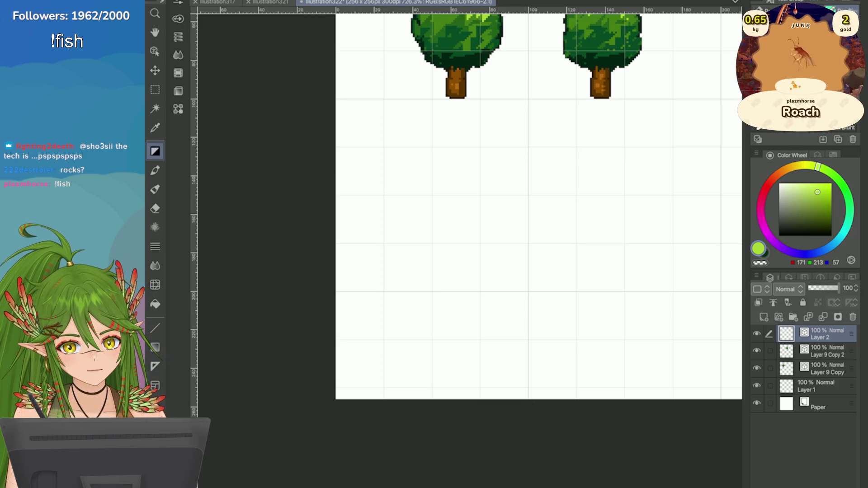
{"action": "left_click", "coordinate": [178, 19]}
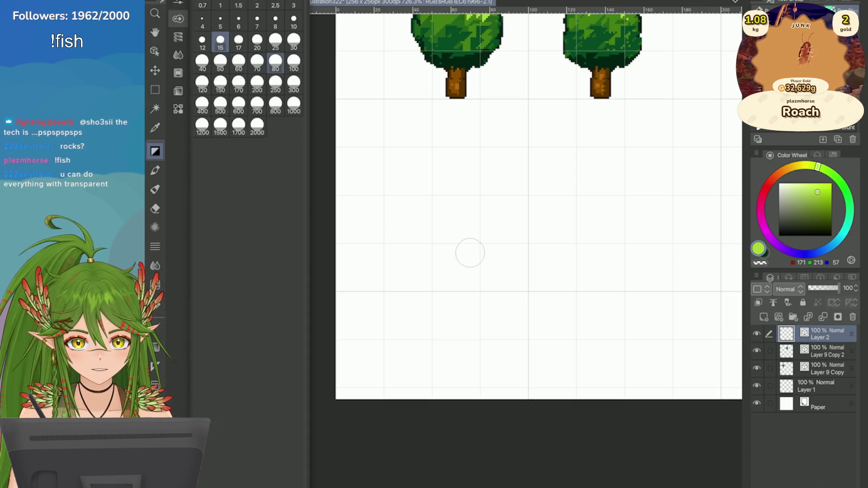
{"action": "left_click", "coordinate": [275, 21]}
{"action": "scroll", "coordinate": [538, 244], "scroll_direction": "up", "scroll_amount": 3}
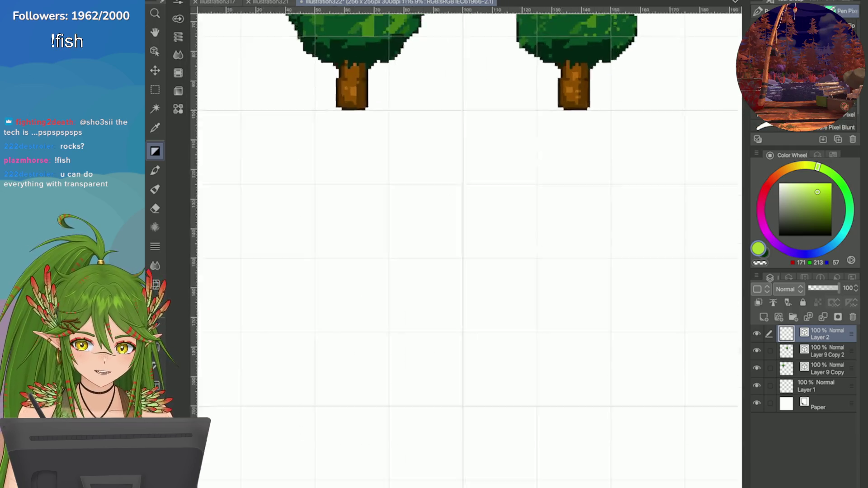
{"action": "scroll", "coordinate": [538, 244], "scroll_direction": "down", "scroll_amount": 4}
{"action": "scroll", "coordinate": [538, 244], "scroll_direction": "up", "scroll_amount": 3}
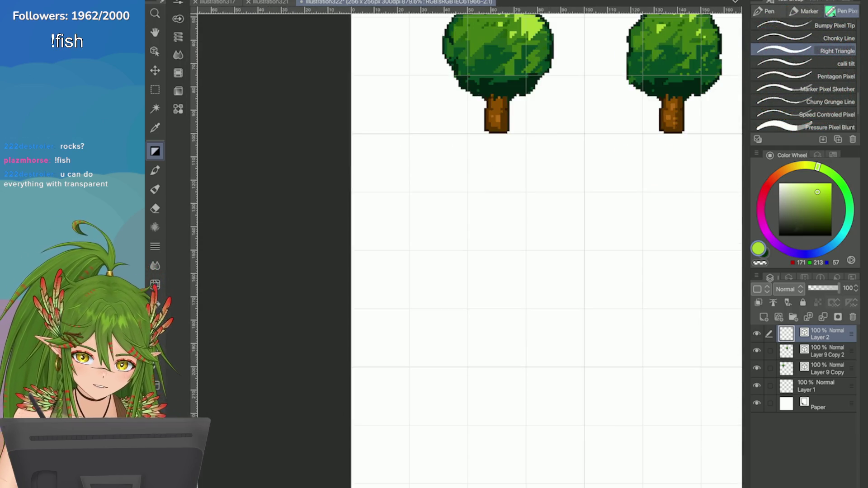
Step: Glance at the circuit board and map illustrations, then return to the tree sheet
{"action": "left_click", "coordinate": [217, 3]}
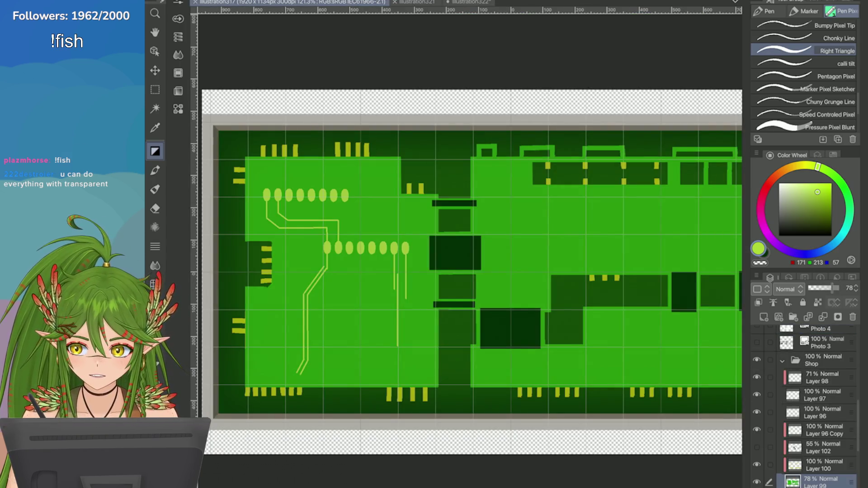
{"action": "left_click", "coordinate": [416, 2]}
{"action": "key", "text": "i"}
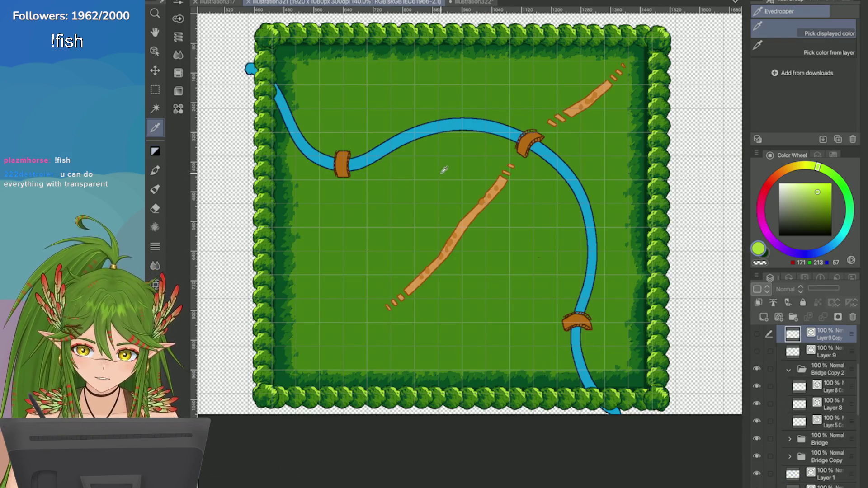
{"action": "left_click", "coordinate": [457, 2]}
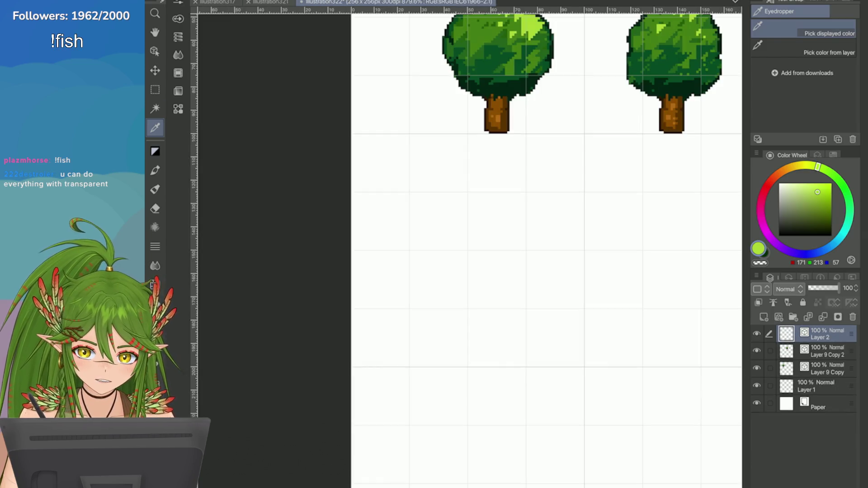
Step: Pick a pale grey-green (203, 211, 182) and paint a small swatch below-left of the trees
{"action": "left_click", "coordinate": [833, 155]}
{"action": "left_click", "coordinate": [783, 206]}
{"action": "left_click", "coordinate": [770, 155]}
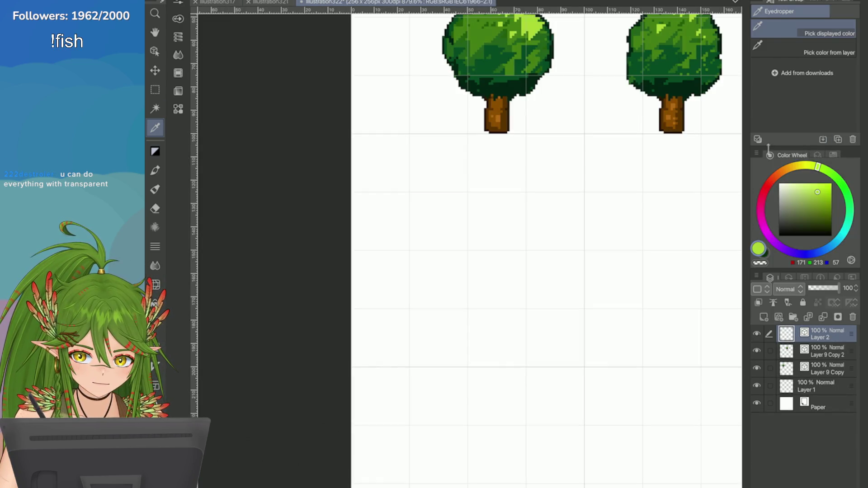
{"action": "left_click", "coordinate": [788, 194]}
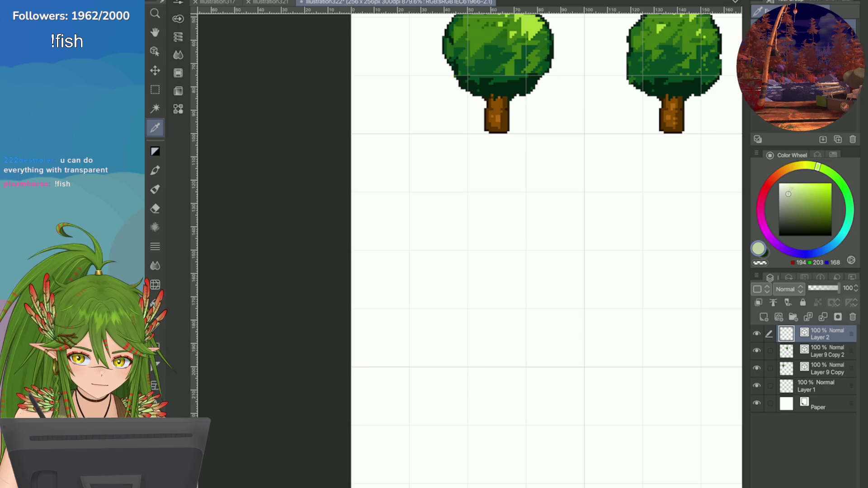
{"action": "left_click", "coordinate": [786, 193]}
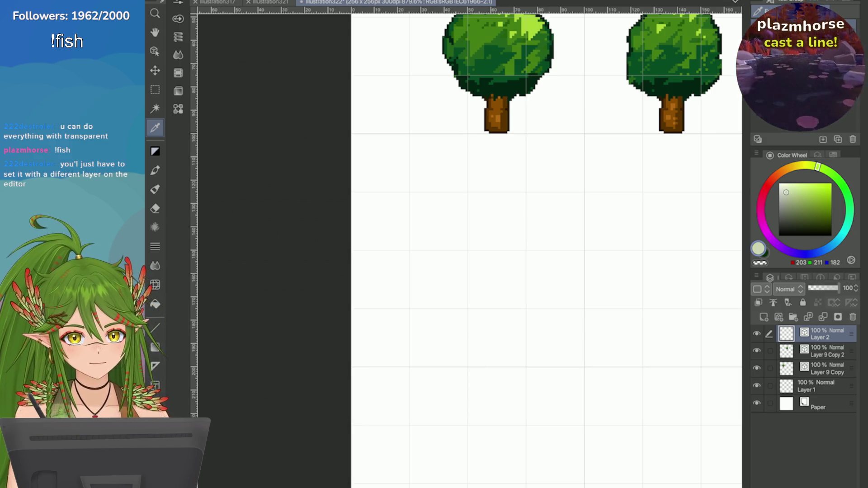
{"action": "scroll", "coordinate": [710, 170], "scroll_direction": "up", "scroll_amount": 1}
{"action": "key", "text": "u"}
{"action": "left_click_drag", "start_coordinate": [330, 155], "coordinate": [322, 144]}
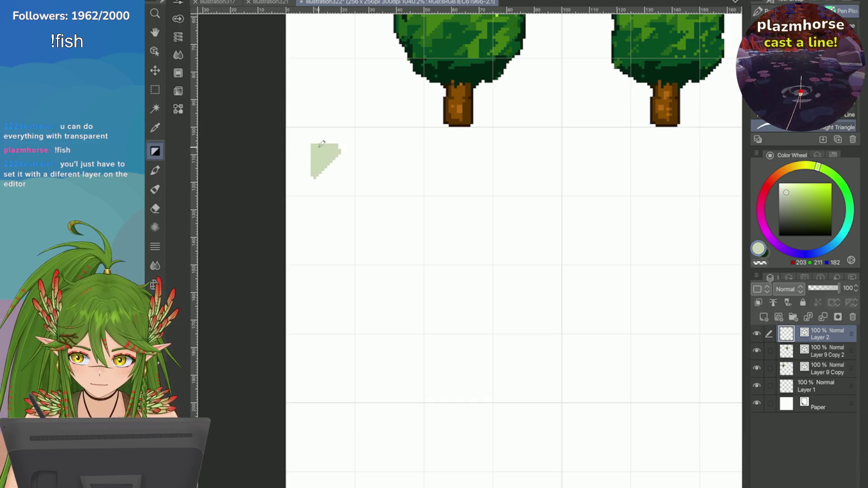
Step: Paint a darker grey-green swatch below the pale one and enlarge the pale swatch
{"action": "left_click", "coordinate": [788, 209]}
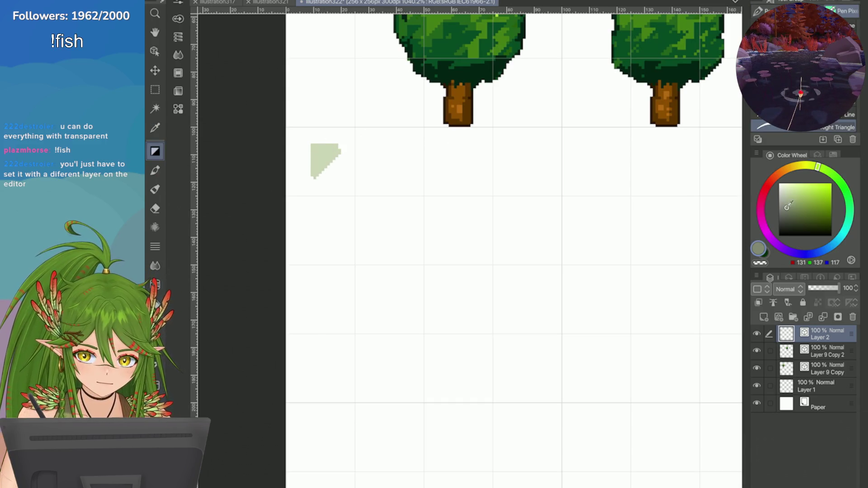
{"action": "left_click_drag", "start_coordinate": [332, 183], "coordinate": [311, 220]}
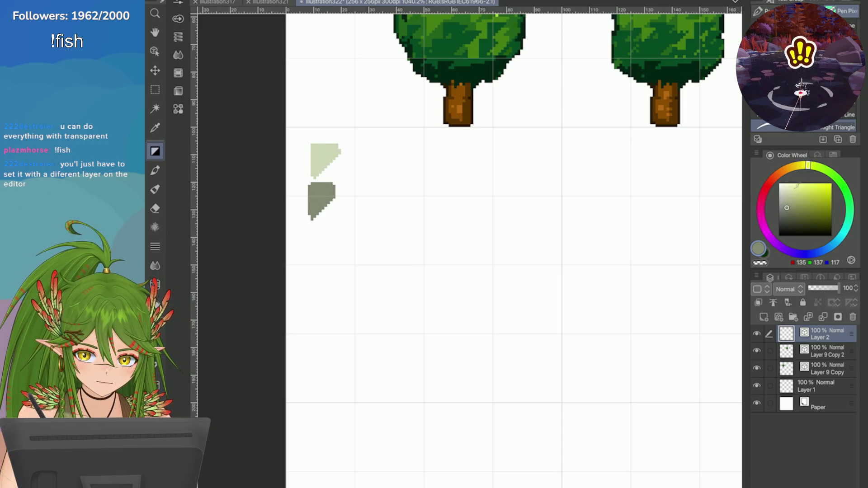
{"action": "key", "text": "i"}
{"action": "left_click", "coordinate": [324, 158]}
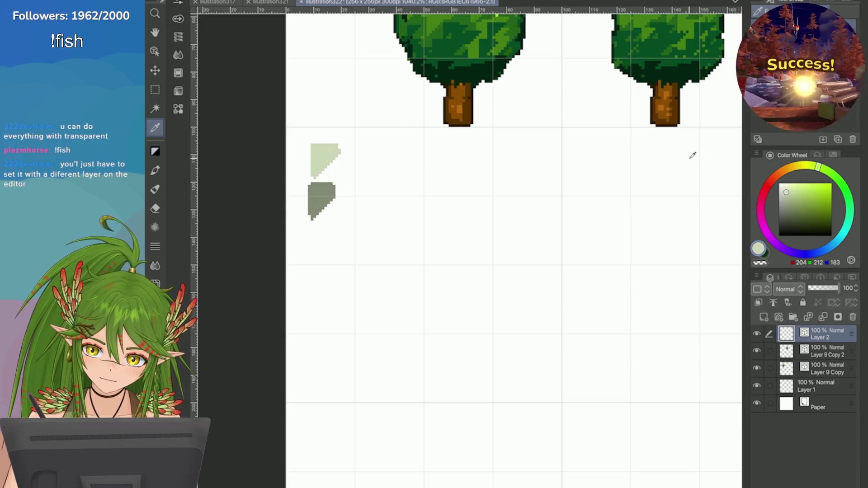
{"action": "left_click", "coordinate": [155, 152]}
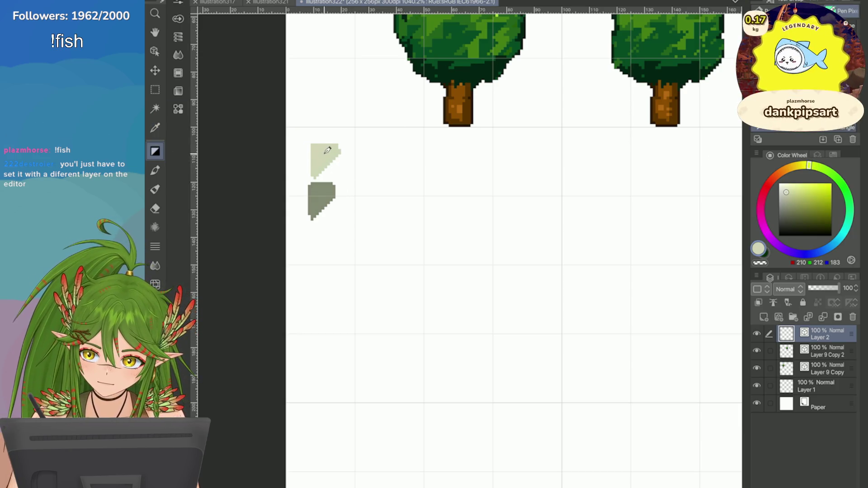
{"action": "mouse_move", "coordinate": [328, 149]}
{"action": "left_mouse_down"}
{"action": "mouse_move", "coordinate": [339, 154]}
{"action": "mouse_move", "coordinate": [312, 213]}
{"action": "mouse_move", "coordinate": [330, 189]}
{"action": "left_mouse_up"}
Step: Paint a third, dark grey-green swatch below the others
{"action": "left_click", "coordinate": [788, 201]}
{"action": "left_click", "coordinate": [789, 205]}
{"action": "left_click", "coordinate": [788, 217]}
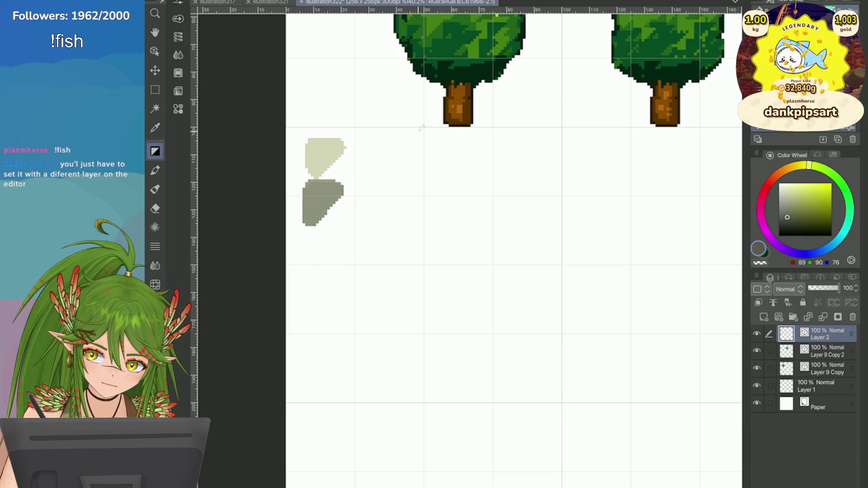
{"action": "left_click_drag", "start_coordinate": [331, 235], "coordinate": [314, 293]}
Step: Pick a near-black grey-green and paint a dark blob to start the rock
{"action": "left_click", "coordinate": [790, 226]}
{"action": "key", "text": "ctrl+minus"}
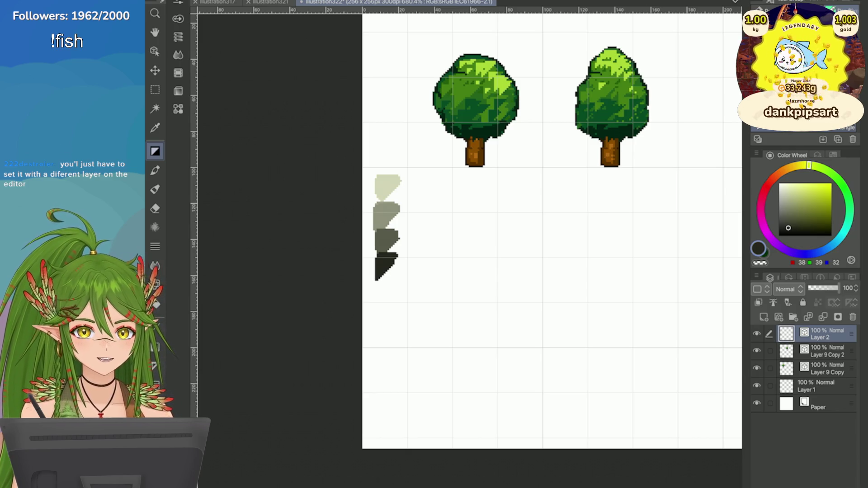
{"action": "scroll", "coordinate": [552, 226], "scroll_direction": "up", "scroll_amount": 2}
{"action": "scroll", "coordinate": [552, 226], "scroll_direction": "down", "scroll_amount": 2}
{"action": "scroll", "coordinate": [551, 226], "scroll_direction": "up", "scroll_amount": 1}
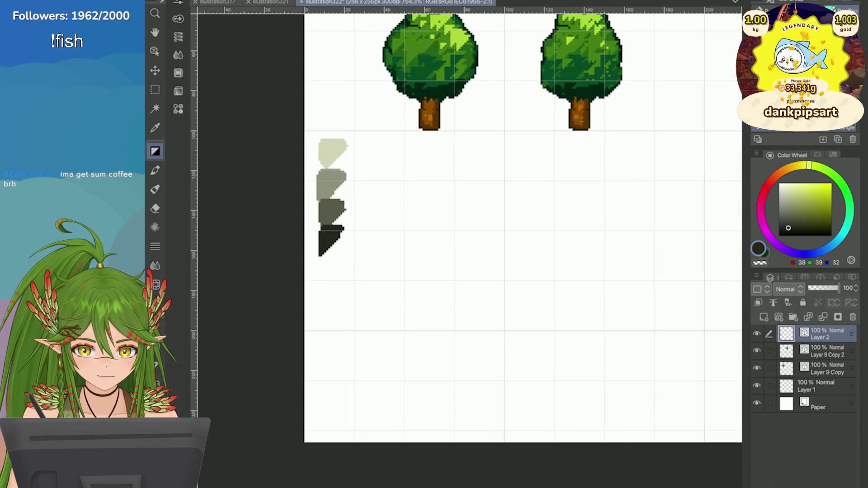
{"action": "left_click_drag", "start_coordinate": [436, 273], "coordinate": [423, 289]}
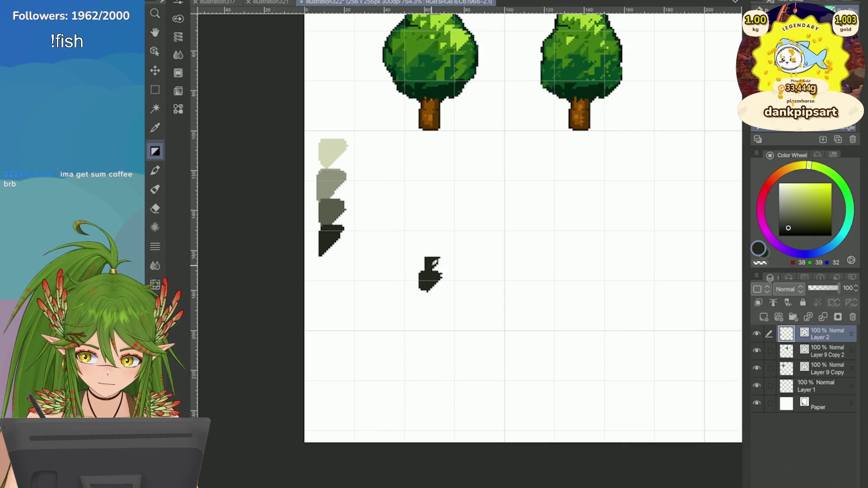
Step: Repaint the dark rock blob slightly higher and extend it wider and downward
{"action": "key", "text": "ctrl+z"}
{"action": "key", "text": "ctrl+z"}
{"action": "mouse_move", "coordinate": [447, 240]}
{"action": "left_mouse_down"}
{"action": "mouse_move", "coordinate": [427, 254]}
{"action": "mouse_move", "coordinate": [436, 262]}
{"action": "left_mouse_up"}
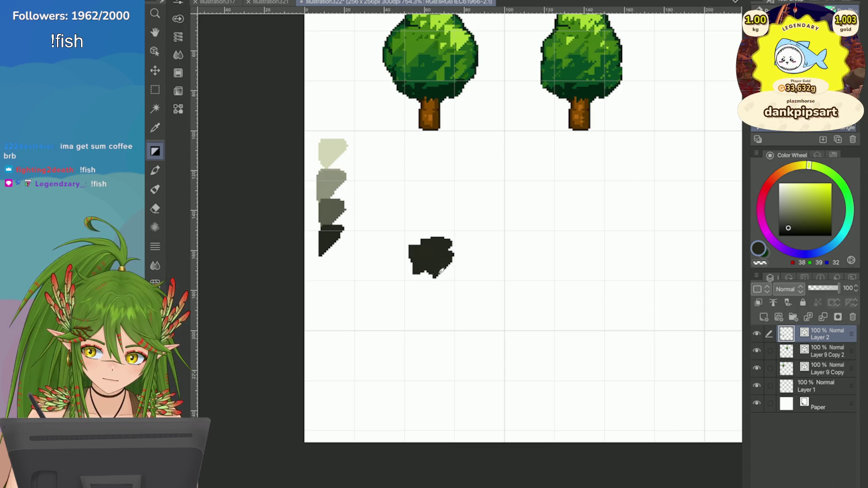
{"action": "scroll", "coordinate": [466, 337], "scroll_direction": "up", "scroll_amount": 2}
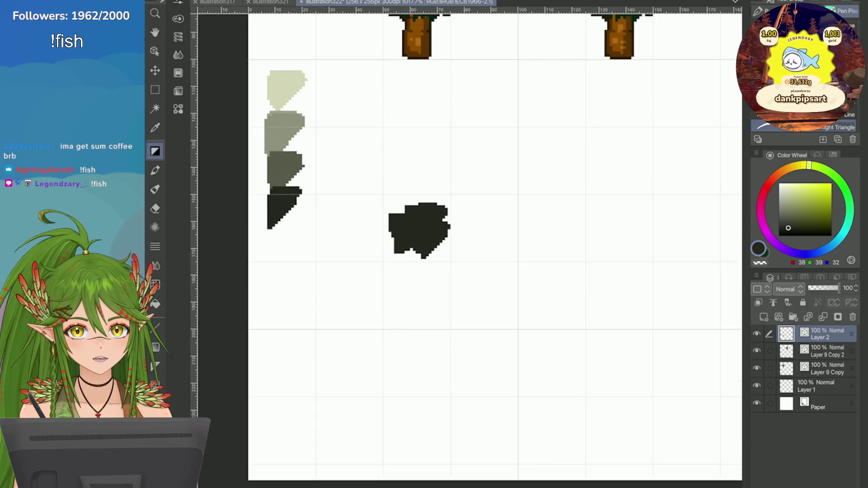
{"action": "mouse_move", "coordinate": [428, 187]}
{"action": "left_mouse_down"}
{"action": "mouse_move", "coordinate": [375, 235]}
{"action": "mouse_move", "coordinate": [452, 212]}
{"action": "mouse_move", "coordinate": [471, 221]}
{"action": "left_mouse_up"}
{"action": "key", "text": "ctrl+z"}
{"action": "key", "text": "ctrl+z"}
{"action": "mouse_move", "coordinate": [376, 226]}
{"action": "left_mouse_down"}
{"action": "mouse_move", "coordinate": [414, 260]}
{"action": "mouse_move", "coordinate": [452, 244]}
{"action": "mouse_move", "coordinate": [466, 253]}
{"action": "mouse_move", "coordinate": [409, 278]}
{"action": "mouse_move", "coordinate": [377, 239]}
{"action": "mouse_move", "coordinate": [398, 211]}
{"action": "mouse_move", "coordinate": [444, 217]}
{"action": "left_mouse_up"}
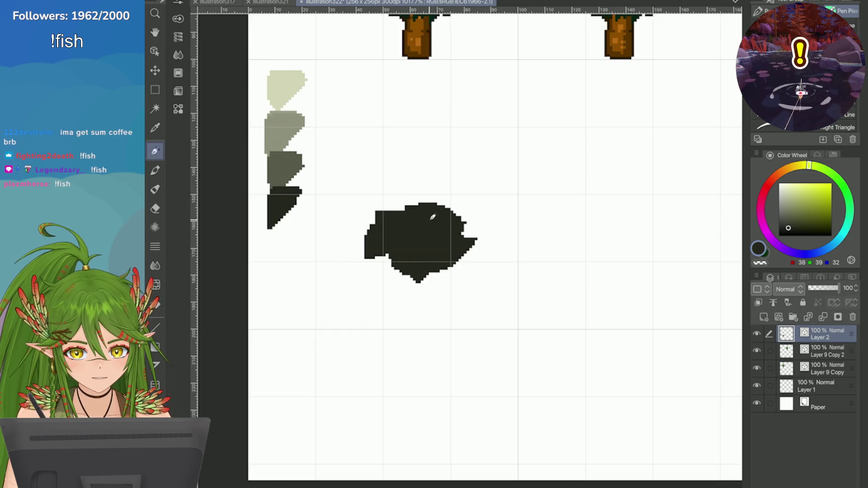
Step: Change the brush size and fill out the rock's right edge, upper edge, and rounded side lobes
{"action": "left_click", "coordinate": [179, 19]}
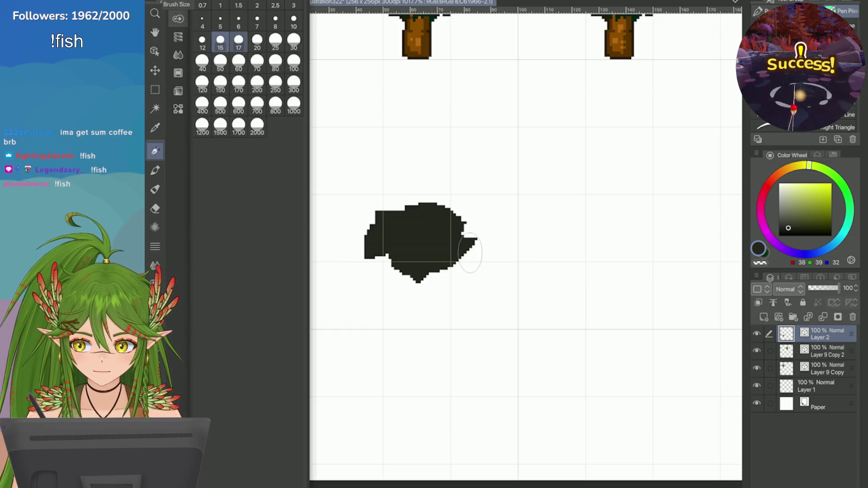
{"action": "left_click", "coordinate": [294, 20]}
{"action": "mouse_move", "coordinate": [474, 256]}
{"action": "left_mouse_down"}
{"action": "mouse_move", "coordinate": [461, 224]}
{"action": "mouse_move", "coordinate": [438, 268]}
{"action": "left_mouse_up"}
{"action": "mouse_move", "coordinate": [462, 221]}
{"action": "left_mouse_down"}
{"action": "mouse_move", "coordinate": [386, 222]}
{"action": "mouse_move", "coordinate": [397, 262]}
{"action": "mouse_move", "coordinate": [343, 256]}
{"action": "mouse_move", "coordinate": [348, 276]}
{"action": "mouse_move", "coordinate": [368, 276]}
{"action": "left_mouse_up"}
{"action": "key", "text": "ctrl+z"}
{"action": "mouse_move", "coordinate": [350, 233]}
{"action": "left_mouse_down"}
{"action": "mouse_move", "coordinate": [344, 272]}
{"action": "mouse_move", "coordinate": [358, 246]}
{"action": "left_mouse_up"}
{"action": "mouse_move", "coordinate": [479, 246]}
{"action": "left_mouse_down"}
{"action": "mouse_move", "coordinate": [490, 294]}
{"action": "mouse_move", "coordinate": [486, 239]}
{"action": "mouse_move", "coordinate": [495, 285]}
{"action": "left_mouse_up"}
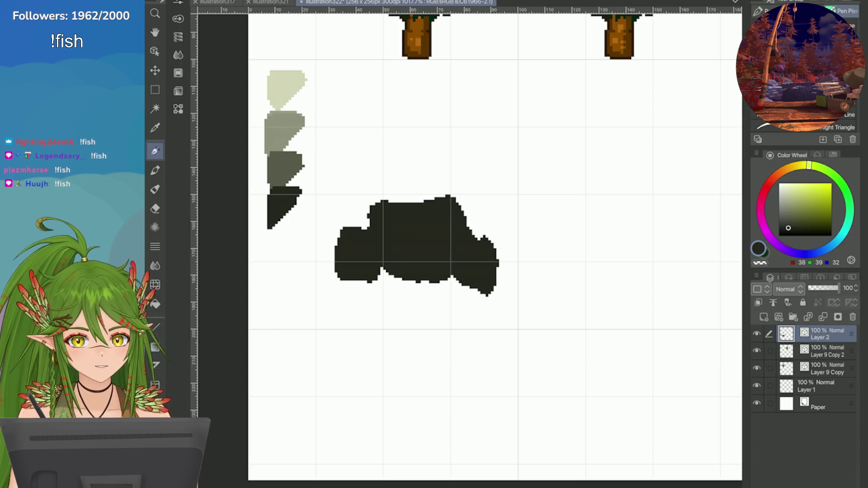
{"action": "mouse_move", "coordinate": [461, 262]}
{"action": "left_mouse_down"}
{"action": "mouse_move", "coordinate": [407, 294]}
{"action": "mouse_move", "coordinate": [455, 299]}
{"action": "mouse_move", "coordinate": [407, 294]}
{"action": "mouse_move", "coordinate": [391, 282]}
{"action": "mouse_move", "coordinate": [385, 289]}
{"action": "left_mouse_up"}
Step: Extend the rock's lower-left edge, removing the stray pebble and small blobs beside it
{"action": "key", "text": "ctrl+z"}
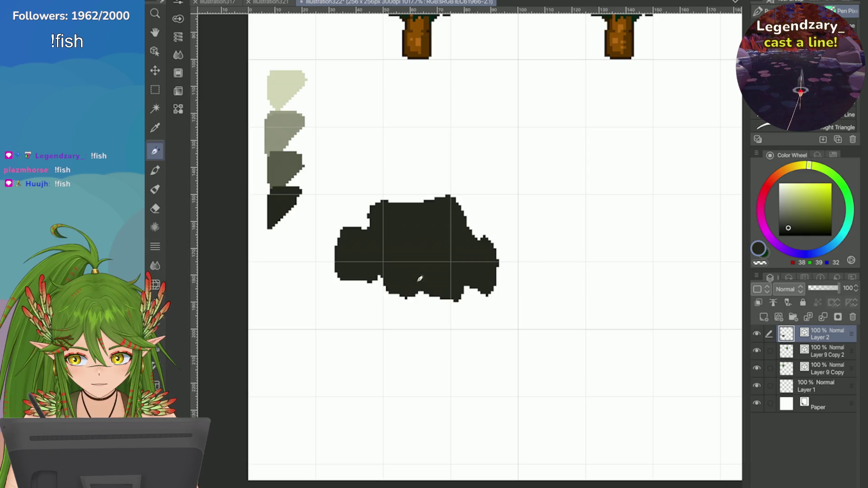
{"action": "mouse_move", "coordinate": [436, 270]}
{"action": "left_mouse_down"}
{"action": "mouse_move", "coordinate": [388, 292]}
{"action": "mouse_move", "coordinate": [340, 236]}
{"action": "left_mouse_up"}
{"action": "left_click_drag", "start_coordinate": [516, 220], "coordinate": [500, 253]}
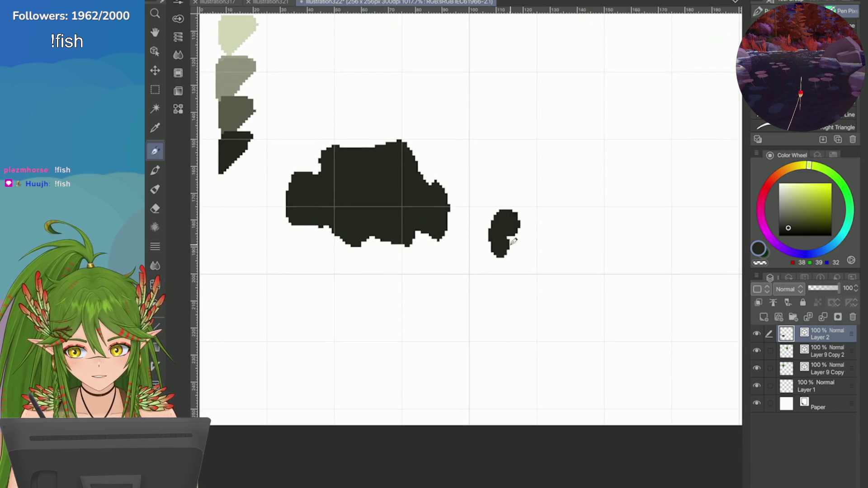
{"action": "key", "text": "ctrl+z"}
{"action": "key", "text": "ctrl+minus"}
{"action": "mouse_move", "coordinate": [416, 243]}
{"action": "left_mouse_down"}
{"action": "mouse_move", "coordinate": [416, 253]}
{"action": "mouse_move", "coordinate": [379, 271]}
{"action": "mouse_move", "coordinate": [376, 254]}
{"action": "left_mouse_up"}
{"action": "key", "text": "ctrl+z"}
{"action": "key", "text": "ctrl+z"}
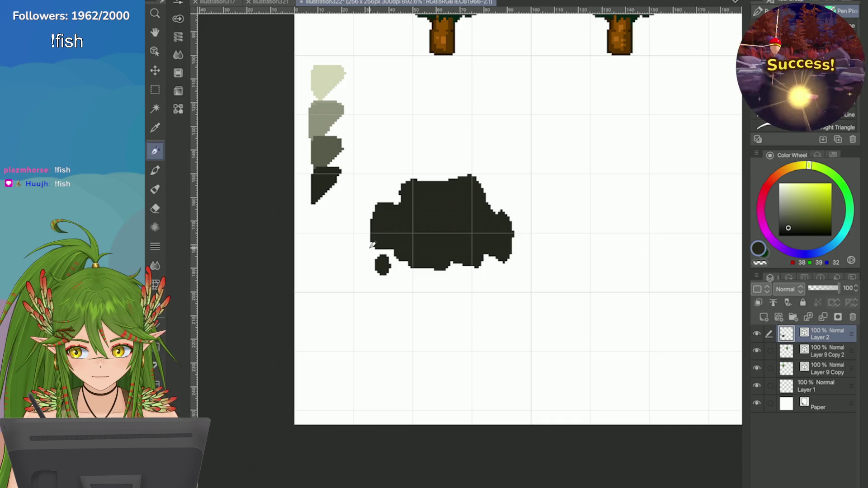
{"action": "key", "text": "ctrl+z"}
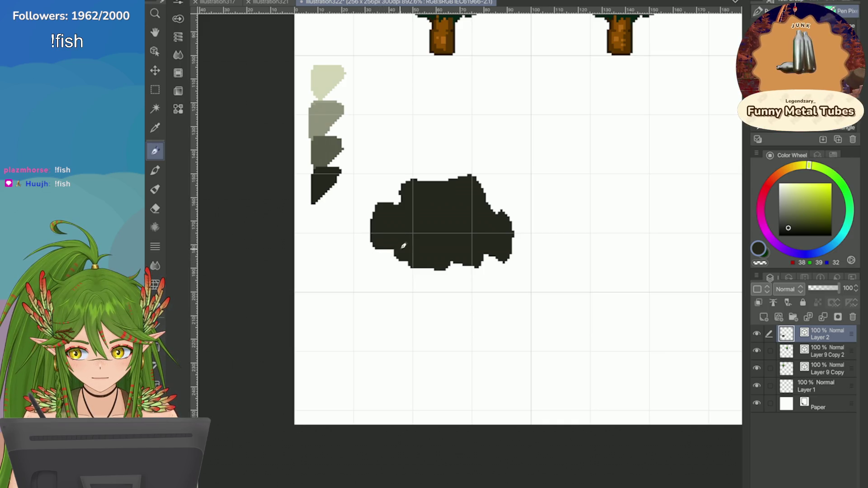
{"action": "key", "text": "ctrl+z"}
{"action": "mouse_move", "coordinate": [375, 241]}
{"action": "left_mouse_down"}
{"action": "mouse_move", "coordinate": [366, 258]}
{"action": "mouse_move", "coordinate": [395, 244]}
{"action": "left_mouse_up"}
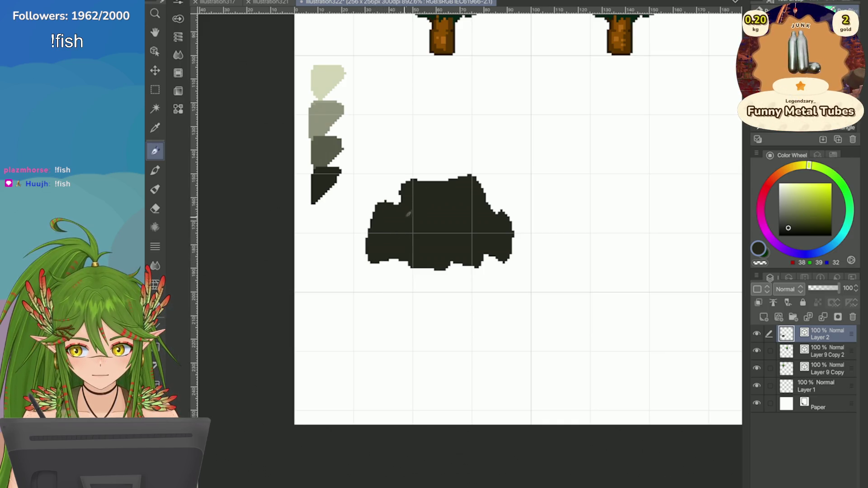
Step: Fill out the rock's upper-right and lower-right edges, raise its top, and even the bottom
{"action": "left_click_drag", "start_coordinate": [500, 219], "coordinate": [477, 199]}
{"action": "mouse_move", "coordinate": [481, 247]}
{"action": "left_mouse_down"}
{"action": "mouse_move", "coordinate": [477, 240]}
{"action": "mouse_move", "coordinate": [513, 254]}
{"action": "mouse_move", "coordinate": [475, 269]}
{"action": "left_mouse_up"}
{"action": "key", "text": "ctrl+z"}
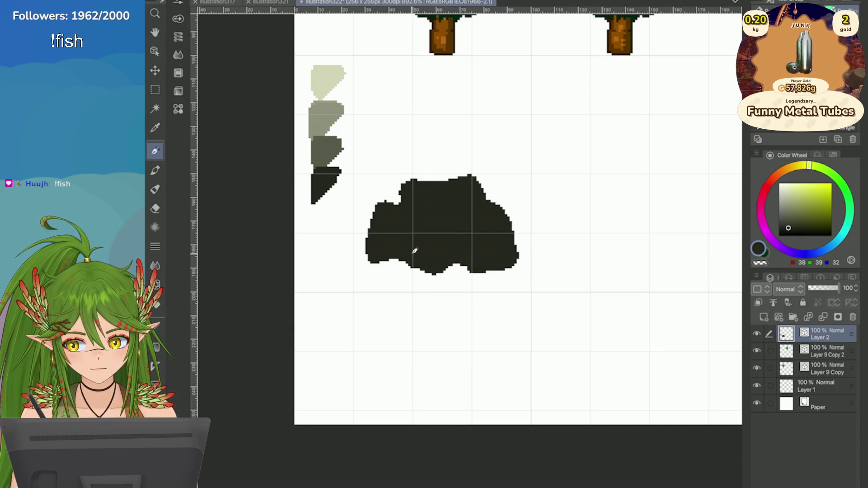
{"action": "left_click_drag", "start_coordinate": [467, 182], "coordinate": [414, 186]}
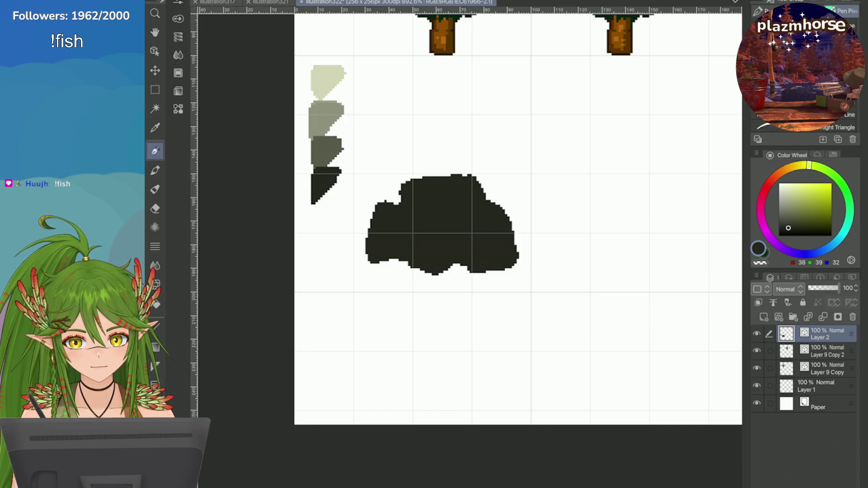
{"action": "scroll", "coordinate": [431, 205], "scroll_direction": "up", "scroll_amount": 1}
{"action": "mouse_move", "coordinate": [468, 238]}
{"action": "left_mouse_down"}
{"action": "mouse_move", "coordinate": [435, 256]}
{"action": "mouse_move", "coordinate": [409, 236]}
{"action": "left_mouse_up"}
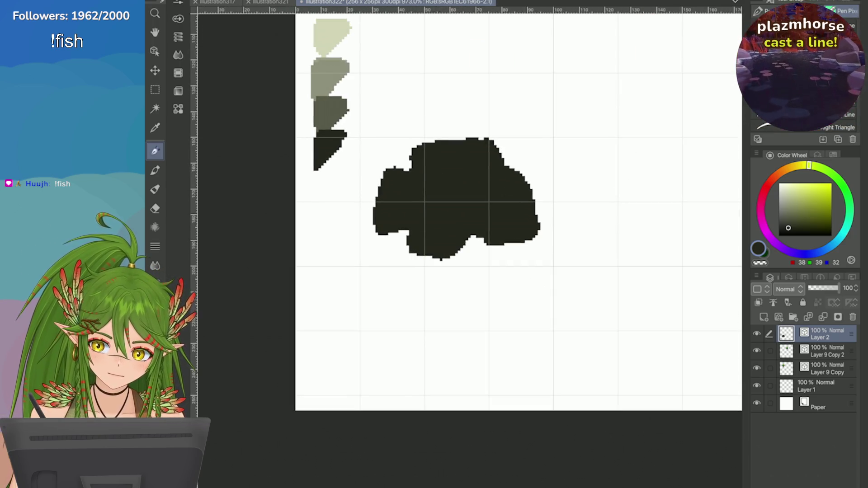
{"action": "left_click", "coordinate": [330, 108], "text": "alt"}
Step: Sample the dark grey from the palette and cover the grey patch's lower part with it
{"action": "key", "text": "p"}
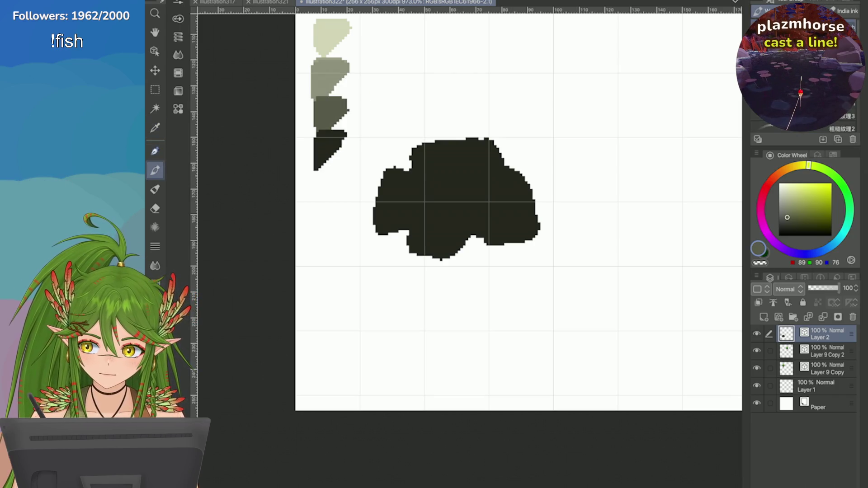
{"action": "key", "text": "p"}
{"action": "mouse_move", "coordinate": [484, 161]}
{"action": "left_mouse_down"}
{"action": "mouse_move", "coordinate": [496, 187]}
{"action": "mouse_move", "coordinate": [465, 211]}
{"action": "mouse_move", "coordinate": [477, 151]}
{"action": "mouse_move", "coordinate": [433, 165]}
{"action": "mouse_move", "coordinate": [467, 187]}
{"action": "left_mouse_up"}
{"action": "key", "text": "ctrl+z"}
{"action": "scroll", "coordinate": [468, 162], "scroll_direction": "up", "scroll_amount": 2}
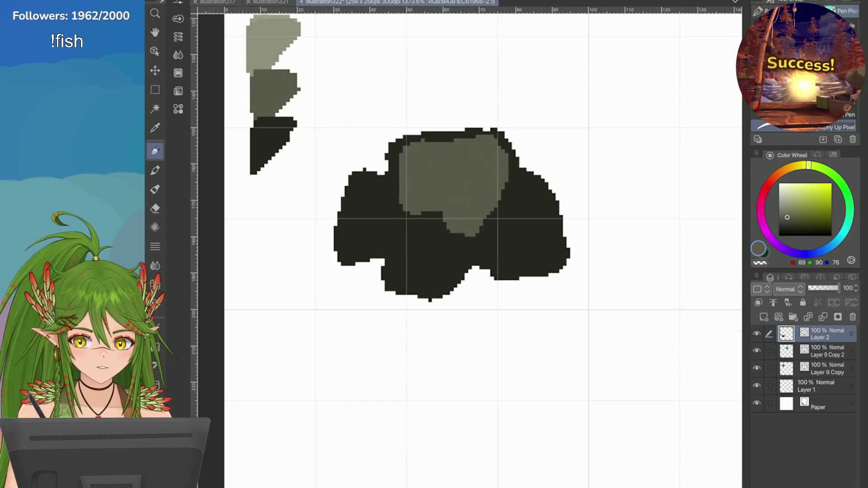
{"action": "left_click", "coordinate": [846, 190]}
{"action": "left_click", "coordinate": [827, 226]}
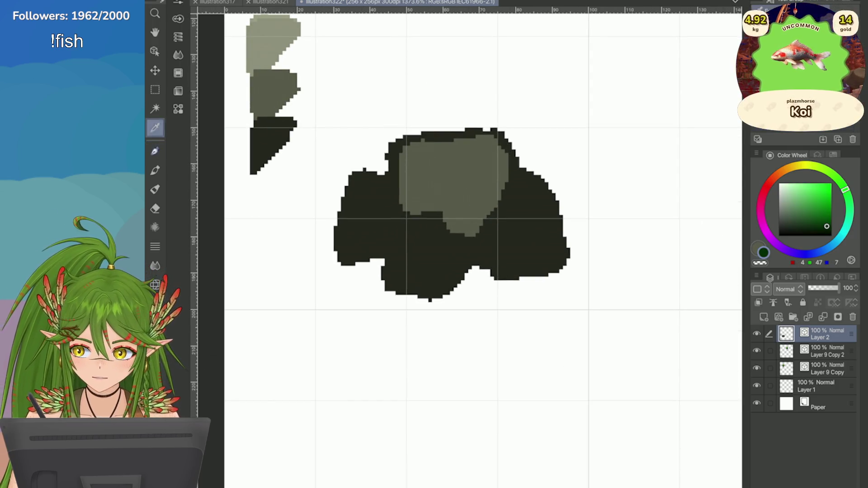
{"action": "left_click", "coordinate": [276, 143], "text": "alt"}
{"action": "mouse_move", "coordinate": [468, 233]}
{"action": "left_mouse_down"}
{"action": "mouse_move", "coordinate": [438, 209]}
{"action": "mouse_move", "coordinate": [396, 213]}
{"action": "left_mouse_up"}
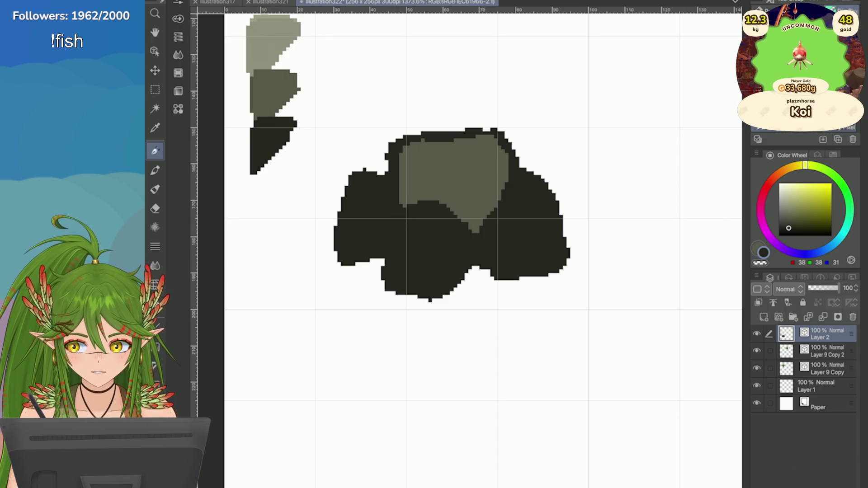
Step: Paint mid-grey stones in the lower dark area, the right lobe, and the lower-right lobe
{"action": "left_click", "coordinate": [452, 177], "text": "alt"}
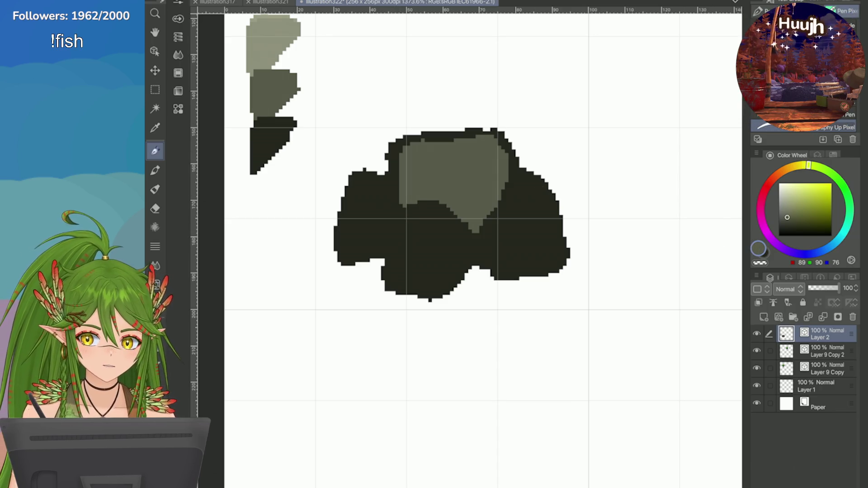
{"action": "mouse_move", "coordinate": [428, 216]}
{"action": "left_mouse_down"}
{"action": "mouse_move", "coordinate": [458, 248]}
{"action": "mouse_move", "coordinate": [428, 287]}
{"action": "mouse_move", "coordinate": [435, 259]}
{"action": "mouse_move", "coordinate": [428, 281]}
{"action": "mouse_move", "coordinate": [413, 275]}
{"action": "mouse_move", "coordinate": [423, 229]}
{"action": "mouse_move", "coordinate": [397, 289]}
{"action": "mouse_move", "coordinate": [414, 240]}
{"action": "mouse_move", "coordinate": [461, 239]}
{"action": "mouse_move", "coordinate": [457, 246]}
{"action": "mouse_move", "coordinate": [442, 221]}
{"action": "left_mouse_up"}
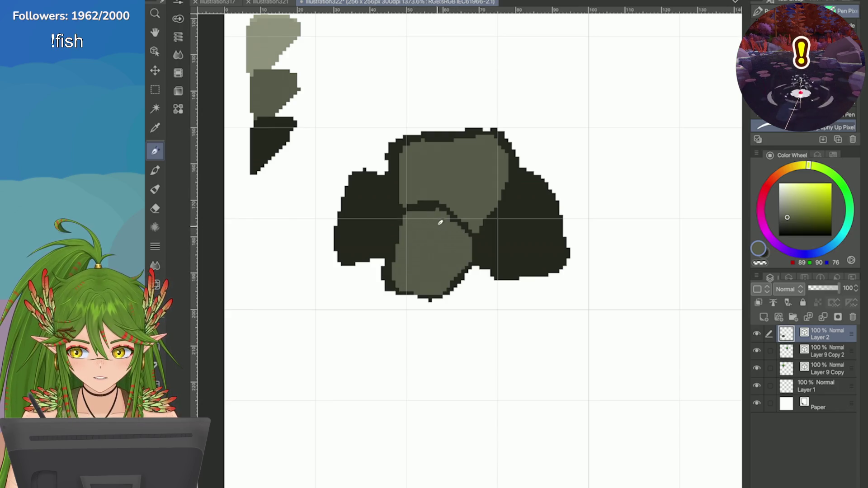
{"action": "left_click_drag", "start_coordinate": [525, 181], "coordinate": [555, 233]}
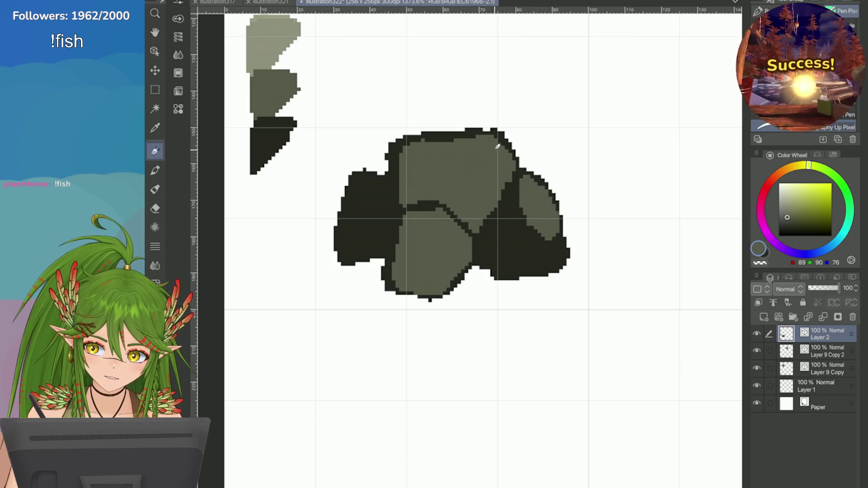
{"action": "mouse_move", "coordinate": [515, 190]}
{"action": "left_mouse_down"}
{"action": "mouse_move", "coordinate": [524, 194]}
{"action": "mouse_move", "coordinate": [497, 245]}
{"action": "left_mouse_up"}
{"action": "left_click_drag", "start_coordinate": [556, 260], "coordinate": [519, 254]}
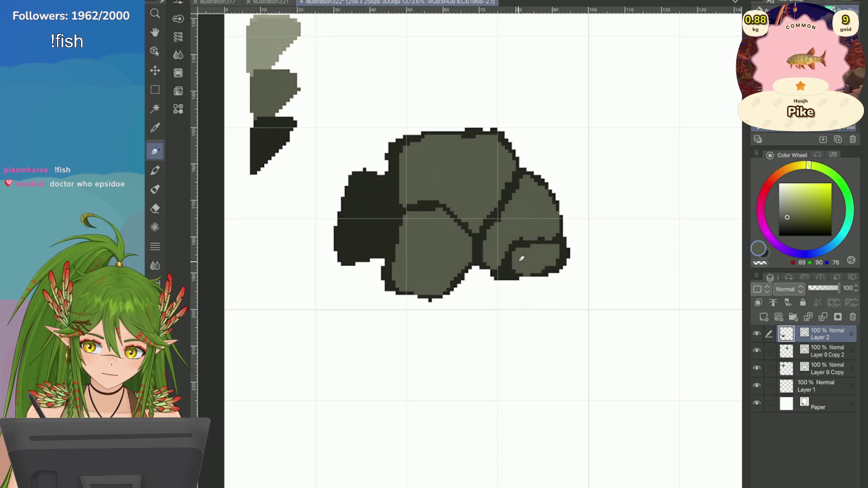
Step: Fill the left lobe and the middle stone's left edge with mid grey inside their outlines
{"action": "scroll", "coordinate": [482, 249], "scroll_direction": "down", "scroll_amount": 3}
{"action": "scroll", "coordinate": [482, 249], "scroll_direction": "up", "scroll_amount": 1}
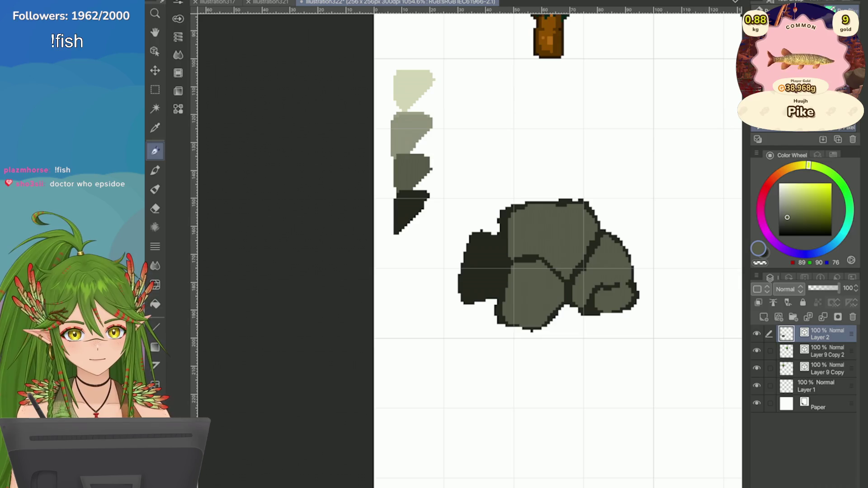
{"action": "left_click_drag", "start_coordinate": [480, 240], "coordinate": [497, 262]}
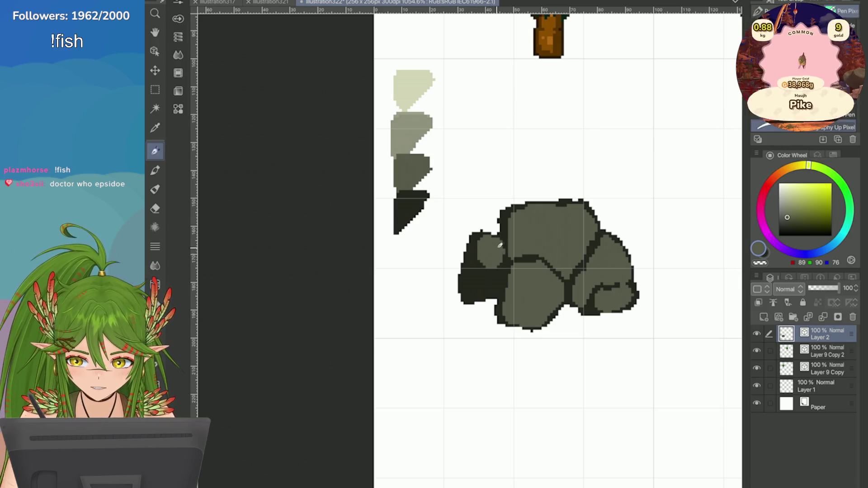
{"action": "key", "text": "ctrl+z"}
{"action": "left_click_drag", "start_coordinate": [510, 212], "coordinate": [500, 300]}
{"action": "mouse_move", "coordinate": [510, 270]}
{"action": "left_mouse_down"}
{"action": "mouse_move", "coordinate": [485, 252]}
{"action": "mouse_move", "coordinate": [475, 271]}
{"action": "mouse_move", "coordinate": [486, 278]}
{"action": "left_mouse_up"}
{"action": "scroll", "coordinate": [612, 234], "scroll_direction": "down", "scroll_amount": 3}
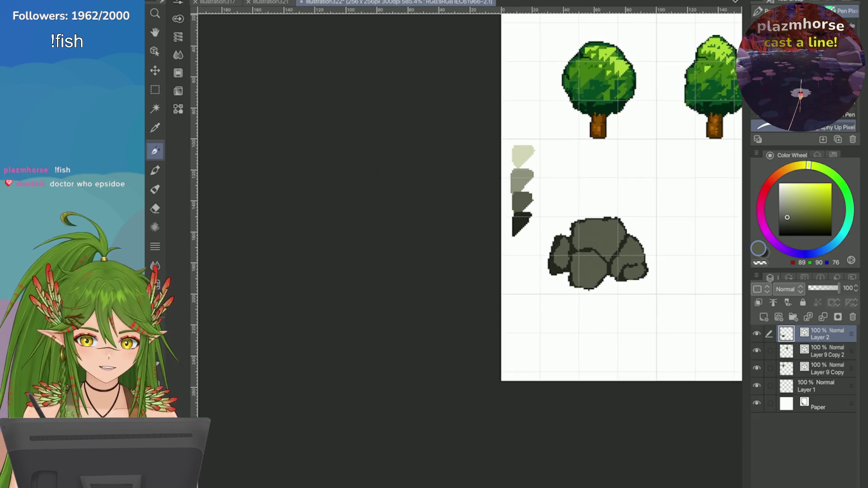
Step: Shift the rock layer down a few pixels with Ctrl+T and thin the left stone's dark inner edge
{"action": "scroll", "coordinate": [654, 276], "scroll_direction": "up", "scroll_amount": 4}
{"action": "key", "text": "ctrl+t"}
{"action": "left_click_drag", "start_coordinate": [430, 236], "coordinate": [430, 245]}
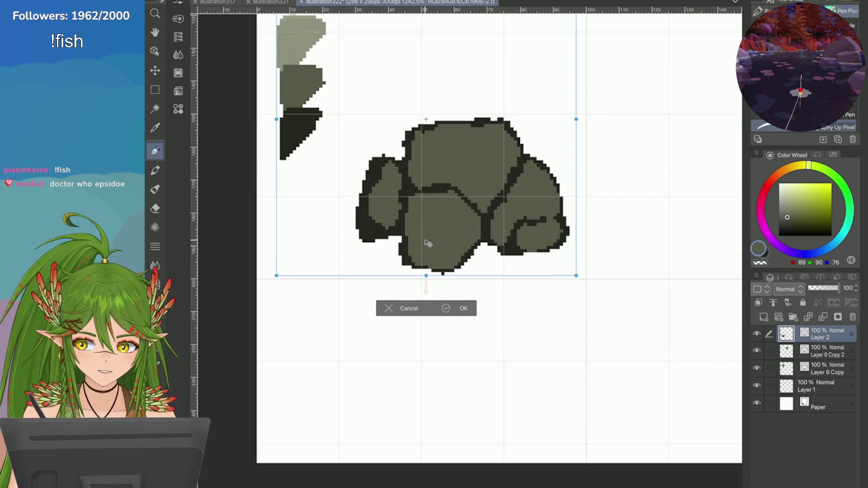
{"action": "key", "text": "Return"}
{"action": "mouse_move", "coordinate": [389, 179]}
{"action": "left_mouse_down"}
{"action": "mouse_move", "coordinate": [376, 201]}
{"action": "mouse_move", "coordinate": [379, 234]}
{"action": "mouse_move", "coordinate": [404, 199]}
{"action": "left_mouse_up"}
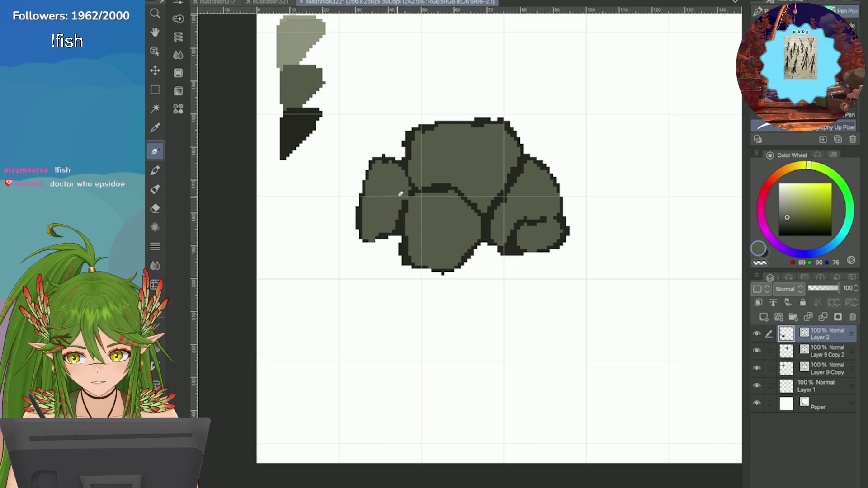
Step: Pick the light grey swatch and paint a highlight on the upper-right stone
{"action": "scroll", "coordinate": [403, 176], "scroll_direction": "down", "scroll_amount": 5}
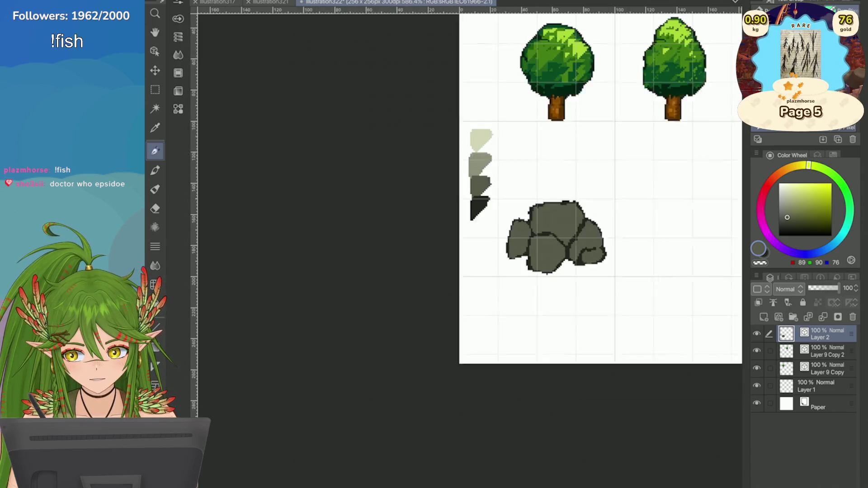
{"action": "scroll", "coordinate": [403, 176], "scroll_direction": "up", "scroll_amount": 3}
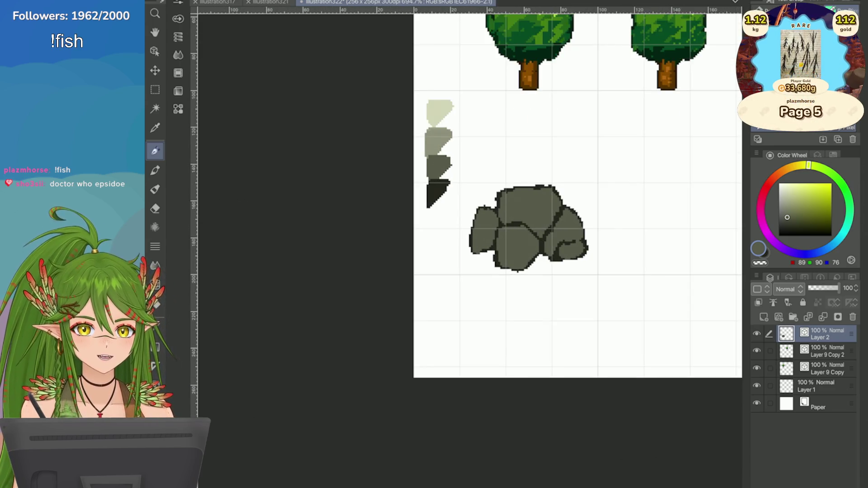
{"action": "scroll", "coordinate": [511, 194], "scroll_direction": "up", "scroll_amount": 2}
{"action": "left_click", "coordinate": [403, 185], "text": "alt"}
{"action": "scroll", "coordinate": [508, 247], "scroll_direction": "up", "scroll_amount": 2}
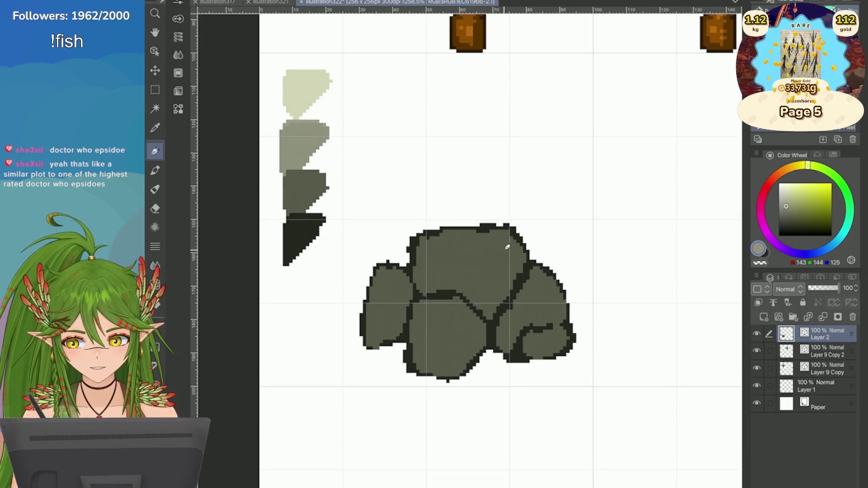
{"action": "left_click_drag", "start_coordinate": [508, 238], "coordinate": [490, 287]}
{"action": "key", "text": "ctrl+z"}
{"action": "key", "text": "ctrl+z"}
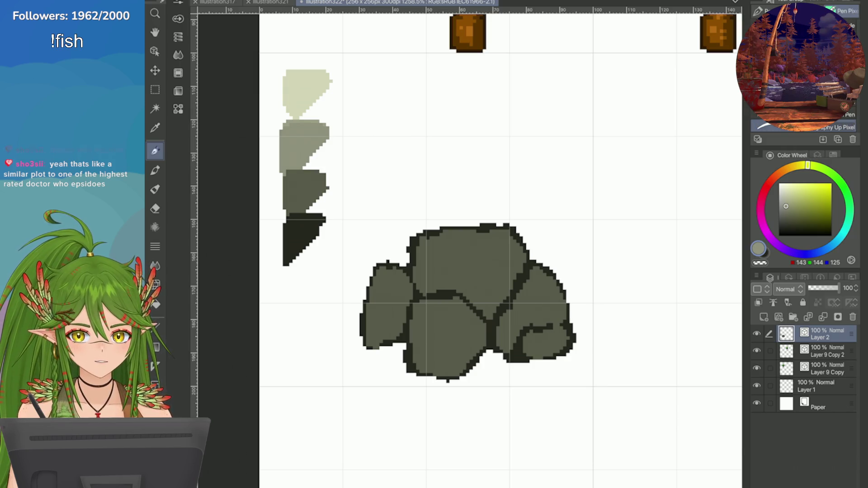
{"action": "left_click_drag", "start_coordinate": [508, 236], "coordinate": [492, 298]}
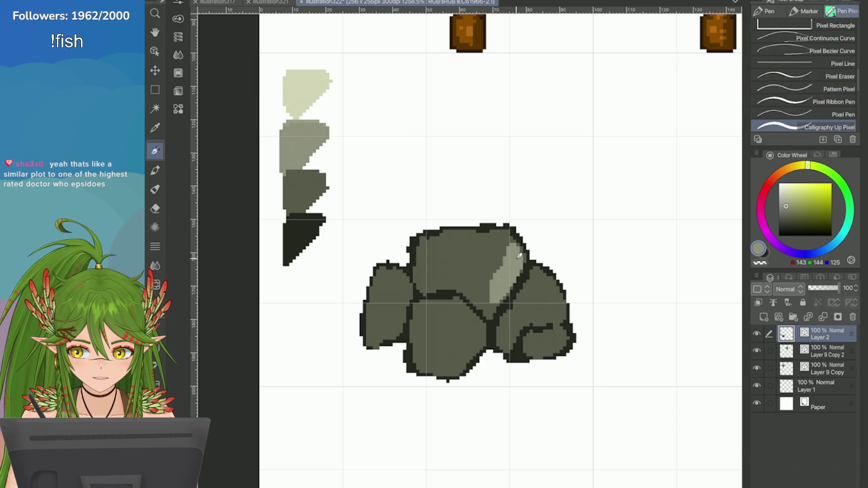
Step: Add light highlight patches to the upper-right, lower-middle, right, left, and top stones
{"action": "left_click_drag", "start_coordinate": [506, 237], "coordinate": [480, 287]}
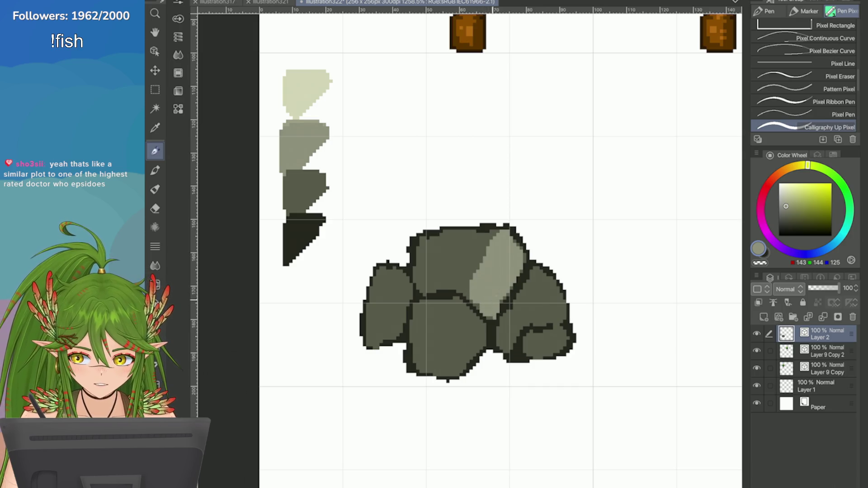
{"action": "mouse_move", "coordinate": [486, 307]}
{"action": "left_mouse_down"}
{"action": "mouse_move", "coordinate": [500, 246]}
{"action": "mouse_move", "coordinate": [510, 248]}
{"action": "mouse_move", "coordinate": [506, 269]}
{"action": "mouse_move", "coordinate": [507, 247]}
{"action": "mouse_move", "coordinate": [484, 276]}
{"action": "mouse_move", "coordinate": [498, 240]}
{"action": "left_mouse_up"}
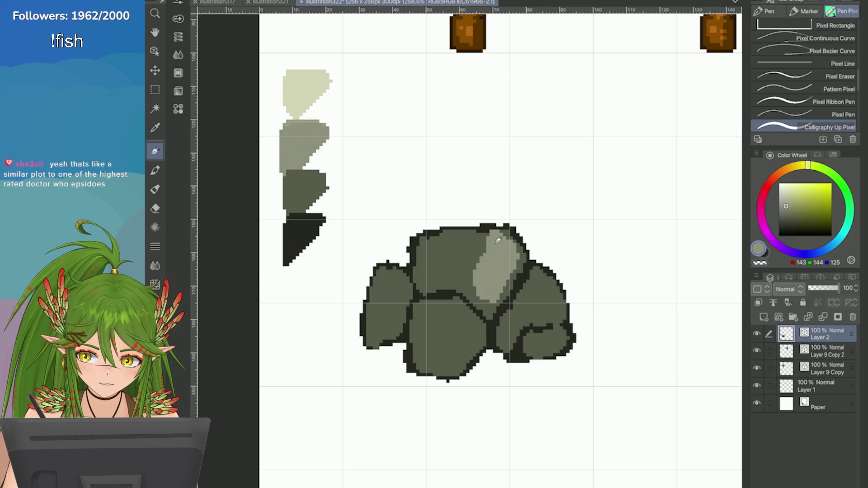
{"action": "mouse_move", "coordinate": [451, 318]}
{"action": "left_mouse_down"}
{"action": "mouse_move", "coordinate": [427, 316]}
{"action": "mouse_move", "coordinate": [461, 328]}
{"action": "mouse_move", "coordinate": [457, 307]}
{"action": "left_mouse_up"}
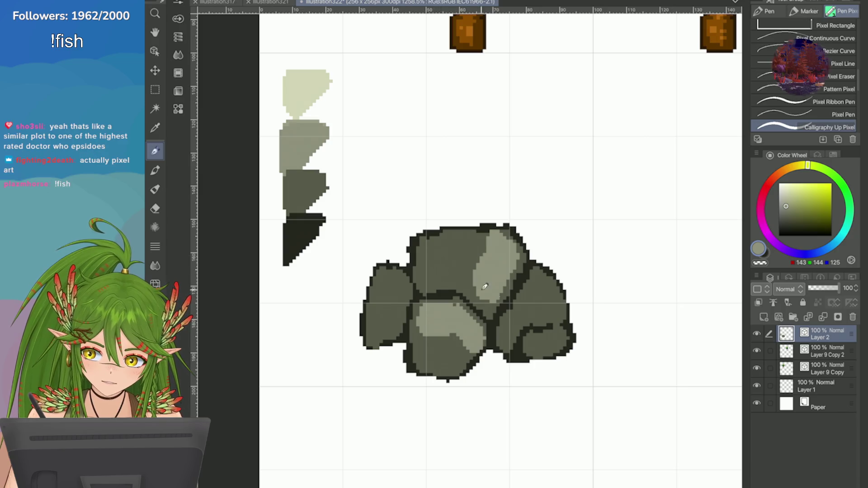
{"action": "mouse_move", "coordinate": [561, 332]}
{"action": "left_mouse_down"}
{"action": "mouse_move", "coordinate": [539, 341]}
{"action": "mouse_move", "coordinate": [555, 335]}
{"action": "mouse_move", "coordinate": [556, 345]}
{"action": "left_mouse_up"}
{"action": "key", "text": "ctrl+z"}
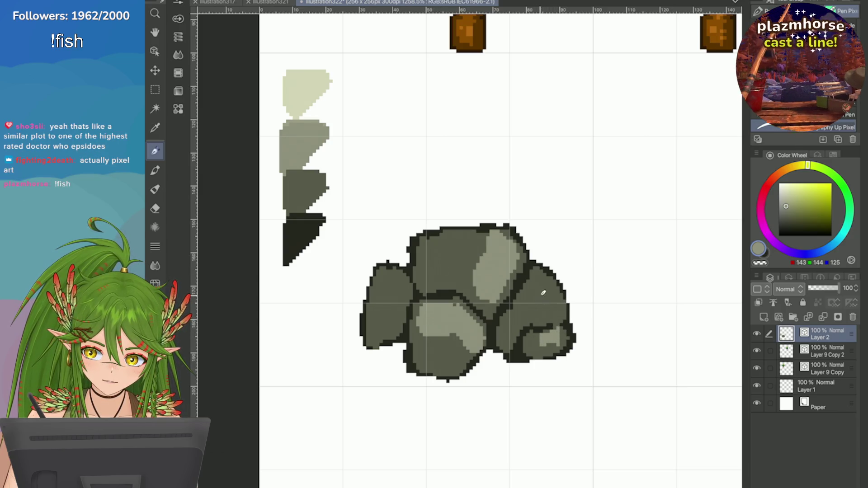
{"action": "mouse_move", "coordinate": [545, 273]}
{"action": "left_mouse_down"}
{"action": "mouse_move", "coordinate": [516, 314]}
{"action": "mouse_move", "coordinate": [545, 278]}
{"action": "mouse_move", "coordinate": [555, 301]}
{"action": "left_mouse_up"}
{"action": "mouse_move", "coordinate": [391, 294]}
{"action": "left_mouse_down"}
{"action": "mouse_move", "coordinate": [384, 271]}
{"action": "mouse_move", "coordinate": [403, 275]}
{"action": "mouse_move", "coordinate": [377, 303]}
{"action": "mouse_move", "coordinate": [368, 330]}
{"action": "left_mouse_up"}
{"action": "left_click_drag", "start_coordinate": [470, 233], "coordinate": [434, 249]}
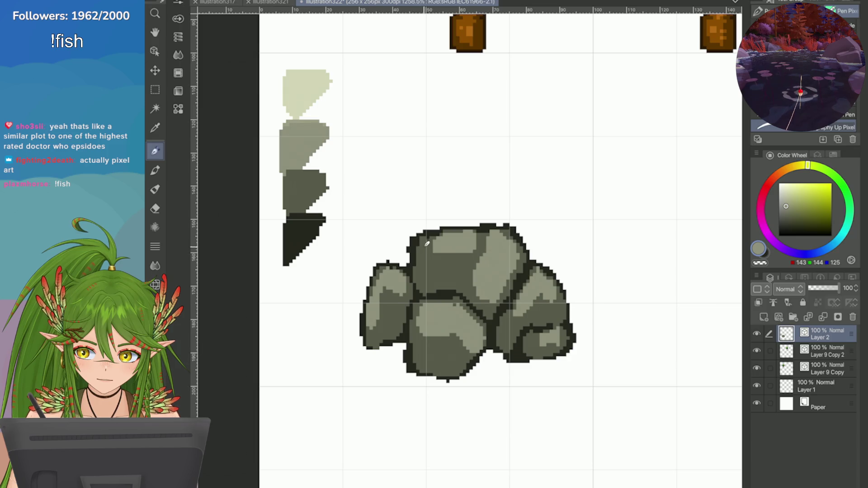
Step: With the mid-grey swatch, split the lower-middle highlight and shade the left stone's left edge
{"action": "scroll", "coordinate": [669, 284], "scroll_direction": "down", "scroll_amount": 2}
{"action": "scroll", "coordinate": [483, 154], "scroll_direction": "down", "scroll_amount": 1}
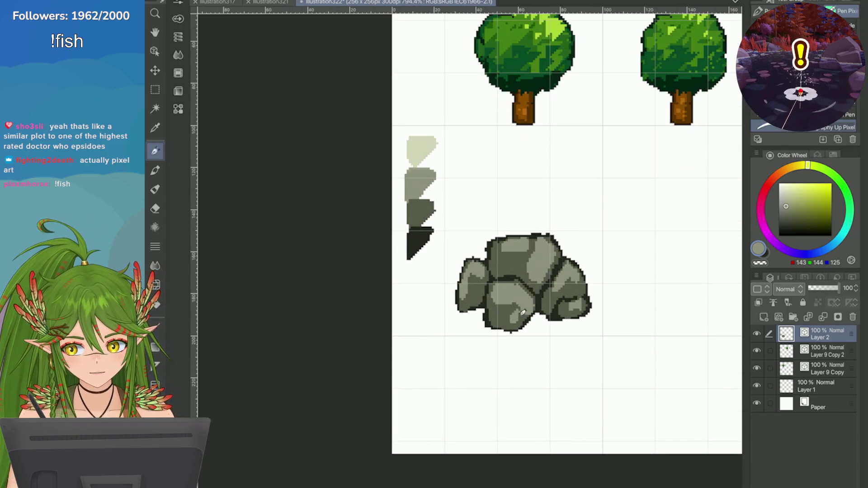
{"action": "scroll", "coordinate": [550, 359], "scroll_direction": "up", "scroll_amount": 3}
{"action": "key", "text": "i"}
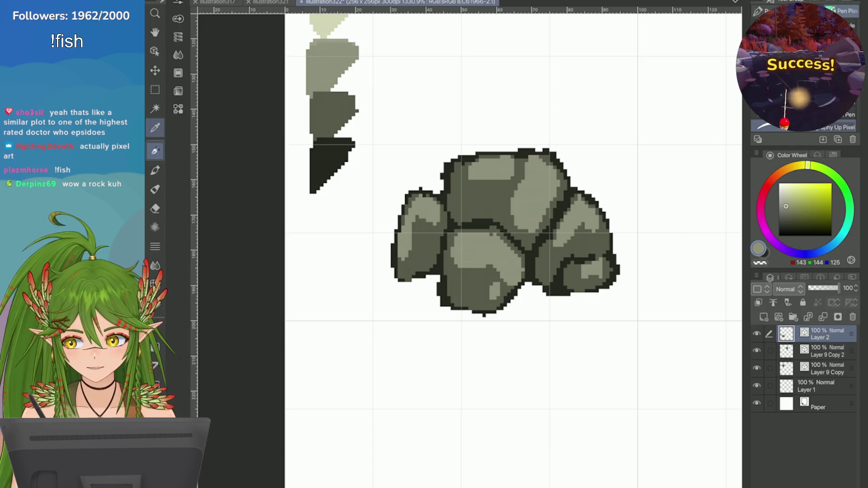
{"action": "left_click", "coordinate": [333, 113]}
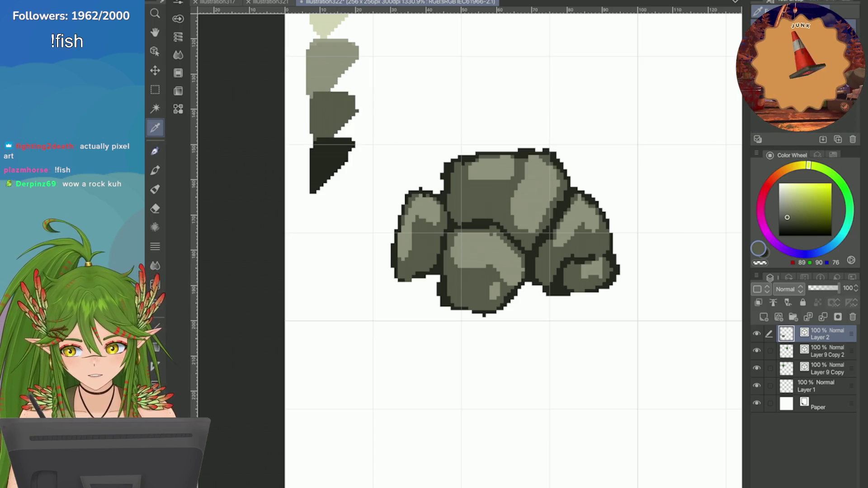
{"action": "key", "text": "p"}
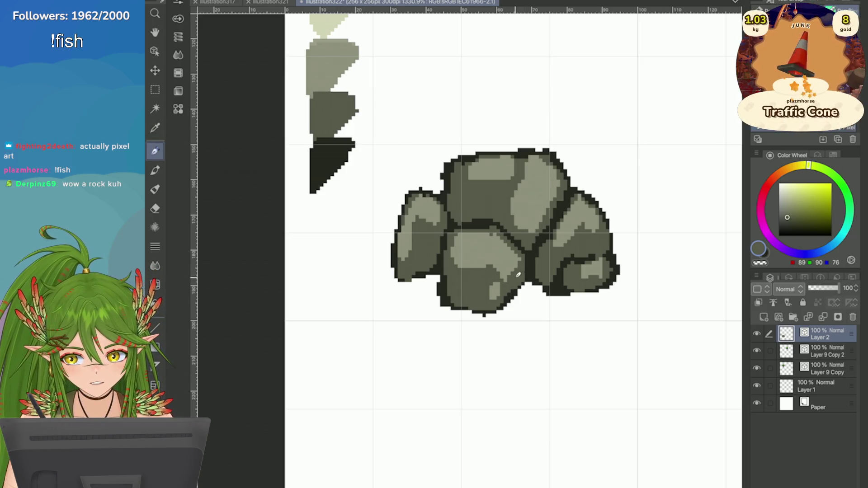
{"action": "left_click_drag", "start_coordinate": [497, 240], "coordinate": [484, 269]}
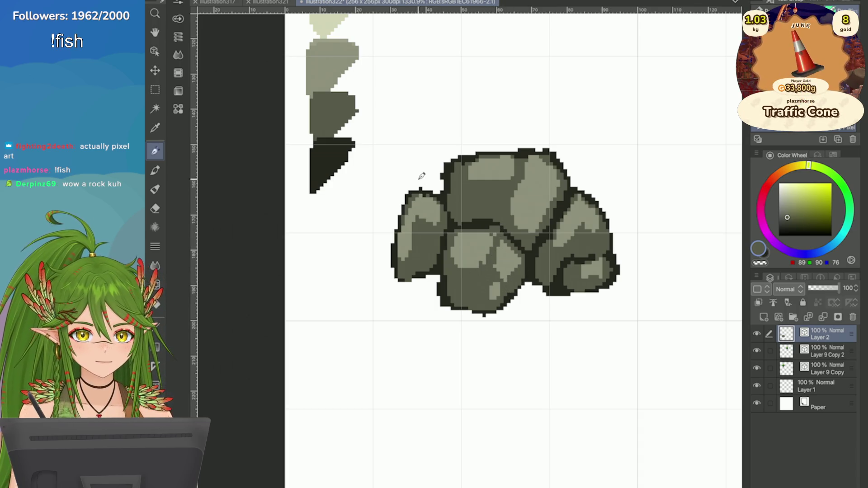
{"action": "mouse_move", "coordinate": [418, 215]}
{"action": "left_mouse_down"}
{"action": "mouse_move", "coordinate": [409, 212]}
{"action": "mouse_move", "coordinate": [402, 260]}
{"action": "mouse_move", "coordinate": [408, 226]}
{"action": "left_mouse_up"}
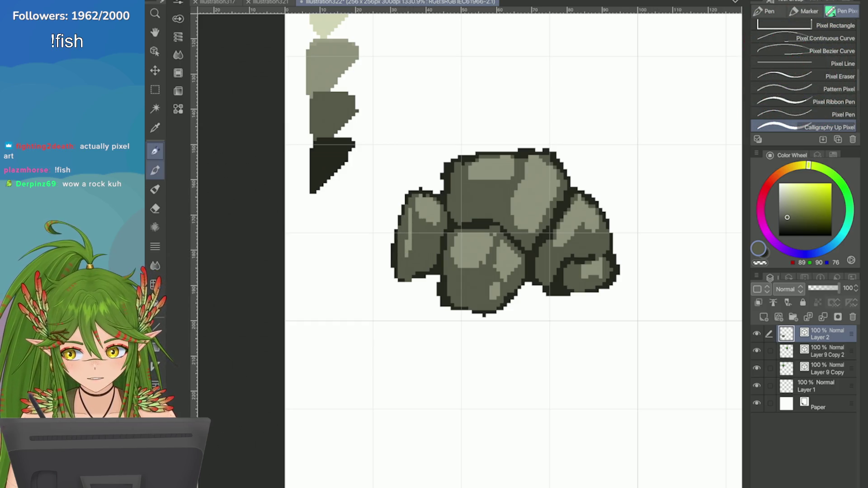
Step: Paint light grey pixels along the left rock's outer edge
{"action": "left_click", "coordinate": [155, 127]}
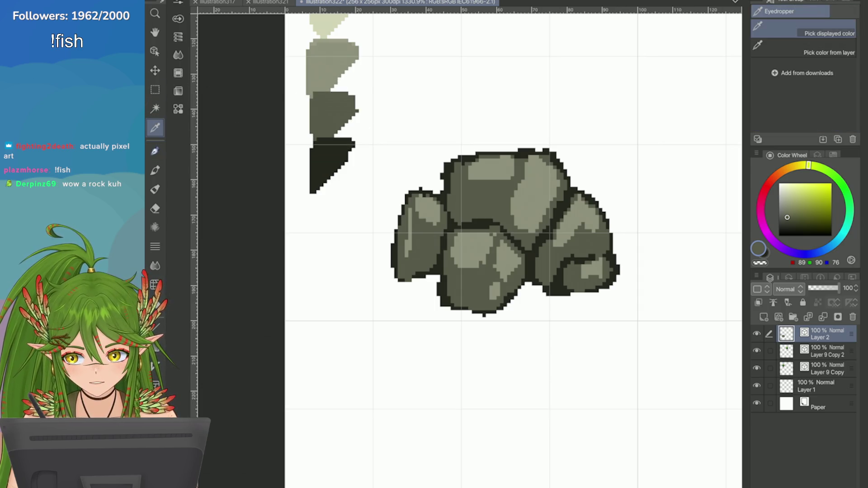
{"action": "left_click", "coordinate": [332, 64]}
{"action": "left_click", "coordinate": [155, 151]}
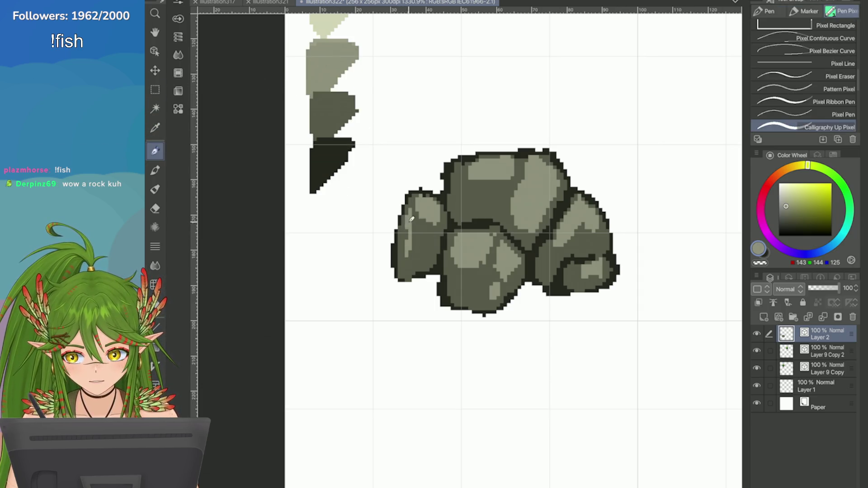
{"action": "left_click_drag", "start_coordinate": [412, 219], "coordinate": [414, 255]}
{"action": "scroll", "coordinate": [497, 253], "scroll_direction": "down", "scroll_amount": 2}
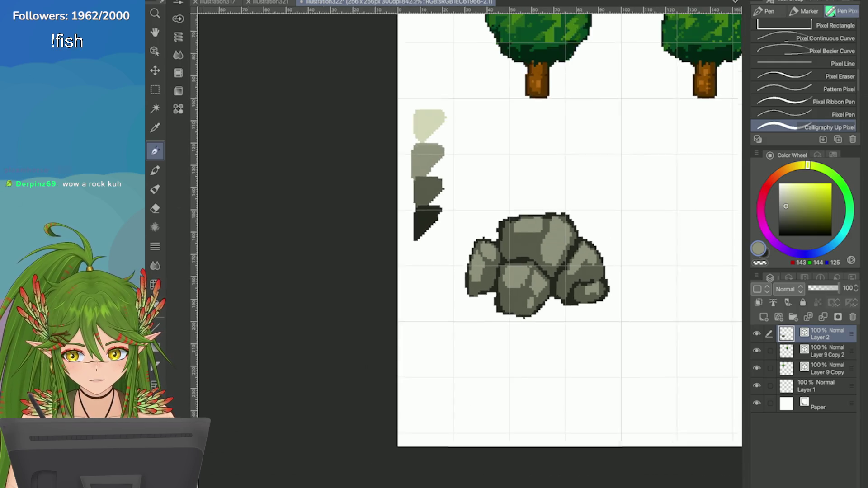
Step: Try a lightest-swatch highlight on the top rock, undo it, and switch to the checkered dither pattern
{"action": "key", "text": "i"}
{"action": "left_click", "coordinate": [413, 122]}
{"action": "scroll", "coordinate": [412, 122], "scroll_direction": "up", "scroll_amount": 1}
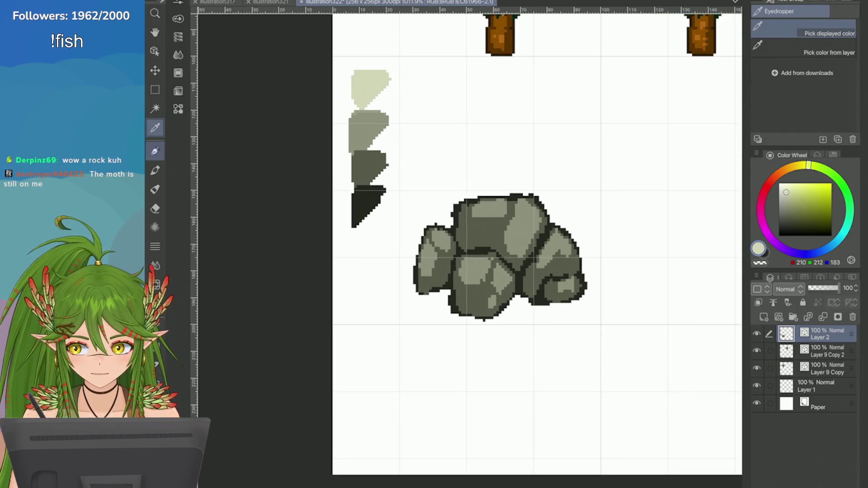
{"action": "key", "text": "p"}
{"action": "scroll", "coordinate": [716, 300], "scroll_direction": "up", "scroll_amount": 1}
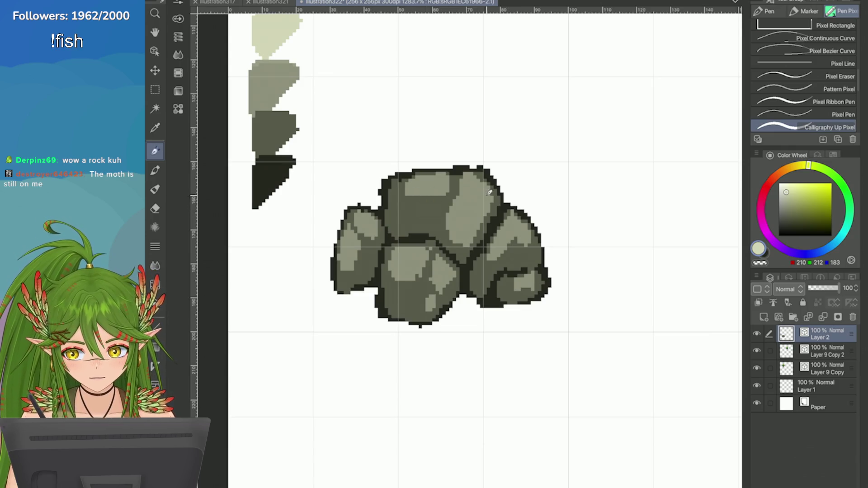
{"action": "mouse_move", "coordinate": [474, 204]}
{"action": "left_mouse_down"}
{"action": "mouse_move", "coordinate": [473, 188]}
{"action": "mouse_move", "coordinate": [425, 190]}
{"action": "left_mouse_up"}
{"action": "key", "text": "ctrl+z"}
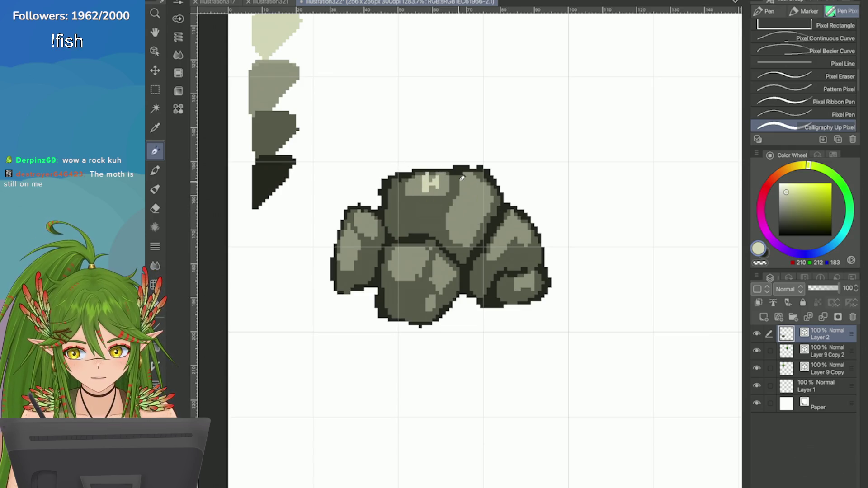
{"action": "key", "text": "ctrl+z"}
{"action": "key", "text": "e"}
{"action": "left_click", "coordinate": [805, 89]}
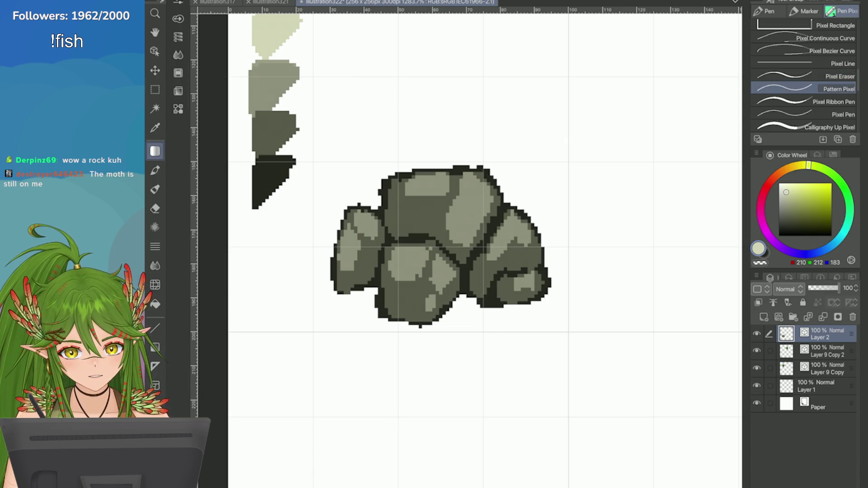
Step: Add checkered highlights to the top, right, lower-right, lower-middle, and left rocks
{"action": "mouse_move", "coordinate": [434, 178]}
{"action": "left_mouse_down"}
{"action": "mouse_move", "coordinate": [482, 187]}
{"action": "mouse_move", "coordinate": [474, 183]}
{"action": "left_mouse_up"}
{"action": "left_click_drag", "start_coordinate": [513, 226], "coordinate": [527, 237]}
{"action": "left_click_drag", "start_coordinate": [525, 278], "coordinate": [531, 287]}
{"action": "left_click_drag", "start_coordinate": [411, 249], "coordinate": [416, 259]}
{"action": "mouse_move", "coordinate": [440, 266]}
{"action": "left_mouse_down"}
{"action": "mouse_move", "coordinate": [448, 275]}
{"action": "mouse_move", "coordinate": [430, 303]}
{"action": "left_mouse_up"}
{"action": "mouse_move", "coordinate": [360, 208]}
{"action": "left_mouse_down"}
{"action": "mouse_move", "coordinate": [375, 228]}
{"action": "mouse_move", "coordinate": [355, 242]}
{"action": "left_mouse_up"}
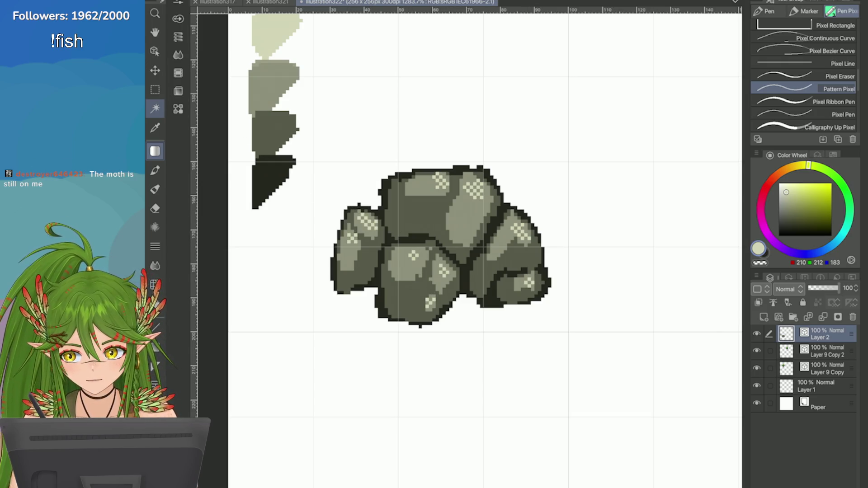
Step: With the second swatch's mid grey, add checkered pixels and partly cover the top rock's highlight
{"action": "left_click", "coordinate": [155, 128]}
{"action": "left_click", "coordinate": [245, 87]}
{"action": "left_click", "coordinate": [155, 151]}
{"action": "mouse_move", "coordinate": [441, 202]}
{"action": "left_mouse_down"}
{"action": "mouse_move", "coordinate": [450, 188]}
{"action": "mouse_move", "coordinate": [426, 187]}
{"action": "mouse_move", "coordinate": [429, 206]}
{"action": "mouse_move", "coordinate": [441, 203]}
{"action": "left_mouse_up"}
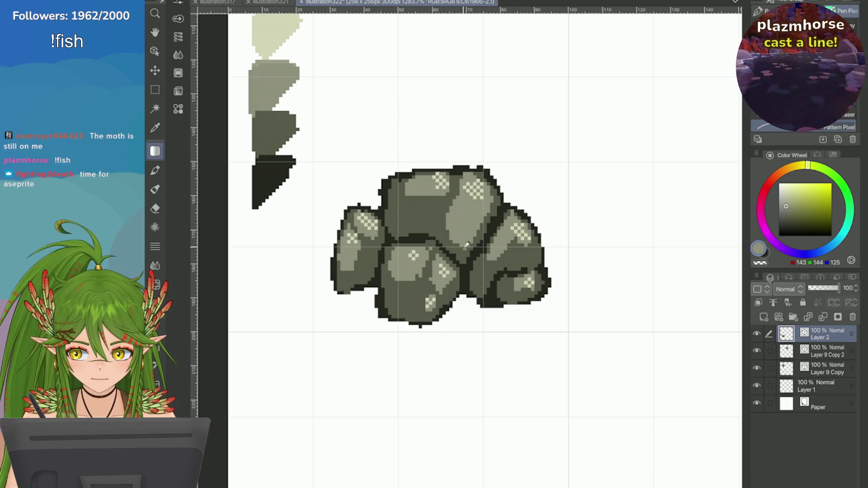
{"action": "left_click_drag", "start_coordinate": [464, 249], "coordinate": [486, 215]}
Step: Try extending checkered highlights across the lower-right and lower-middle rocks, then undo them
{"action": "scroll", "coordinate": [485, 214], "scroll_direction": "down", "scroll_amount": 3}
{"action": "scroll", "coordinate": [486, 214], "scroll_direction": "up", "scroll_amount": 3}
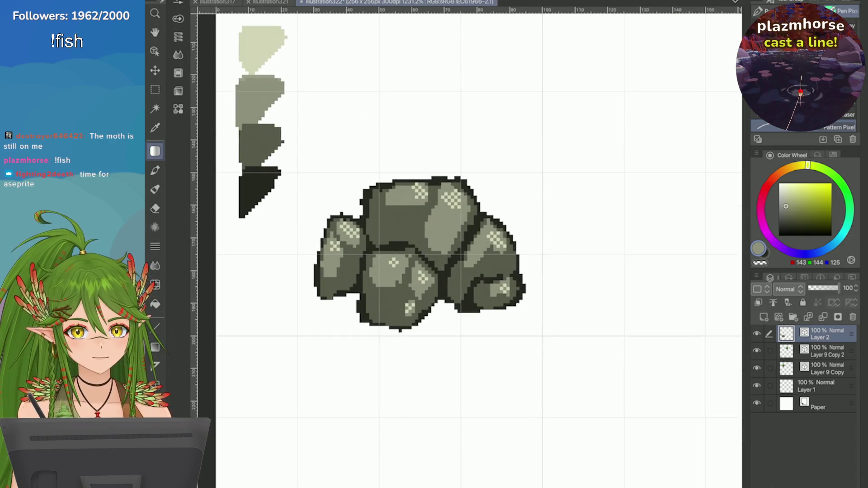
{"action": "left_click_drag", "start_coordinate": [487, 295], "coordinate": [504, 293]}
{"action": "left_click_drag", "start_coordinate": [405, 286], "coordinate": [370, 287]}
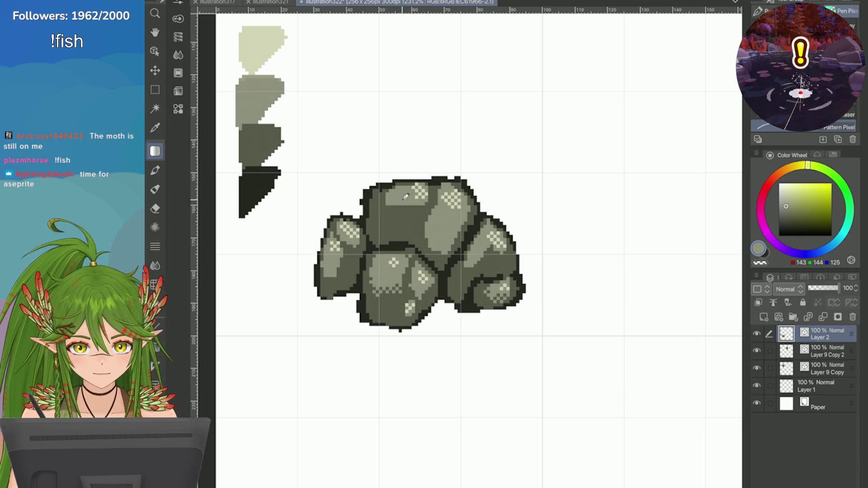
{"action": "key", "text": "ctrl+z"}
{"action": "key", "text": "ctrl+z"}
{"action": "key", "text": "ctrl+z"}
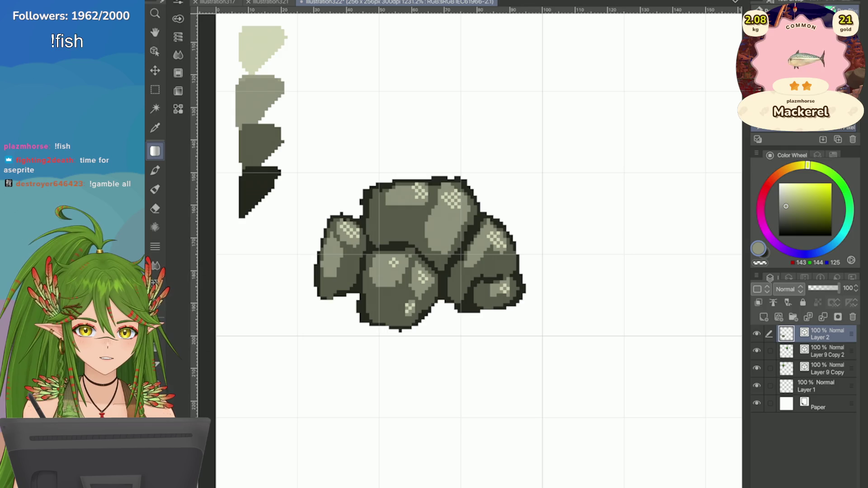
{"action": "key", "text": "ctrl+z"}
{"action": "key", "text": "ctrl+z"}
{"action": "key", "text": "ctrl+z"}
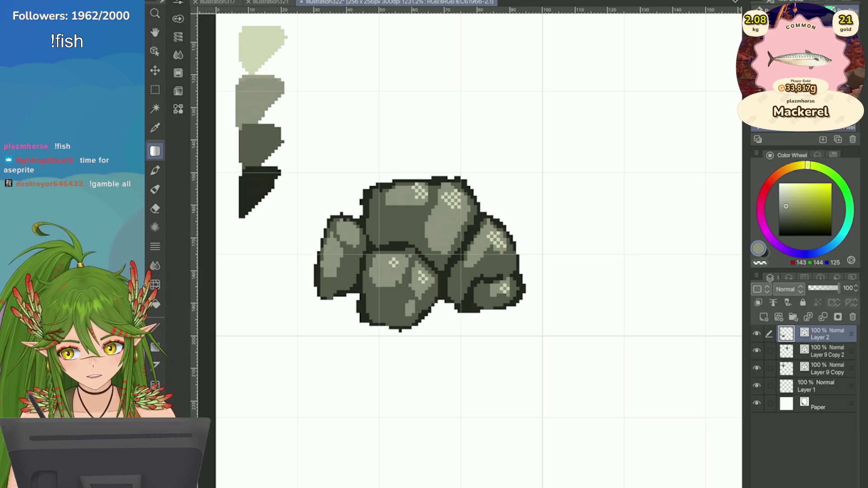
Step: Undo the remaining checkered highlights on the top rock and sample the dark and third-swatch greys
{"action": "key", "text": "ctrl+z"}
{"action": "key", "text": "ctrl+z"}
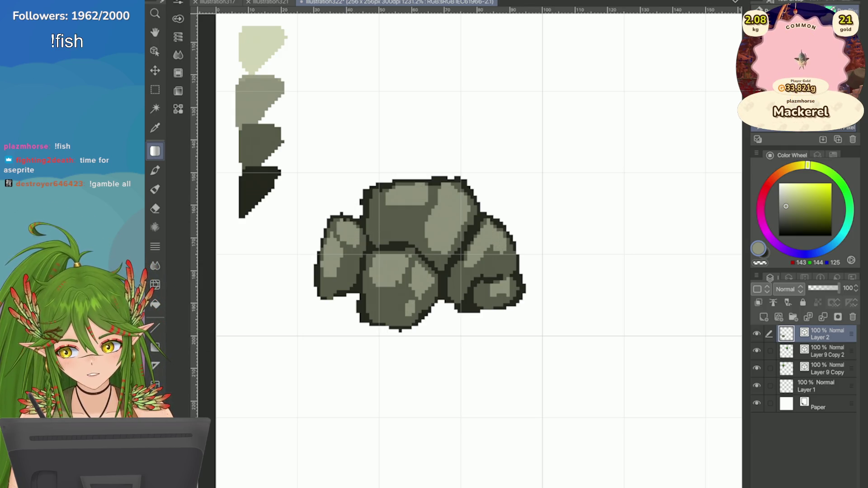
{"action": "key", "text": "i"}
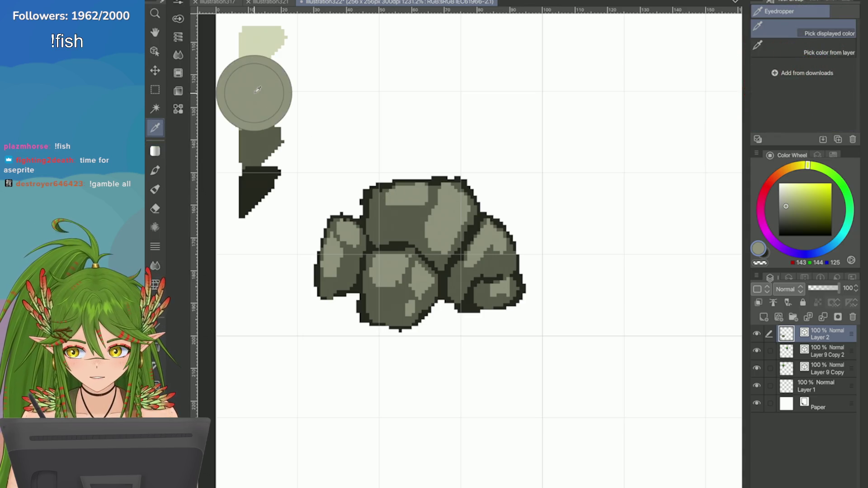
{"action": "left_click", "coordinate": [261, 136]}
{"action": "scroll", "coordinate": [617, 405], "scroll_direction": "down", "scroll_amount": 1}
{"action": "left_click", "coordinate": [308, 184]}
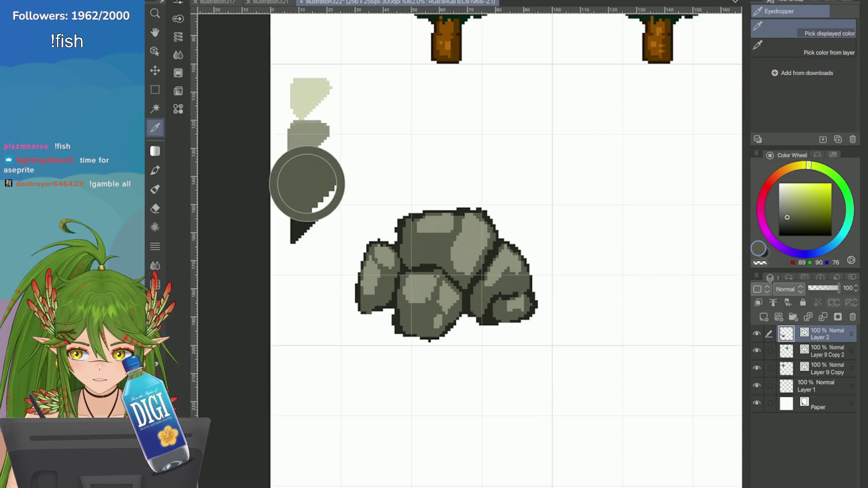
{"action": "scroll", "coordinate": [575, 248], "scroll_direction": "up", "scroll_amount": 1}
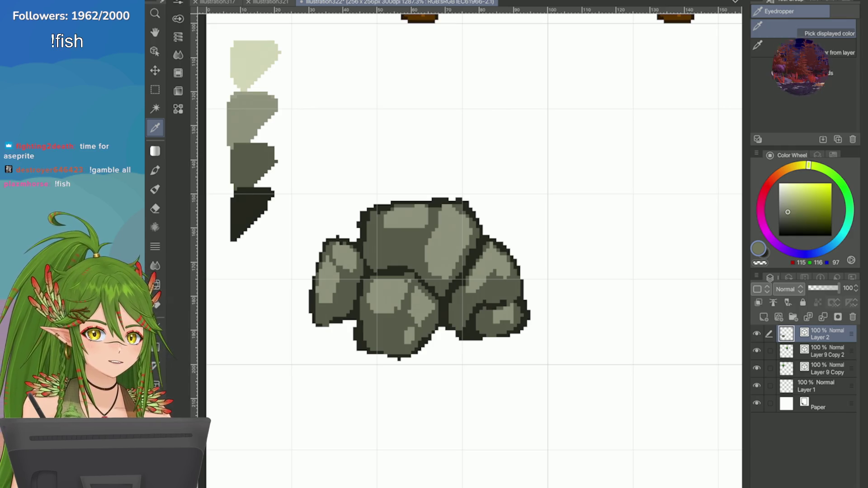
Step: Repaint the top rock's light patch and darker lower middle, and lighten the right rock's shading with solid grey
{"action": "key", "text": "p"}
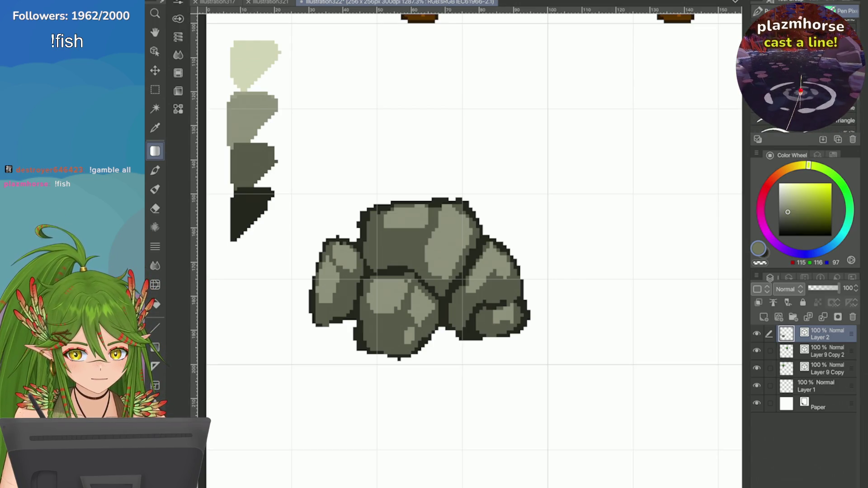
{"action": "mouse_move", "coordinate": [427, 219]}
{"action": "left_mouse_down"}
{"action": "mouse_move", "coordinate": [406, 234]}
{"action": "mouse_move", "coordinate": [436, 216]}
{"action": "mouse_move", "coordinate": [421, 242]}
{"action": "mouse_move", "coordinate": [407, 227]}
{"action": "mouse_move", "coordinate": [434, 226]}
{"action": "left_mouse_up"}
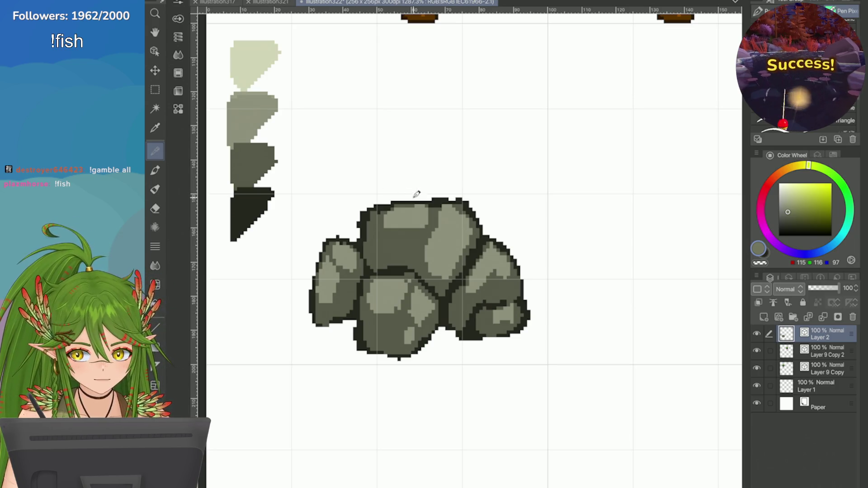
{"action": "mouse_move", "coordinate": [417, 194]}
{"action": "left_mouse_down"}
{"action": "mouse_move", "coordinate": [432, 213]}
{"action": "mouse_move", "coordinate": [421, 231]}
{"action": "mouse_move", "coordinate": [402, 231]}
{"action": "mouse_move", "coordinate": [414, 231]}
{"action": "mouse_move", "coordinate": [427, 267]}
{"action": "mouse_move", "coordinate": [465, 271]}
{"action": "mouse_move", "coordinate": [463, 252]}
{"action": "mouse_move", "coordinate": [448, 278]}
{"action": "mouse_move", "coordinate": [425, 273]}
{"action": "left_mouse_up"}
{"action": "scroll", "coordinate": [452, 271], "scroll_direction": "down", "scroll_amount": 2}
{"action": "scroll", "coordinate": [452, 271], "scroll_direction": "up", "scroll_amount": 2}
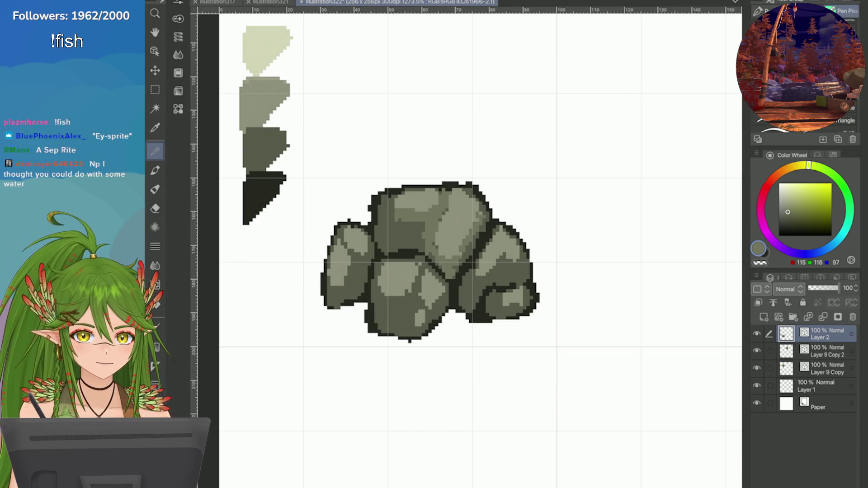
{"action": "left_click_drag", "start_coordinate": [388, 232], "coordinate": [418, 244]}
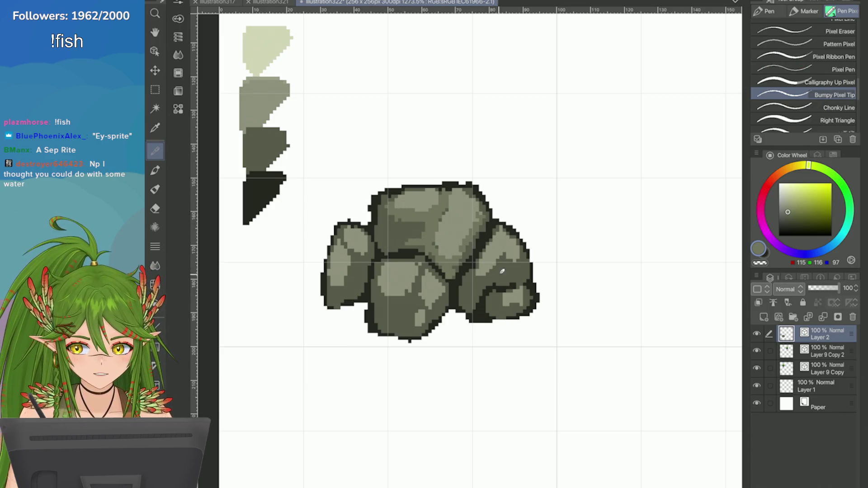
{"action": "mouse_move", "coordinate": [502, 271]}
{"action": "left_mouse_down"}
{"action": "mouse_move", "coordinate": [486, 283]}
{"action": "mouse_move", "coordinate": [477, 275]}
{"action": "mouse_move", "coordinate": [518, 255]}
{"action": "mouse_move", "coordinate": [506, 253]}
{"action": "left_mouse_up"}
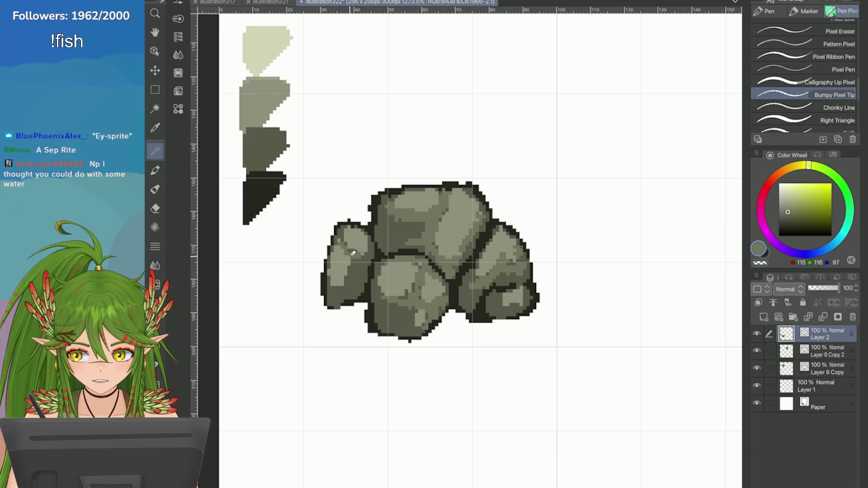
{"action": "scroll", "coordinate": [624, 266], "scroll_direction": "down", "scroll_amount": 4}
{"action": "scroll", "coordinate": [632, 224], "scroll_direction": "down", "scroll_amount": 3}
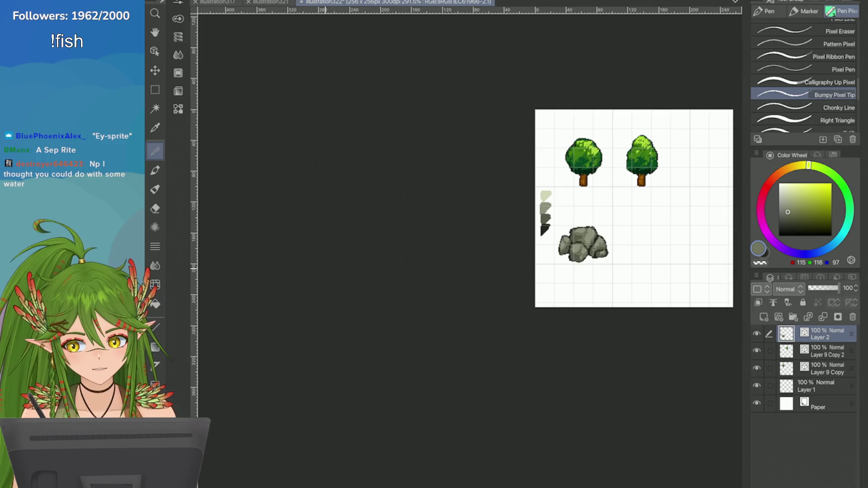
Step: Save the canvas, paint grey onto the second palette swatch, and load the light top swatch colour
{"action": "scroll", "coordinate": [633, 233], "scroll_direction": "up", "scroll_amount": 3}
{"action": "key", "text": "ctrl+s"}
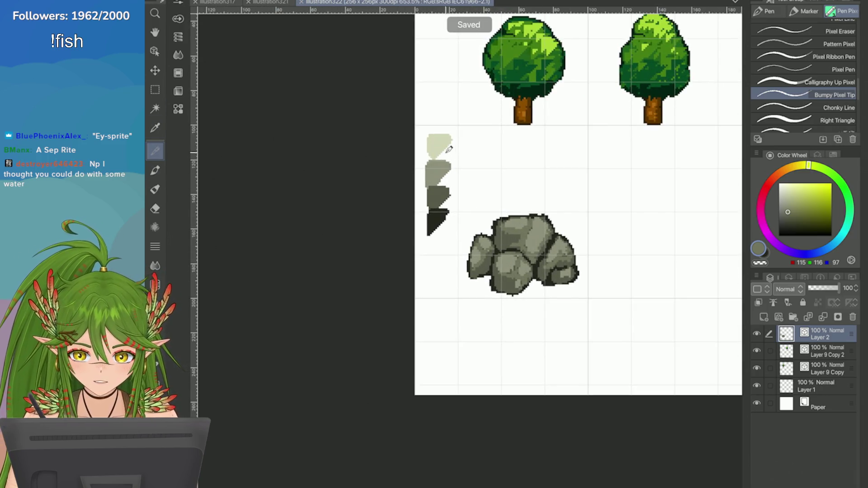
{"action": "mouse_move", "coordinate": [449, 149]}
{"action": "left_mouse_down"}
{"action": "mouse_move", "coordinate": [438, 186]}
{"action": "mouse_move", "coordinate": [369, 214]}
{"action": "mouse_move", "coordinate": [364, 206]}
{"action": "left_mouse_up"}
{"action": "scroll", "coordinate": [520, 226], "scroll_direction": "up", "scroll_amount": 1}
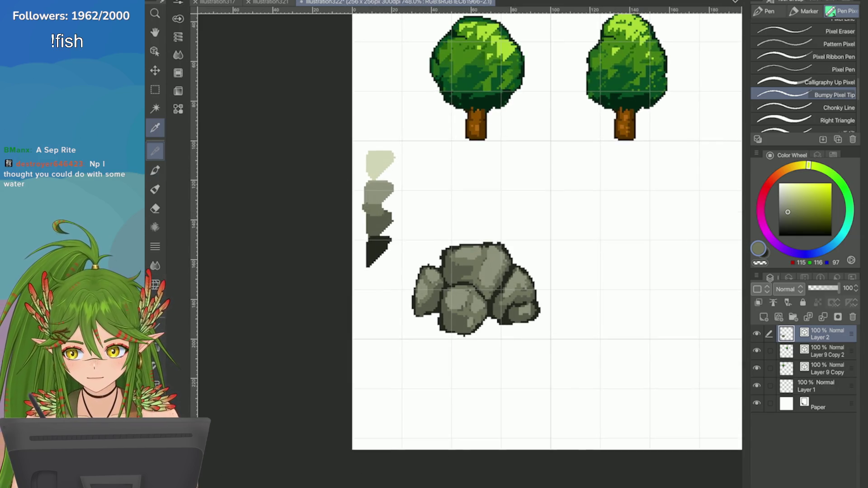
{"action": "left_click", "coordinate": [380, 163], "text": "alt"}
Step: Dot pale highlight pixels on the top rock and the left boulder
{"action": "scroll", "coordinate": [401, 228], "scroll_direction": "up", "scroll_amount": 1}
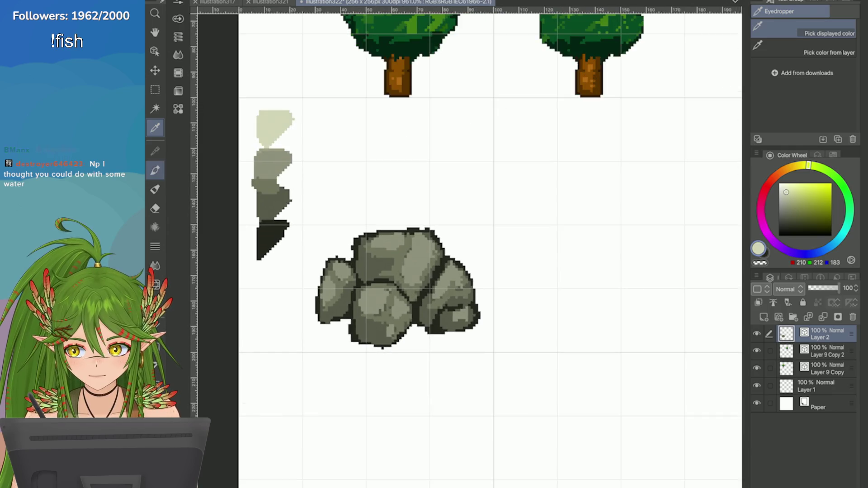
{"action": "left_click", "coordinate": [420, 245]}
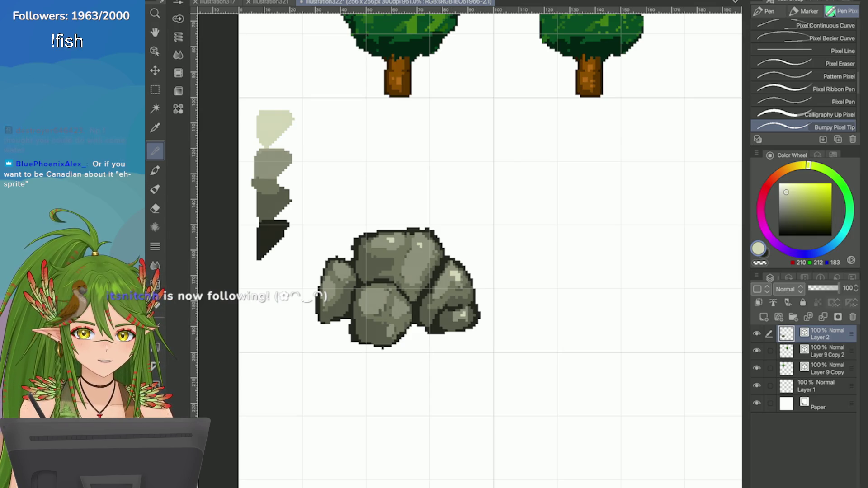
{"action": "scroll", "coordinate": [395, 293], "scroll_direction": "up", "scroll_amount": 1}
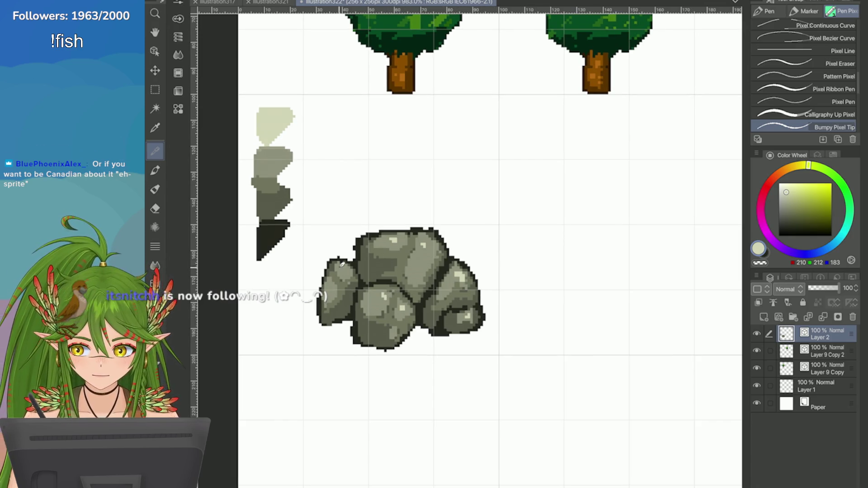
{"action": "left_click", "coordinate": [334, 272]}
{"action": "left_click", "coordinate": [326, 282]}
{"action": "scroll", "coordinate": [624, 250], "scroll_direction": "down", "scroll_amount": 5}
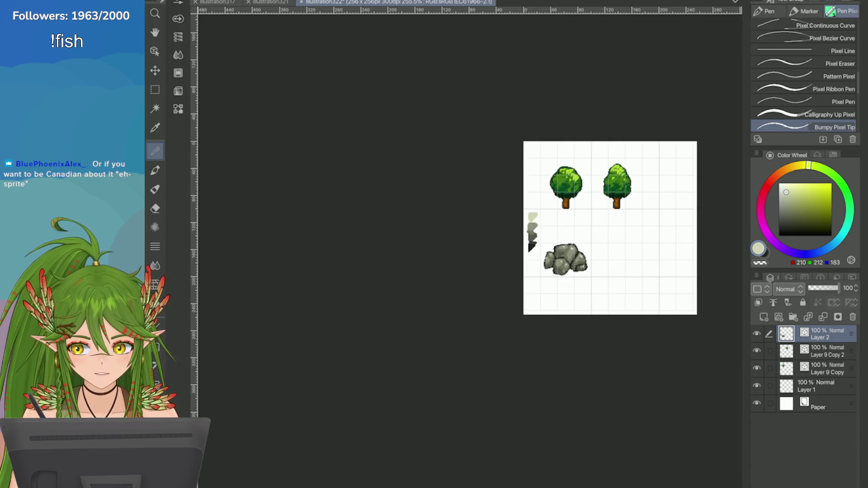
{"action": "scroll", "coordinate": [679, 297], "scroll_direction": "up", "scroll_amount": 2}
{"action": "scroll", "coordinate": [543, 181], "scroll_direction": "up", "scroll_amount": 3}
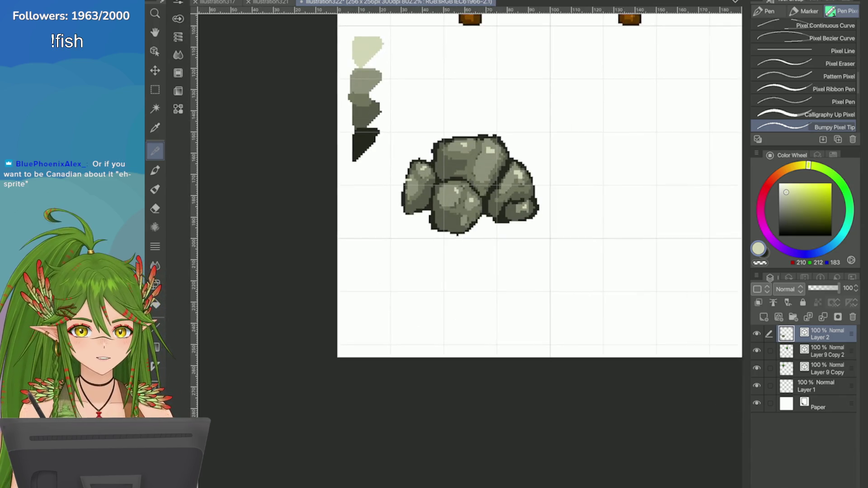
{"action": "scroll", "coordinate": [543, 181], "scroll_direction": "up", "scroll_amount": 2}
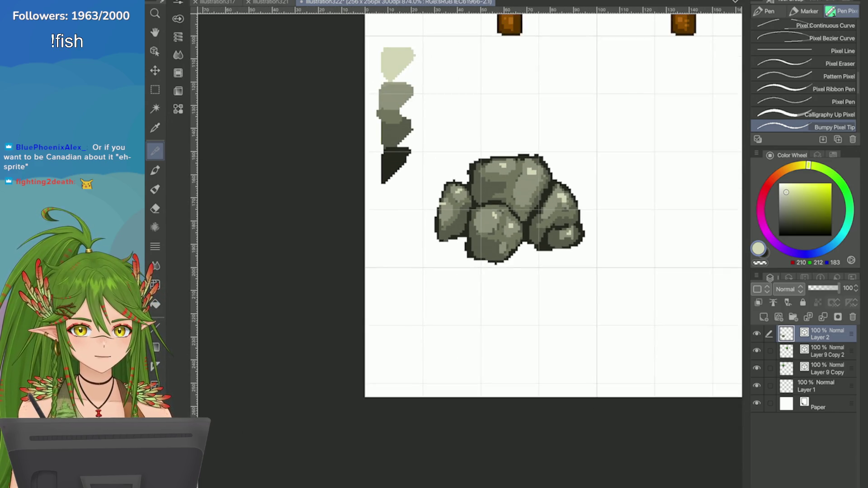
{"action": "scroll", "coordinate": [699, 81], "scroll_direction": "up", "scroll_amount": 1}
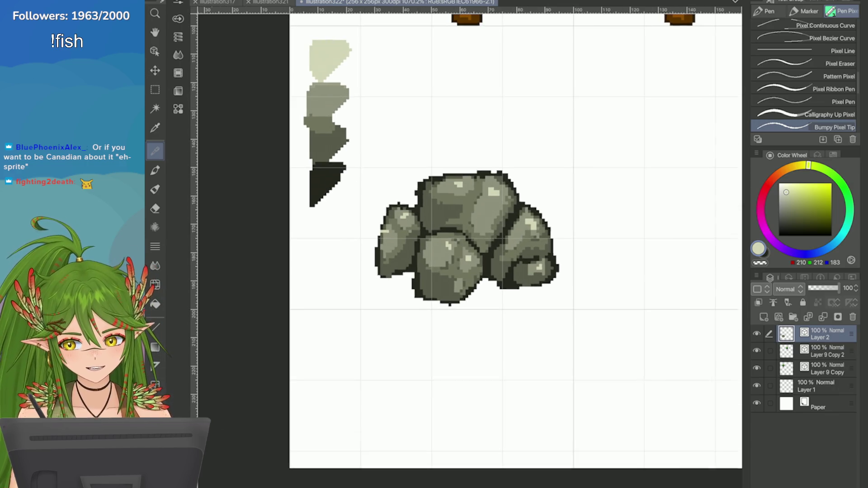
{"action": "key", "text": "i"}
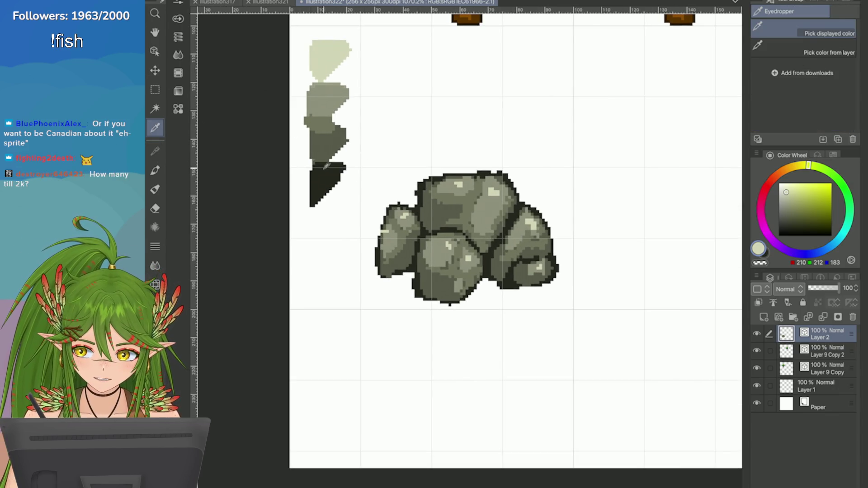
Step: Load the near-black grey-green (38, 38, 31) from the darkest swatch and return to the pixel pen
{"action": "scroll", "coordinate": [516, 240], "scroll_direction": "down", "scroll_amount": 2}
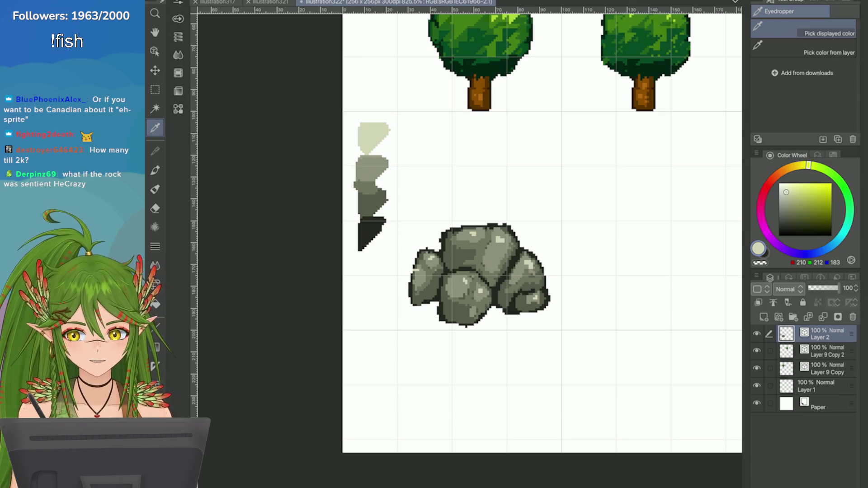
{"action": "key", "text": "e"}
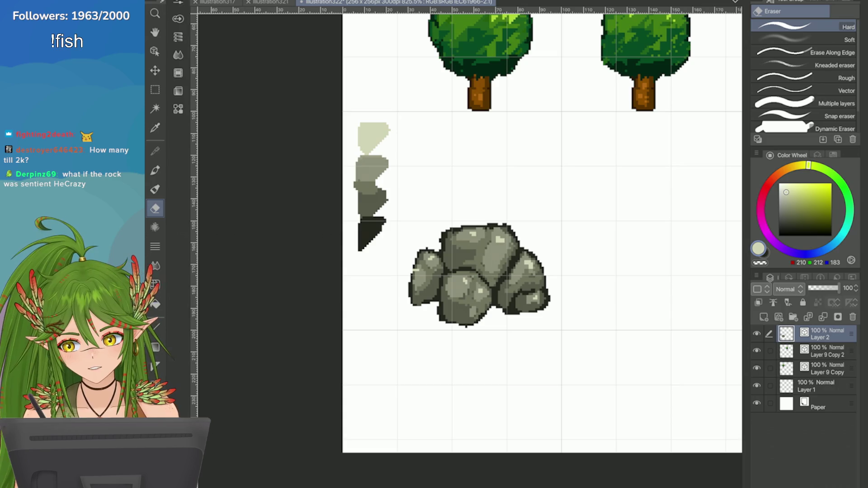
{"action": "left_click", "coordinate": [155, 128]}
{"action": "left_click", "coordinate": [364, 231]}
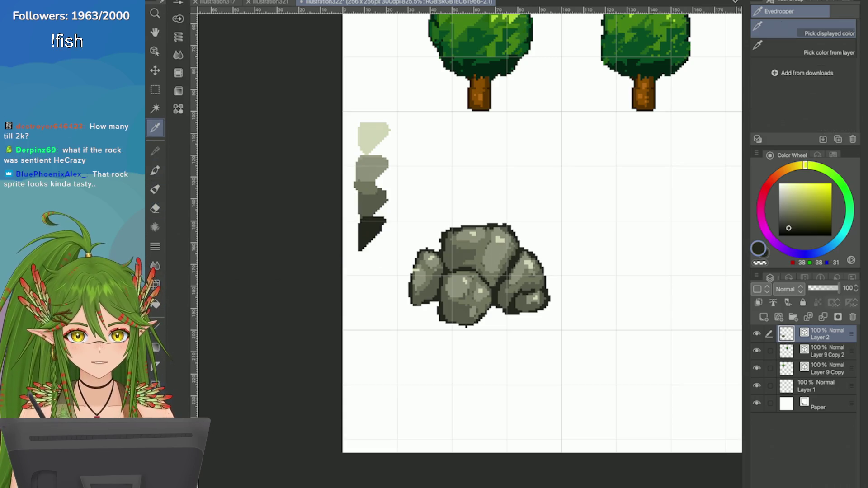
{"action": "scroll", "coordinate": [679, 196], "scroll_direction": "down", "scroll_amount": 4}
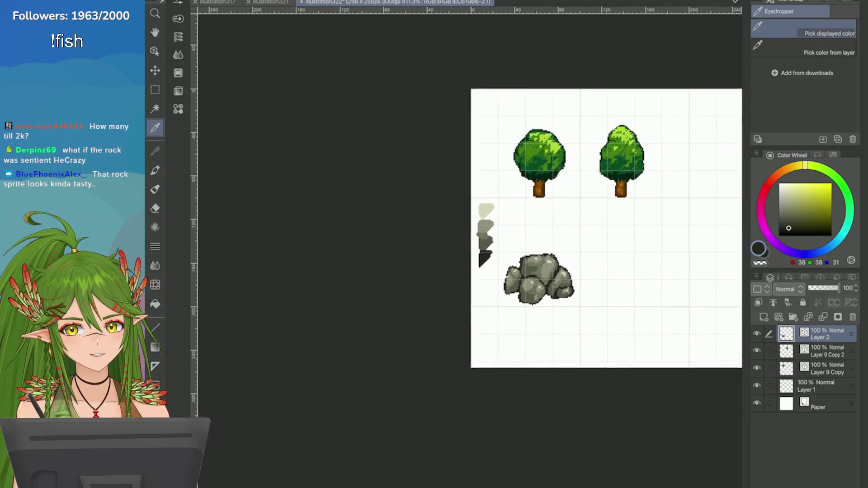
{"action": "scroll", "coordinate": [679, 196], "scroll_direction": "up", "scroll_amount": 3}
{"action": "scroll", "coordinate": [579, 381], "scroll_direction": "up", "scroll_amount": 3}
{"action": "key", "text": "p"}
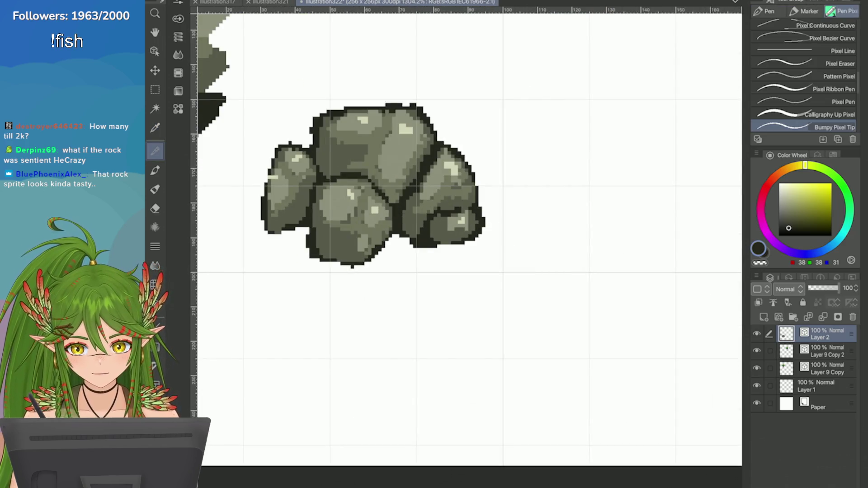
{"action": "scroll", "coordinate": [805, 72], "scroll_direction": "down", "scroll_amount": 3}
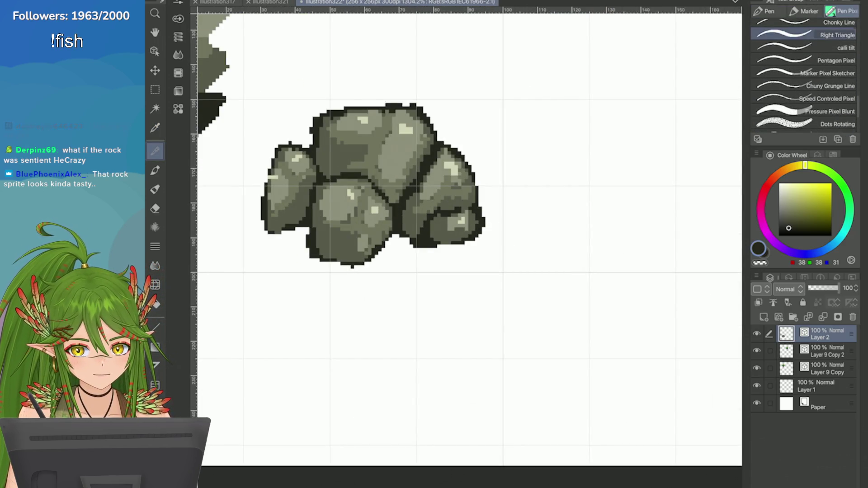
Step: With the Right Triangle pixel brush, block in a dark pebble right of the rock with a stepped lower-left bump
{"action": "left_click", "coordinate": [791, 34]}
{"action": "scroll", "coordinate": [466, 190], "scroll_direction": "up", "scroll_amount": 1}
{"action": "mouse_move", "coordinate": [509, 217]}
{"action": "left_mouse_down"}
{"action": "mouse_move", "coordinate": [516, 233]}
{"action": "mouse_move", "coordinate": [492, 235]}
{"action": "mouse_move", "coordinate": [509, 203]}
{"action": "left_mouse_up"}
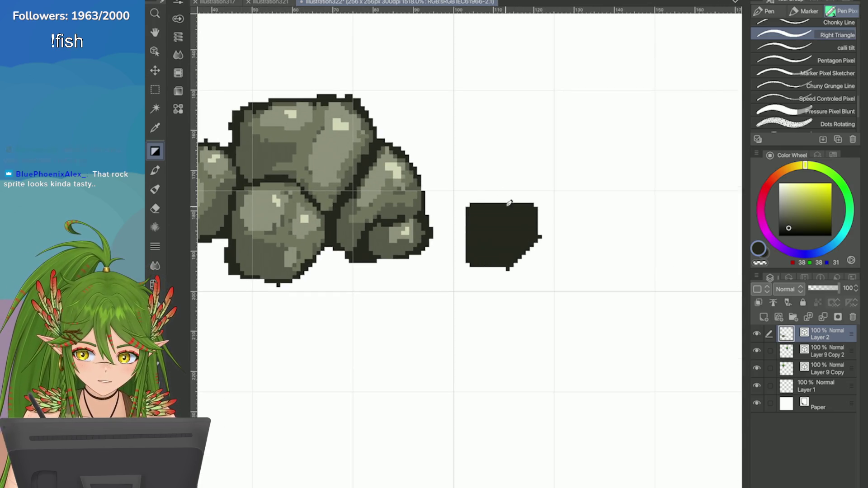
{"action": "left_click_drag", "start_coordinate": [530, 249], "coordinate": [470, 271]}
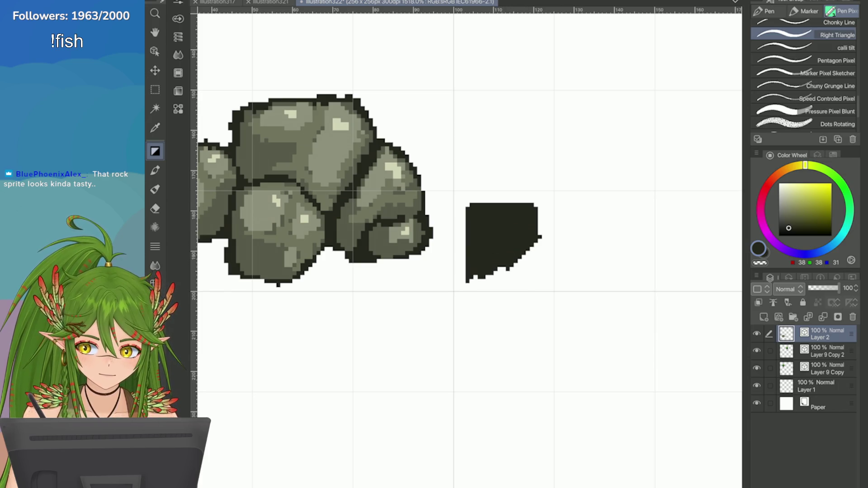
{"action": "mouse_move", "coordinate": [498, 194]}
{"action": "left_mouse_down"}
{"action": "mouse_move", "coordinate": [520, 209]}
{"action": "mouse_move", "coordinate": [533, 193]}
{"action": "left_mouse_up"}
Step: Undo the extra stroke on the pebble's top, then try carving its right side with transparent colour and undo it
{"action": "key", "text": "ctrl+z"}
{"action": "key", "text": "ctrl+minus"}
{"action": "scroll", "coordinate": [692, 247], "scroll_direction": "up", "scroll_amount": 3}
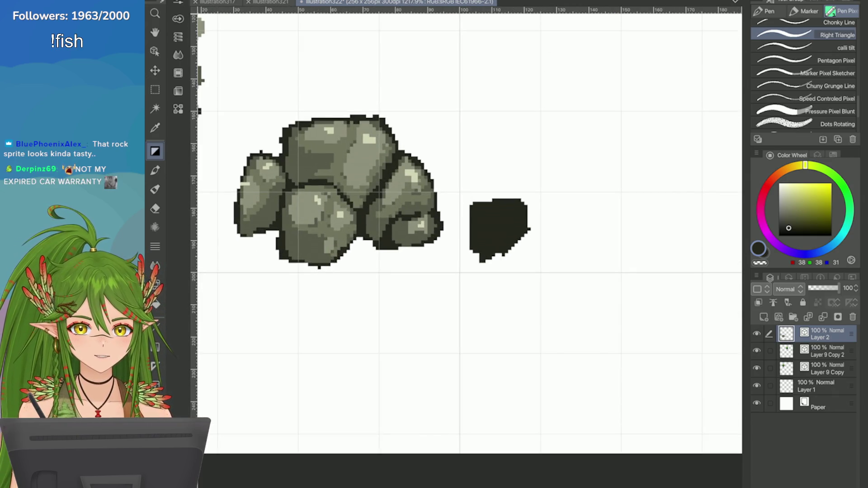
{"action": "key", "text": "c"}
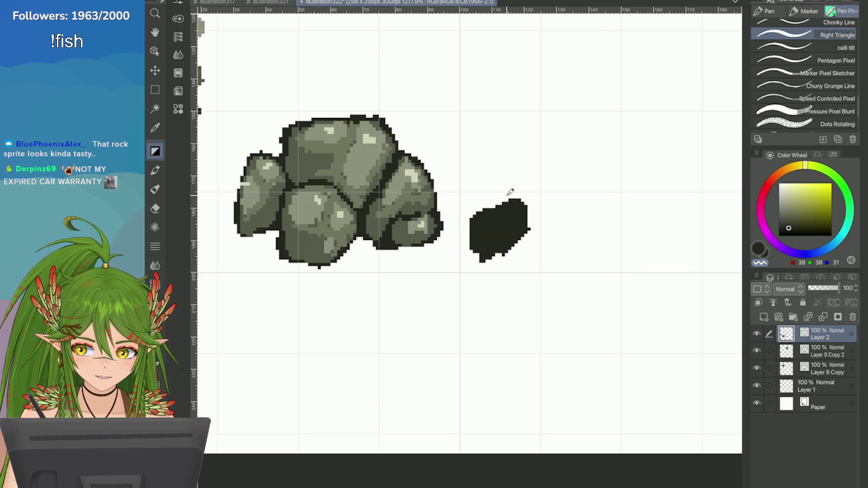
{"action": "left_click_drag", "start_coordinate": [516, 217], "coordinate": [530, 231]}
{"action": "key", "text": "ctrl+z"}
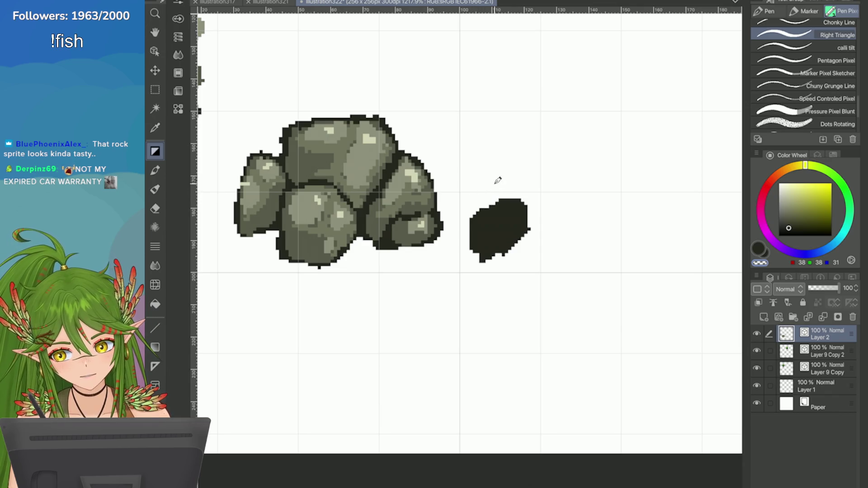
{"action": "scroll", "coordinate": [498, 180], "scroll_direction": "down", "scroll_amount": 3}
{"action": "scroll", "coordinate": [497, 180], "scroll_direction": "up", "scroll_amount": 2}
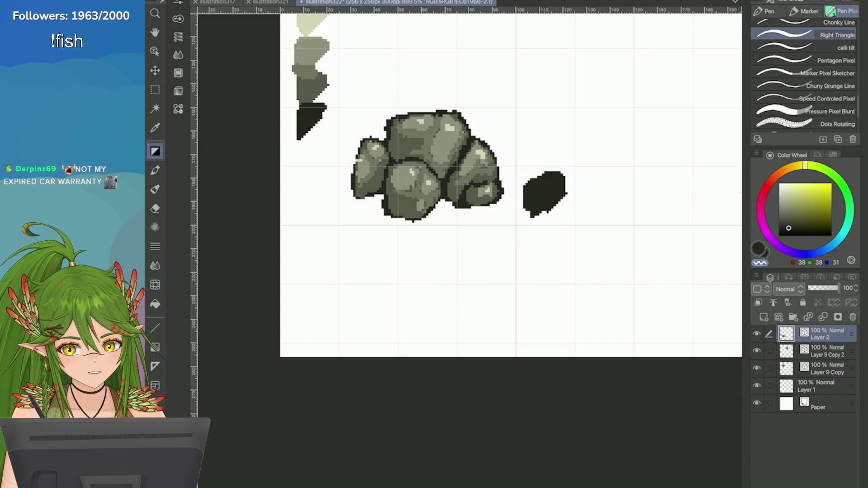
{"action": "scroll", "coordinate": [511, 181], "scroll_direction": "down", "scroll_amount": 1}
Step: Pick a mid grey from the swatches and paint it over the dark pebble
{"action": "key", "text": "i"}
{"action": "left_click", "coordinate": [355, 132]}
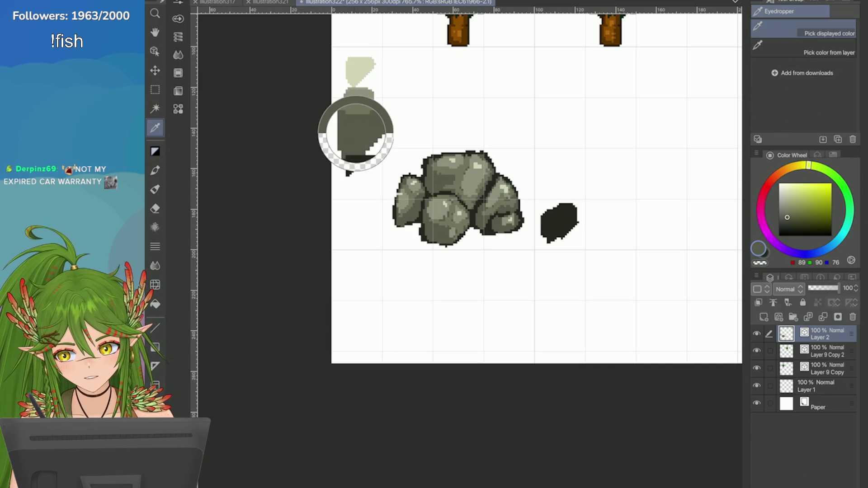
{"action": "scroll", "coordinate": [511, 181], "scroll_direction": "up", "scroll_amount": 2}
{"action": "scroll", "coordinate": [506, 186], "scroll_direction": "up", "scroll_amount": 1}
{"action": "left_click", "coordinate": [504, 187]}
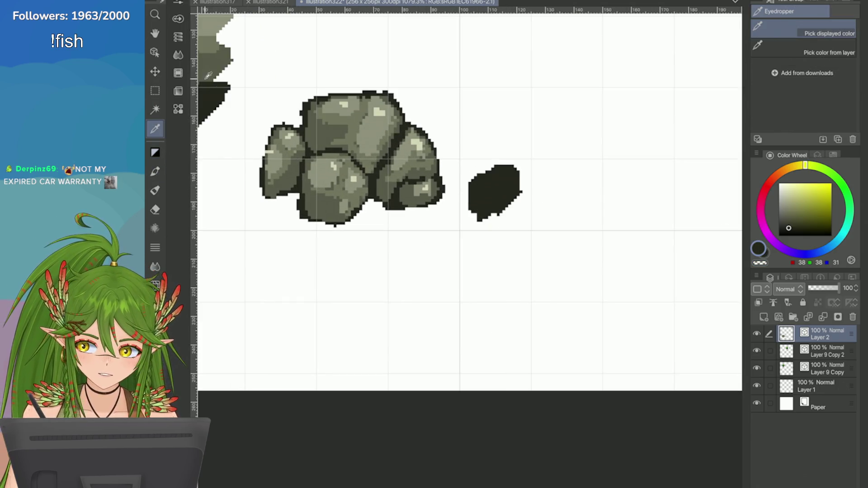
{"action": "left_click", "coordinate": [226, 59]}
{"action": "key", "text": "p"}
{"action": "key", "text": "p"}
{"action": "mouse_move", "coordinate": [502, 176]}
{"action": "left_mouse_down"}
{"action": "mouse_move", "coordinate": [493, 199]}
{"action": "mouse_move", "coordinate": [511, 177]}
{"action": "mouse_move", "coordinate": [481, 196]}
{"action": "mouse_move", "coordinate": [486, 213]}
{"action": "mouse_move", "coordinate": [506, 203]}
{"action": "mouse_move", "coordinate": [494, 180]}
{"action": "mouse_move", "coordinate": [482, 182]}
{"action": "mouse_move", "coordinate": [476, 204]}
{"action": "left_mouse_up"}
Step: Add progressively lighter greys from the swatch column to the pebble's upper part
{"action": "scroll", "coordinate": [612, 258], "scroll_direction": "down", "scroll_amount": 3}
{"action": "scroll", "coordinate": [612, 259], "scroll_direction": "up", "scroll_amount": 2}
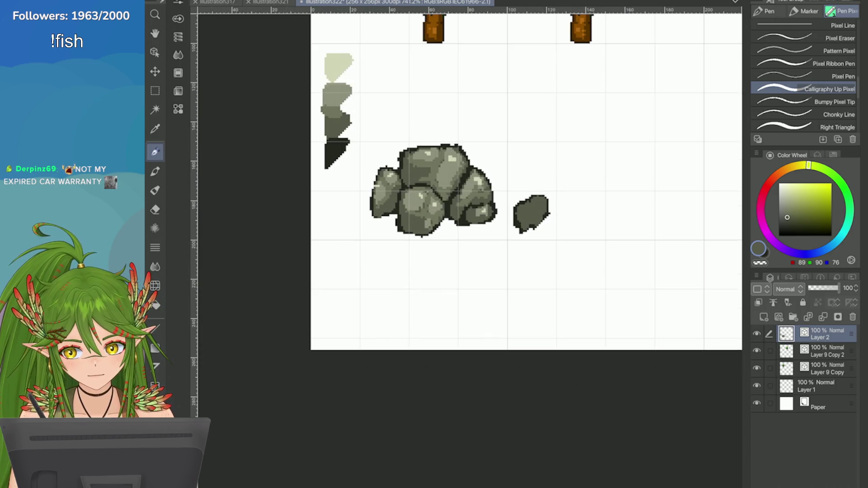
{"action": "left_click", "coordinate": [336, 106], "text": "alt"}
{"action": "scroll", "coordinate": [728, 239], "scroll_direction": "up", "scroll_amount": 2}
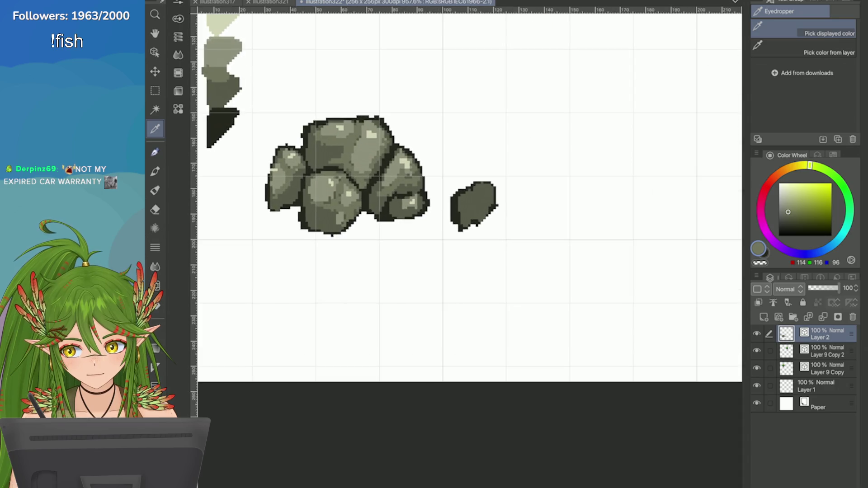
{"action": "mouse_move", "coordinate": [487, 197]}
{"action": "left_mouse_down"}
{"action": "mouse_move", "coordinate": [475, 211]}
{"action": "mouse_move", "coordinate": [482, 198]}
{"action": "left_mouse_up"}
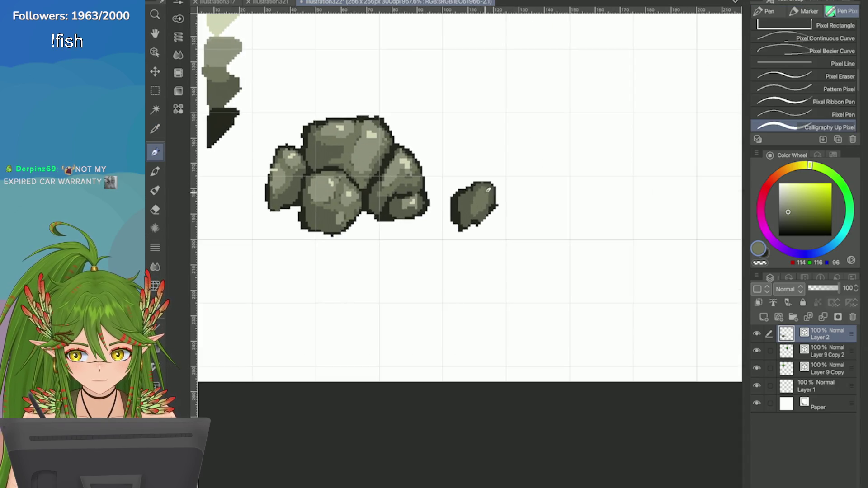
{"action": "scroll", "coordinate": [492, 191], "scroll_direction": "down", "scroll_amount": 2}
{"action": "scroll", "coordinate": [407, 181], "scroll_direction": "up", "scroll_amount": 1}
{"action": "left_click", "coordinate": [285, 127], "text": "alt"}
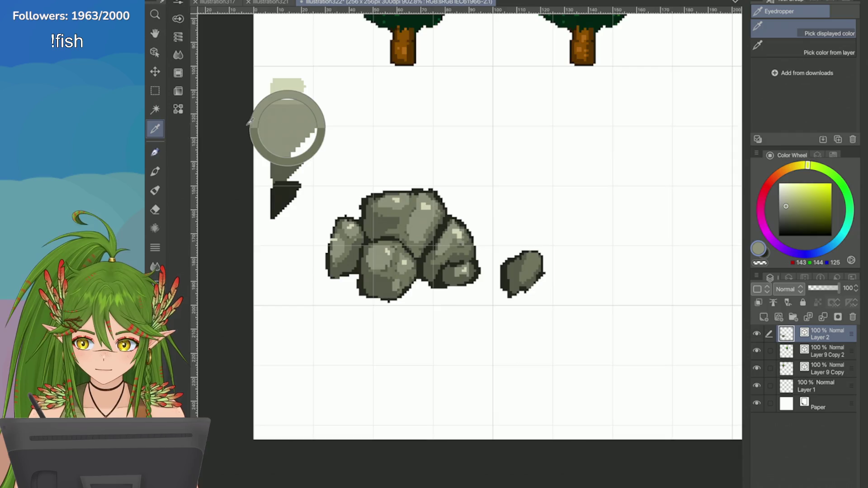
{"action": "scroll", "coordinate": [324, 169], "scroll_direction": "up", "scroll_amount": 2}
{"action": "left_click_drag", "start_coordinate": [469, 236], "coordinate": [463, 247]}
Step: Sample the pebble's dark outline colour, load the lightest swatch, and settle on the plain pixel pen brush
{"action": "scroll", "coordinate": [458, 254], "scroll_direction": "down", "scroll_amount": 2}
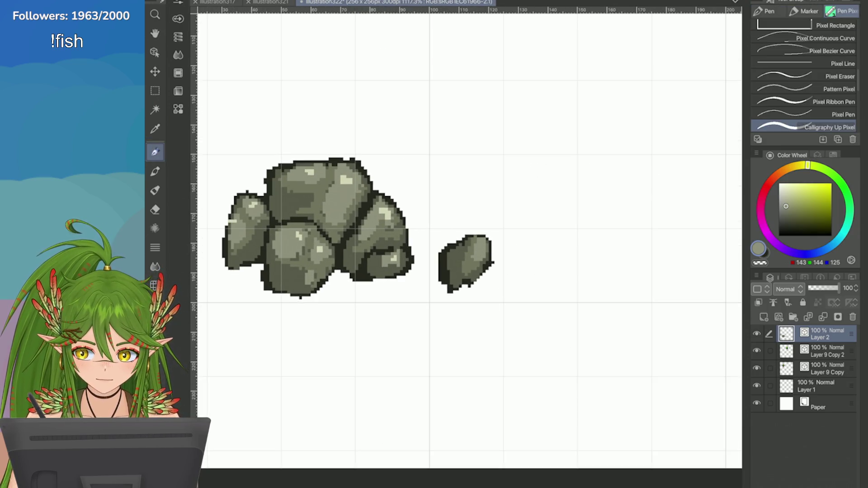
{"action": "key", "text": "i"}
{"action": "scroll", "coordinate": [457, 255], "scroll_direction": "up", "scroll_amount": 2}
{"action": "left_click", "coordinate": [457, 255]}
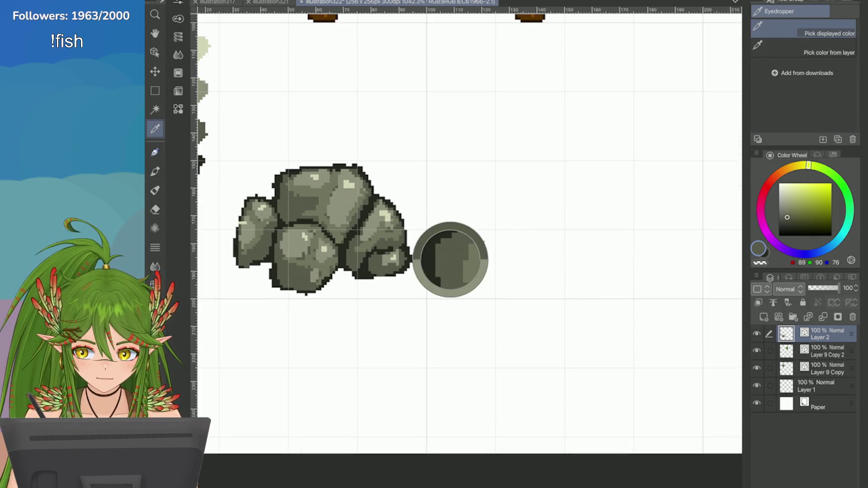
{"action": "scroll", "coordinate": [458, 254], "scroll_direction": "down", "scroll_amount": 2}
{"action": "left_click", "coordinate": [266, 95]}
{"action": "scroll", "coordinate": [407, 253], "scroll_direction": "up", "scroll_amount": 3}
{"action": "key", "text": "p"}
{"action": "key", "text": "comma"}
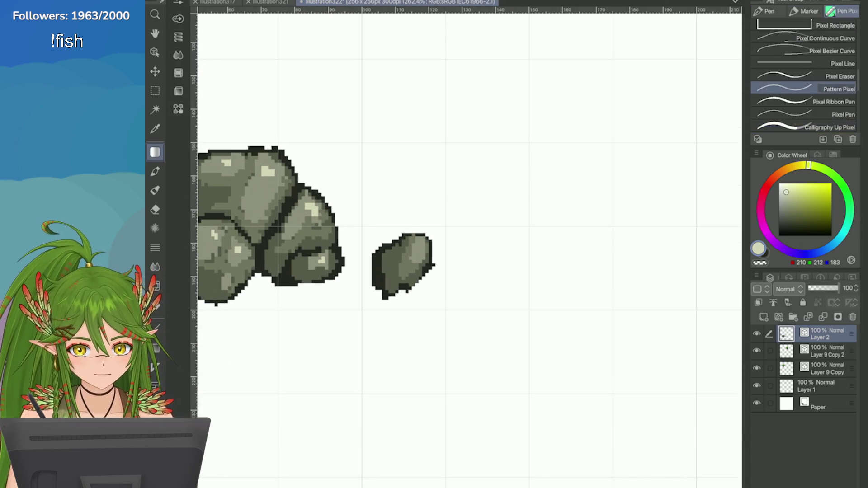
{"action": "key", "text": "period"}
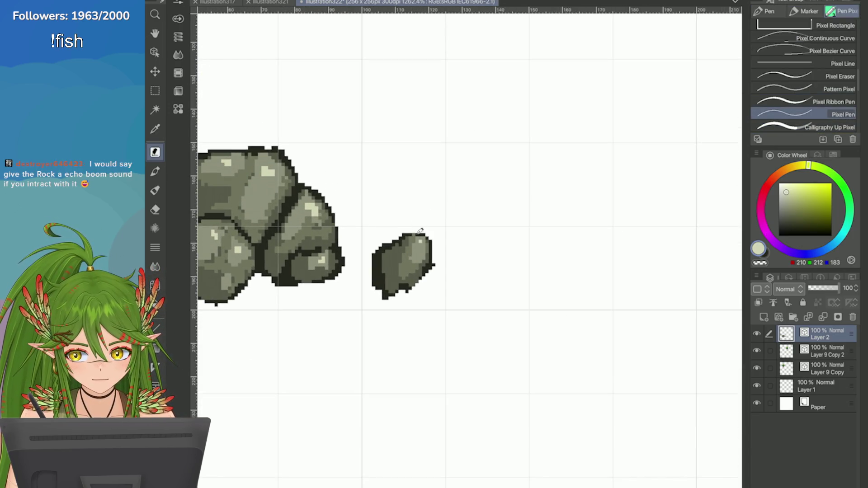
{"action": "scroll", "coordinate": [421, 235], "scroll_direction": "down", "scroll_amount": 3}
{"action": "scroll", "coordinate": [421, 236], "scroll_direction": "up", "scroll_amount": 1}
{"action": "scroll", "coordinate": [568, 209], "scroll_direction": "up", "scroll_amount": 2}
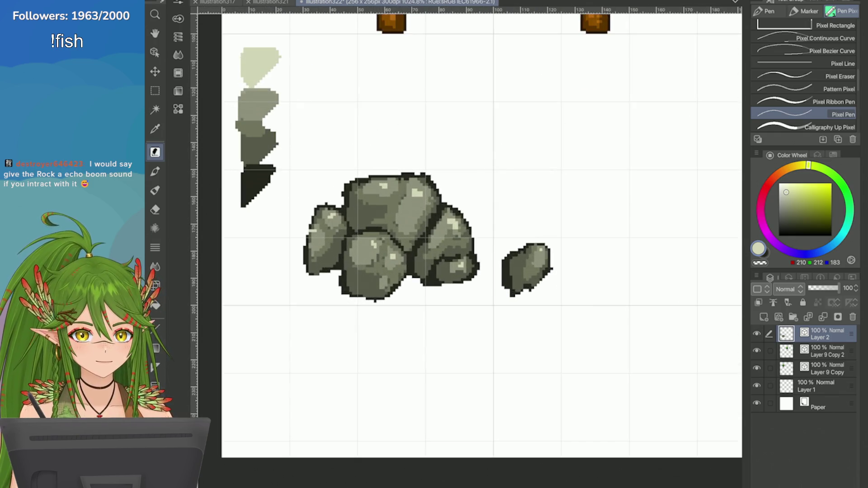
{"action": "left_click", "coordinate": [760, 262]}
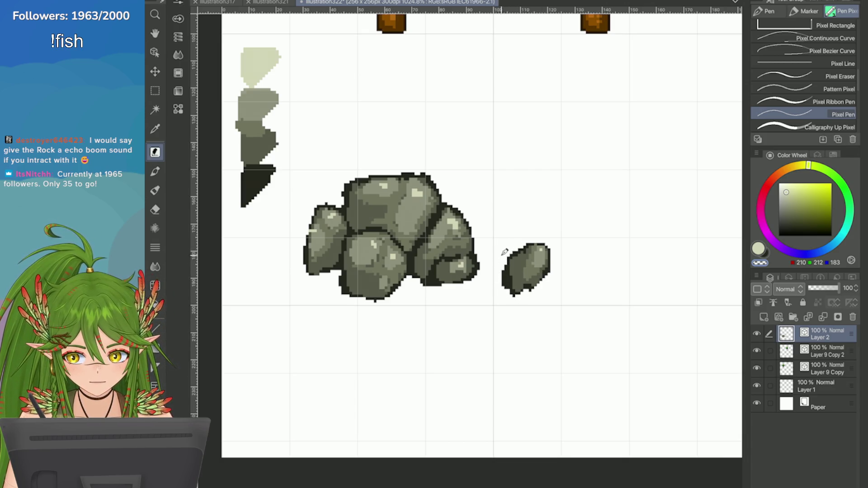
{"action": "scroll", "coordinate": [668, 275], "scroll_direction": "down", "scroll_amount": 6}
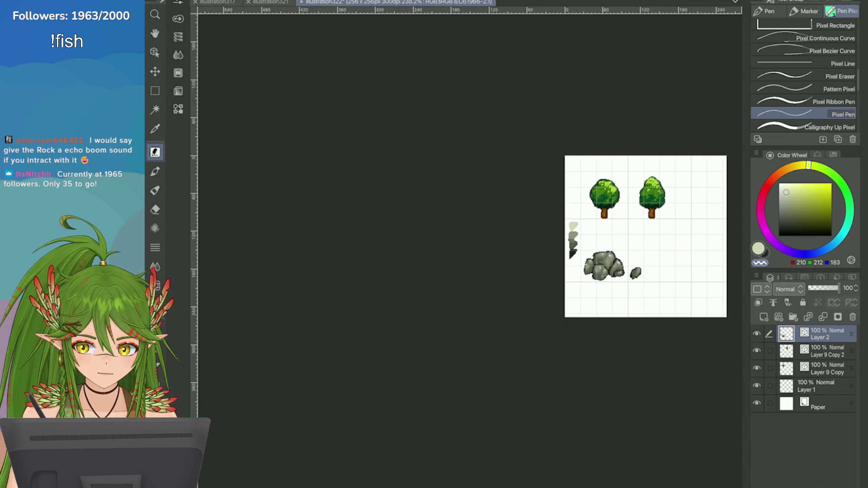
{"action": "scroll", "coordinate": [699, 308], "scroll_direction": "up", "scroll_amount": 5}
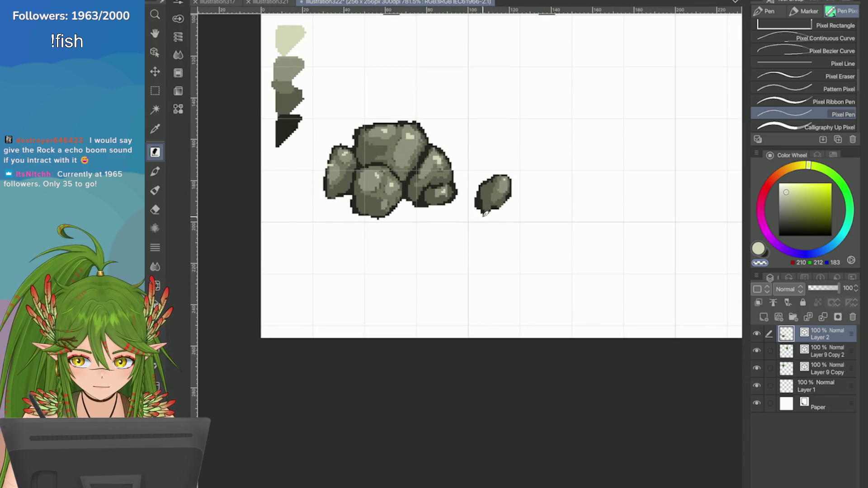
{"action": "scroll", "coordinate": [671, 236], "scroll_direction": "down", "scroll_amount": 5}
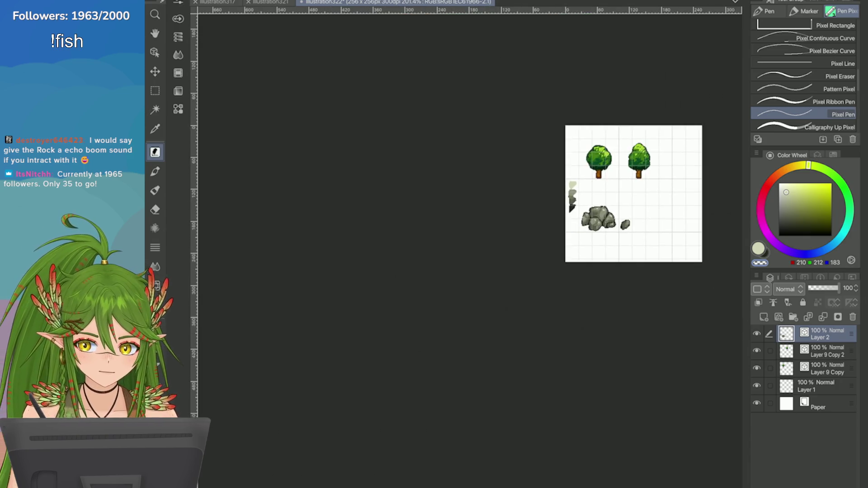
{"action": "scroll", "coordinate": [714, 229], "scroll_direction": "up", "scroll_amount": 5}
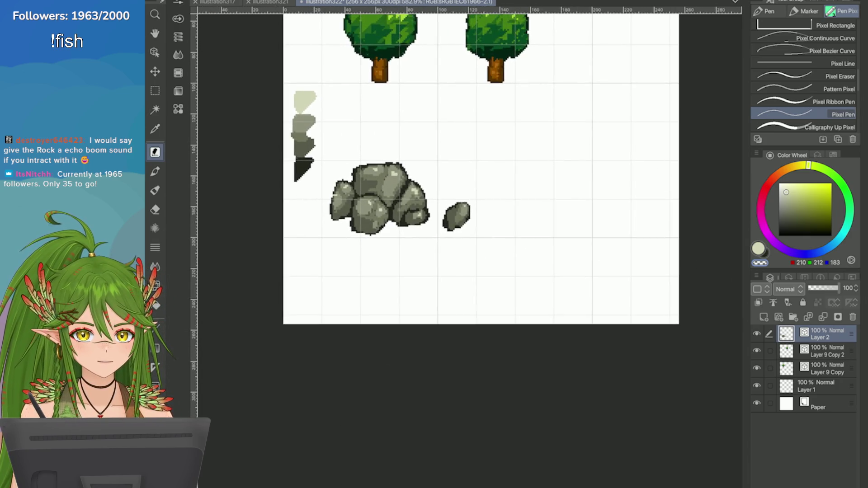
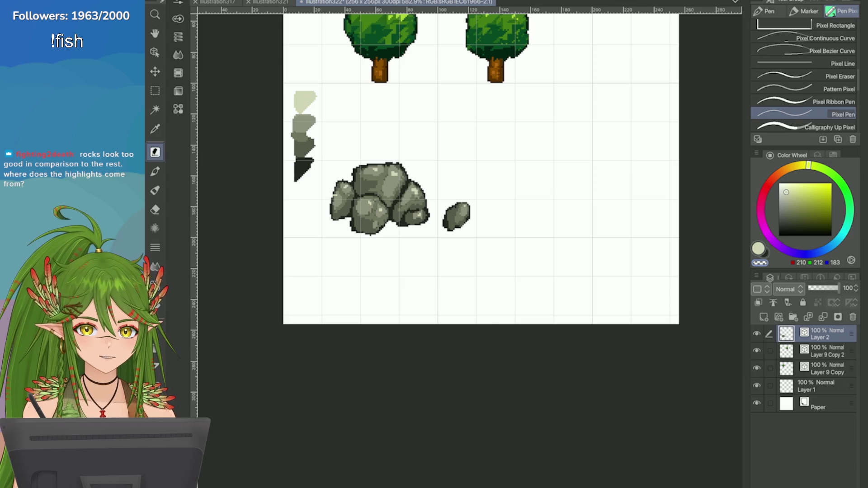
Step: Look over the two shaded trees and gray rock cluster, then save the sheet with Ctrl+S
{"action": "scroll", "coordinate": [482, 169], "scroll_direction": "down", "scroll_amount": 5}
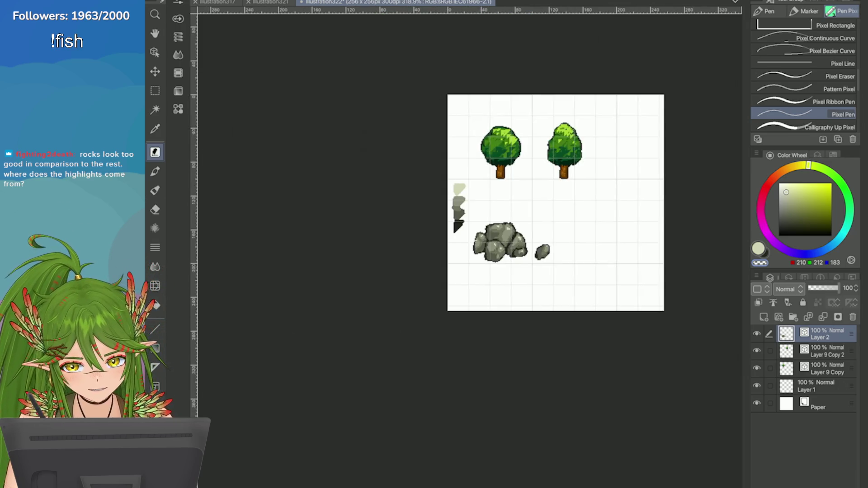
{"action": "scroll", "coordinate": [498, 204], "scroll_direction": "up", "scroll_amount": 6}
{"action": "scroll", "coordinate": [674, 230], "scroll_direction": "up", "scroll_amount": 2}
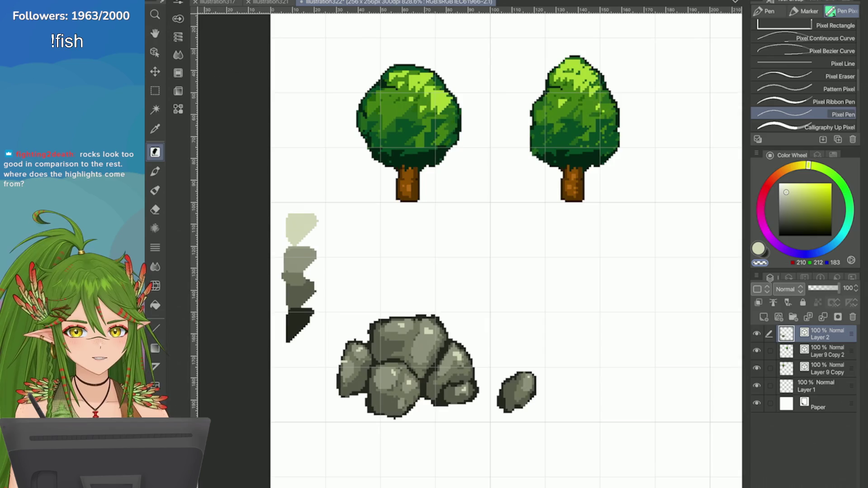
{"action": "scroll", "coordinate": [673, 230], "scroll_direction": "down", "scroll_amount": 3}
{"action": "scroll", "coordinate": [674, 230], "scroll_direction": "up", "scroll_amount": 5}
{"action": "scroll", "coordinate": [591, 361], "scroll_direction": "down", "scroll_amount": 2}
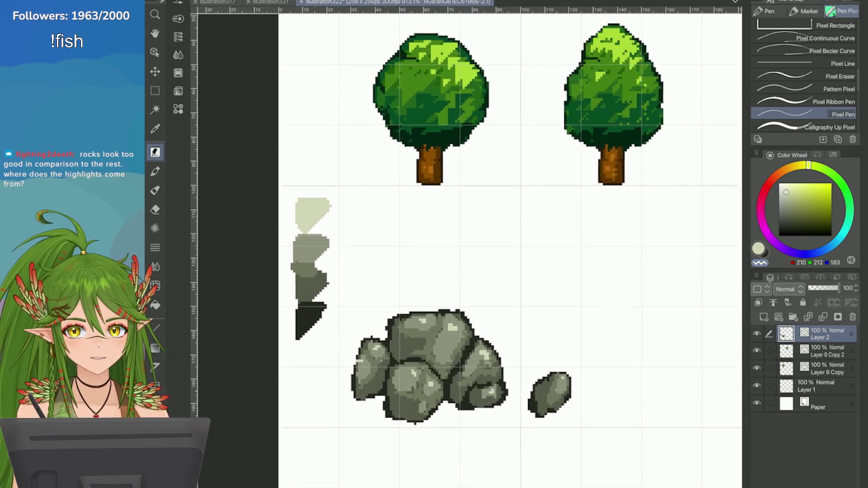
{"action": "scroll", "coordinate": [592, 360], "scroll_direction": "down", "scroll_amount": 2}
{"action": "scroll", "coordinate": [592, 360], "scroll_direction": "up", "scroll_amount": 1}
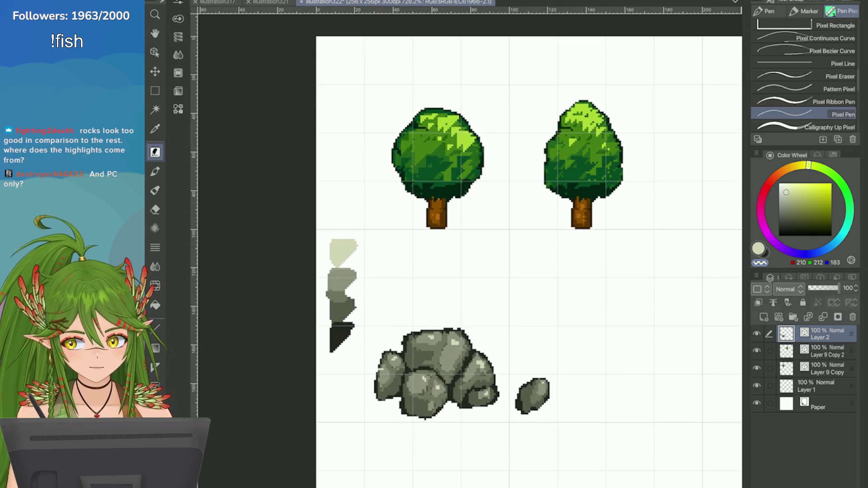
{"action": "key", "text": "ctrl+s"}
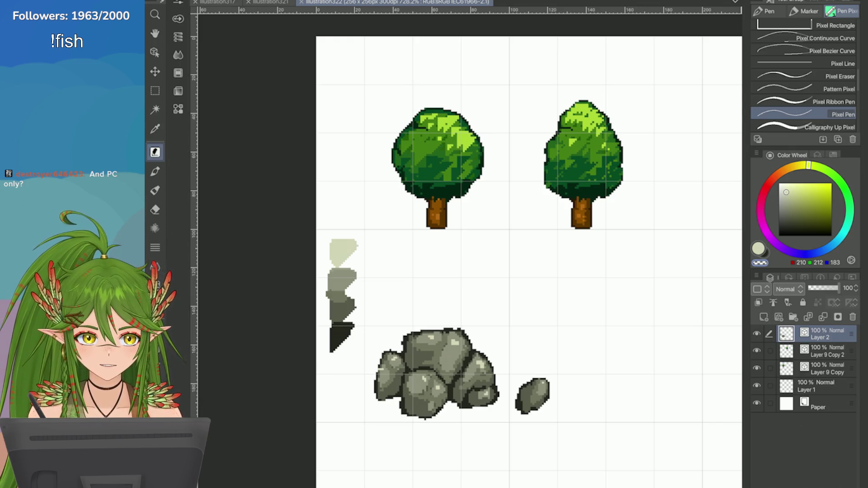
{"action": "scroll", "coordinate": [529, 253], "scroll_direction": "down", "scroll_amount": 5}
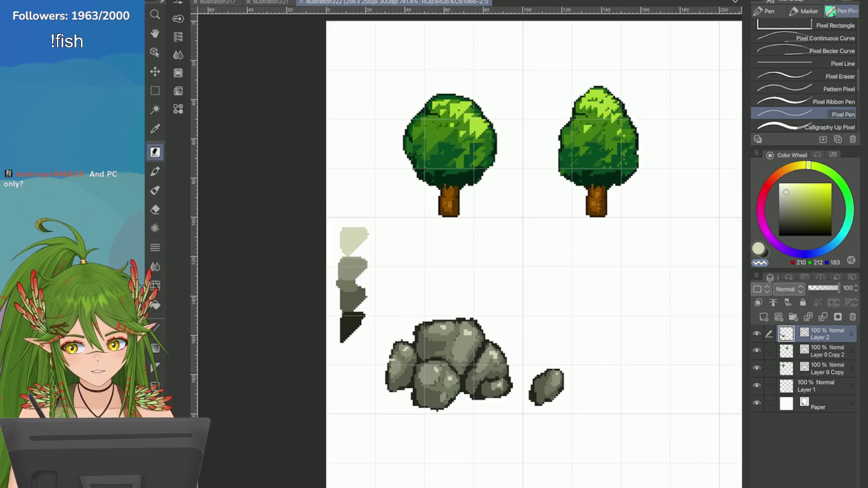
{"action": "scroll", "coordinate": [574, 261], "scroll_direction": "up", "scroll_amount": 6}
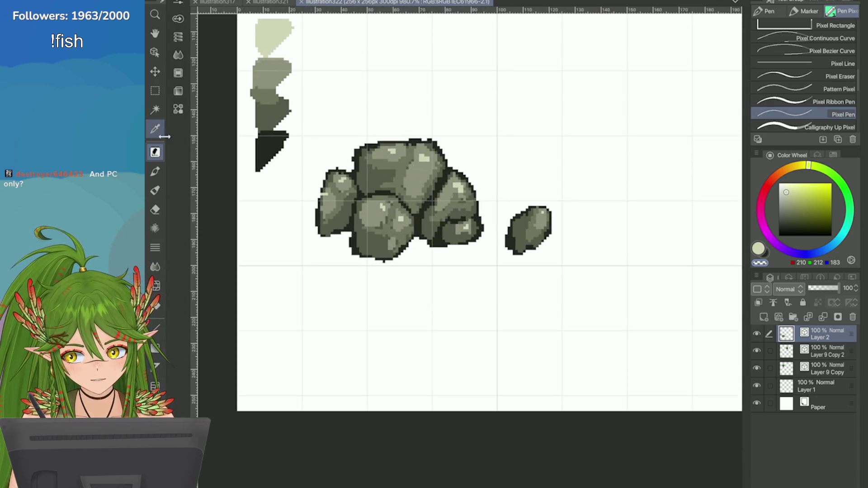
Step: Sample the small rock's dark outline colour and draw a dark blob to its right
{"action": "key", "text": "i"}
{"action": "scroll", "coordinate": [677, 276], "scroll_direction": "down", "scroll_amount": 3}
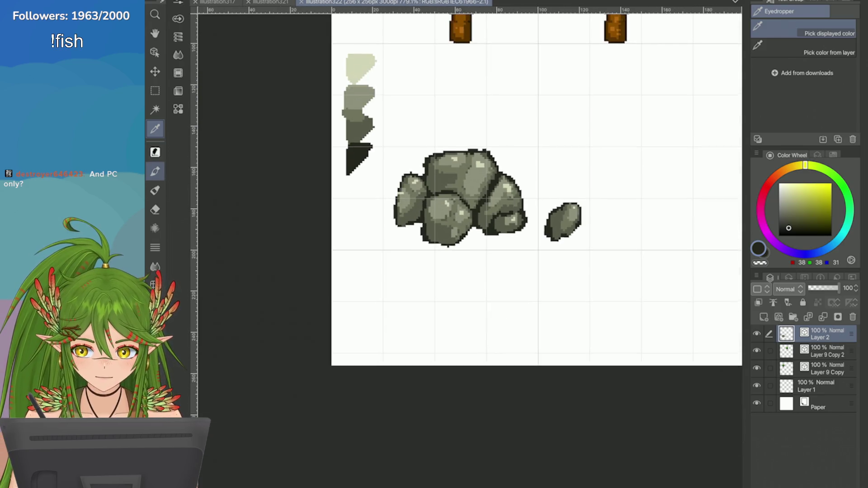
{"action": "scroll", "coordinate": [588, 226], "scroll_direction": "up", "scroll_amount": 2}
{"action": "key", "text": "b"}
{"action": "key", "text": "p"}
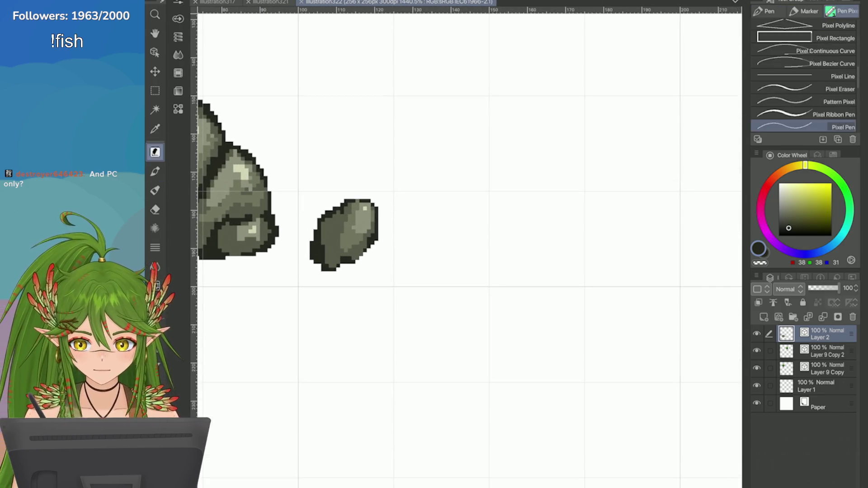
{"action": "mouse_move", "coordinate": [439, 211]}
{"action": "left_mouse_down"}
{"action": "mouse_move", "coordinate": [428, 224]}
{"action": "mouse_move", "coordinate": [441, 226]}
{"action": "mouse_move", "coordinate": [429, 240]}
{"action": "left_mouse_up"}
{"action": "key", "text": "ctrl+z"}
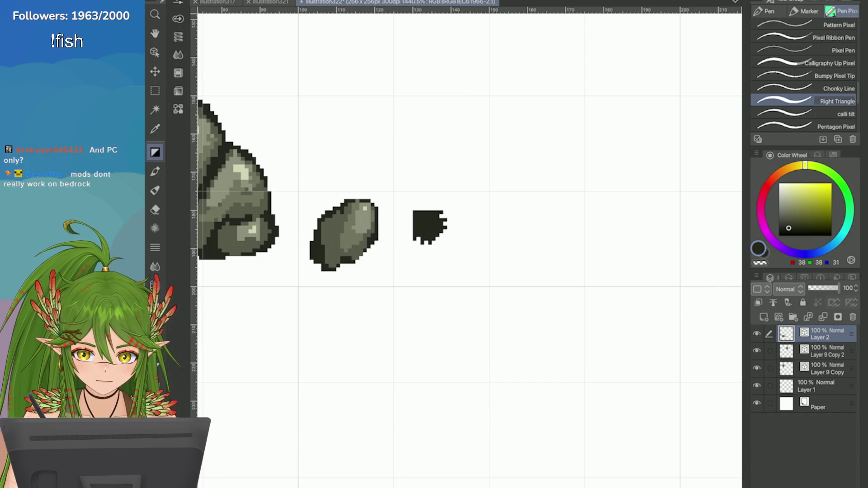
{"action": "key", "text": "period"}
{"action": "mouse_move", "coordinate": [426, 209]}
{"action": "left_mouse_down"}
{"action": "mouse_move", "coordinate": [442, 227]}
{"action": "mouse_move", "coordinate": [436, 213]}
{"action": "mouse_move", "coordinate": [468, 229]}
{"action": "mouse_move", "coordinate": [443, 265]}
{"action": "mouse_move", "coordinate": [446, 253]}
{"action": "left_mouse_up"}
Step: Zoom in and shape and trim the three dark blobs into pebble silhouettes
{"action": "key", "text": "ctrl+plus"}
{"action": "scroll", "coordinate": [405, 224], "scroll_direction": "up", "scroll_amount": 1}
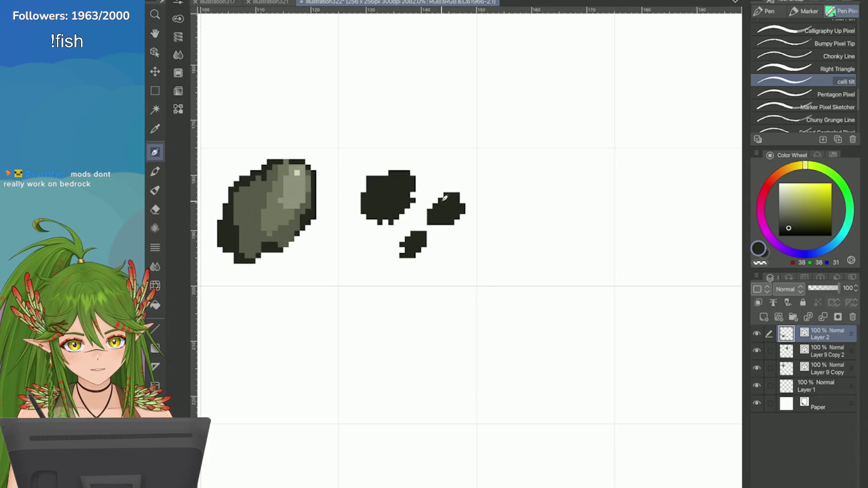
{"action": "mouse_move", "coordinate": [449, 193]}
{"action": "left_mouse_down"}
{"action": "mouse_move", "coordinate": [456, 189]}
{"action": "mouse_move", "coordinate": [445, 201]}
{"action": "mouse_move", "coordinate": [390, 167]}
{"action": "mouse_move", "coordinate": [359, 190]}
{"action": "mouse_move", "coordinate": [387, 206]}
{"action": "mouse_move", "coordinate": [371, 185]}
{"action": "left_mouse_up"}
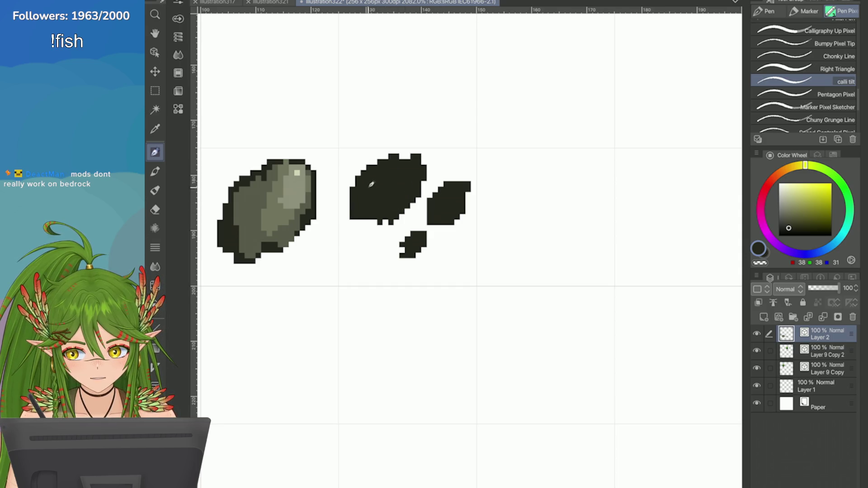
{"action": "mouse_move", "coordinate": [394, 240]}
{"action": "left_mouse_down"}
{"action": "mouse_move", "coordinate": [430, 260]}
{"action": "mouse_move", "coordinate": [434, 249]}
{"action": "left_mouse_up"}
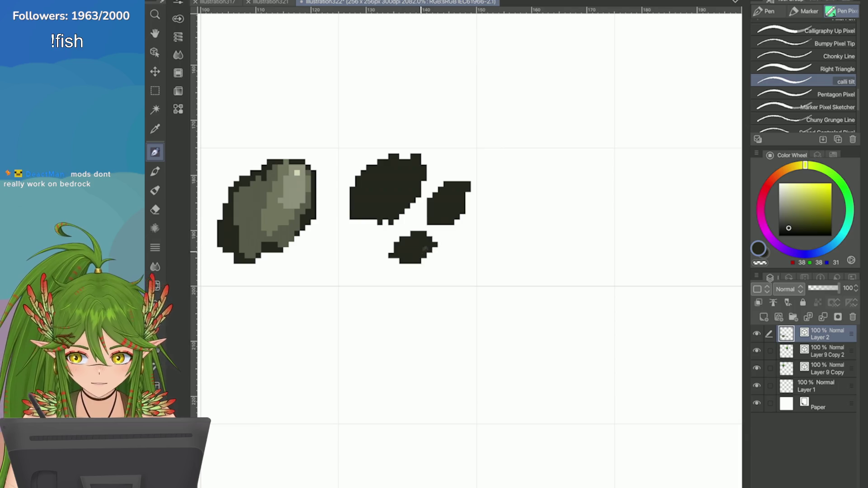
{"action": "scroll", "coordinate": [471, 244], "scroll_direction": "down", "scroll_amount": 4}
{"action": "scroll", "coordinate": [619, 228], "scroll_direction": "up", "scroll_amount": 3}
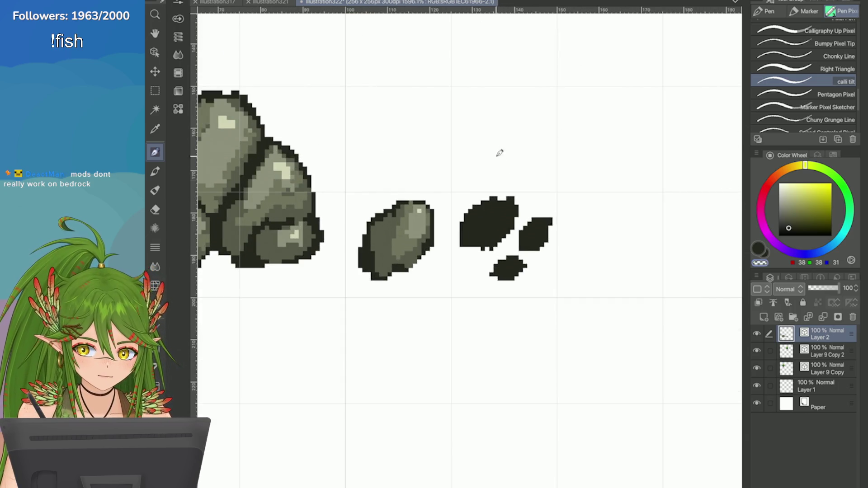
{"action": "mouse_move", "coordinate": [481, 199]}
{"action": "left_mouse_down"}
{"action": "mouse_move", "coordinate": [466, 224]}
{"action": "mouse_move", "coordinate": [468, 246]}
{"action": "left_mouse_up"}
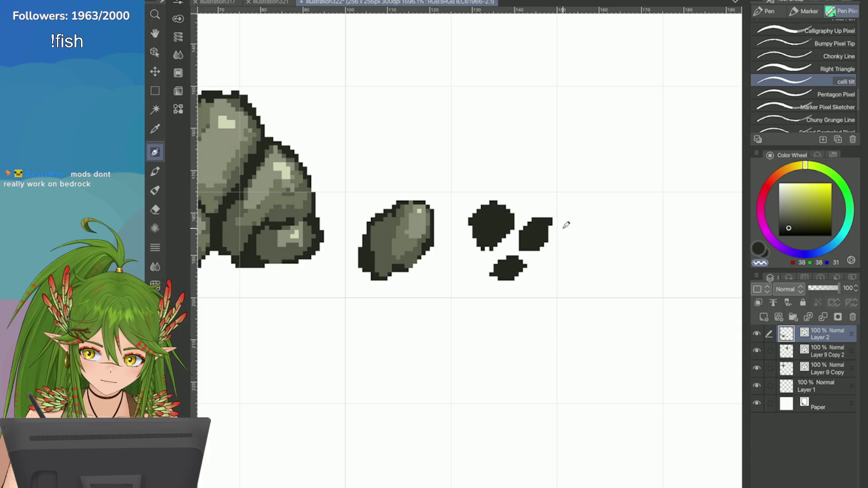
{"action": "left_click_drag", "start_coordinate": [552, 219], "coordinate": [533, 228]}
{"action": "left_click", "coordinate": [530, 225]}
{"action": "scroll", "coordinate": [435, 245], "scroll_direction": "down", "scroll_amount": 5}
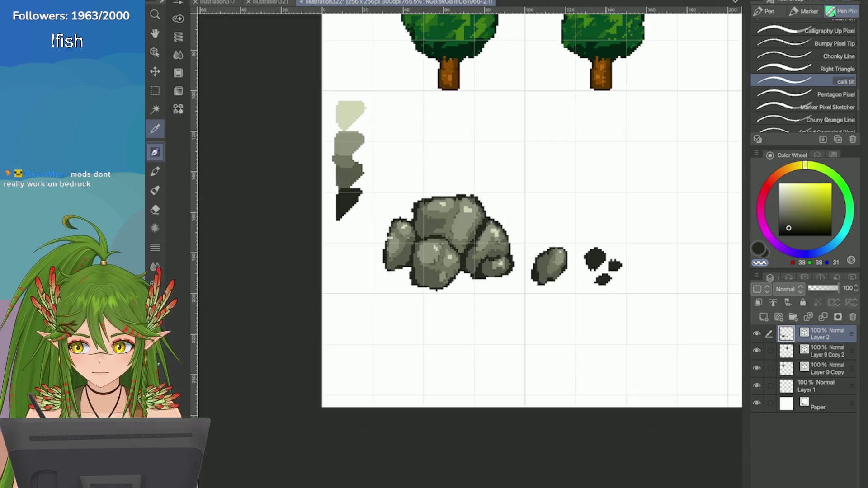
Step: Fill the three pebble blobs with the small rock's mid grey
{"action": "scroll", "coordinate": [434, 244], "scroll_direction": "up", "scroll_amount": 5}
{"action": "left_click", "coordinate": [430, 248], "text": "alt"}
{"action": "scroll", "coordinate": [430, 248], "scroll_direction": "up", "scroll_amount": 2}
{"action": "mouse_move", "coordinate": [414, 187]}
{"action": "left_mouse_down"}
{"action": "mouse_move", "coordinate": [407, 199]}
{"action": "mouse_move", "coordinate": [423, 181]}
{"action": "mouse_move", "coordinate": [427, 210]}
{"action": "mouse_move", "coordinate": [401, 190]}
{"action": "left_mouse_up"}
{"action": "mouse_move", "coordinate": [461, 217]}
{"action": "left_mouse_down"}
{"action": "mouse_move", "coordinate": [470, 219]}
{"action": "mouse_move", "coordinate": [449, 214]}
{"action": "left_mouse_up"}
{"action": "mouse_move", "coordinate": [434, 254]}
{"action": "left_mouse_down"}
{"action": "mouse_move", "coordinate": [443, 251]}
{"action": "mouse_move", "coordinate": [430, 260]}
{"action": "left_mouse_up"}
{"action": "scroll", "coordinate": [434, 257], "scroll_direction": "up", "scroll_amount": 1}
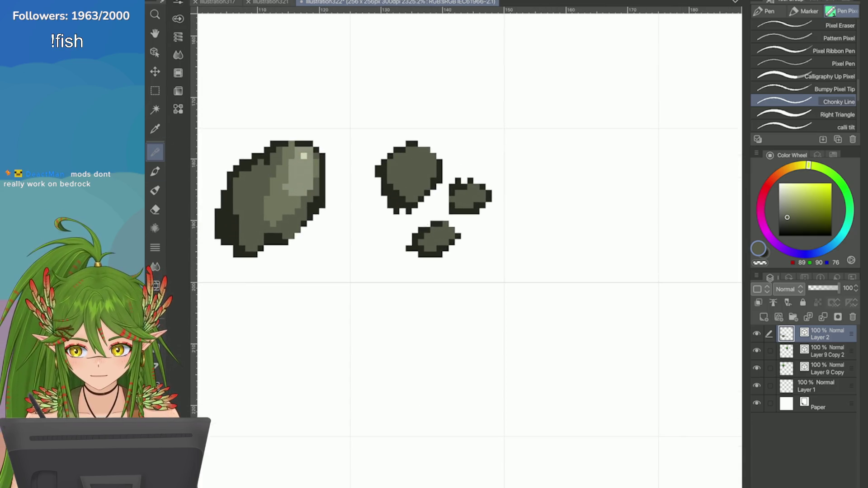
Step: Paint lighter grey shading on the right, top and bottom pebbles
{"action": "left_click", "coordinate": [284, 199], "text": "alt"}
{"action": "key", "text": "b"}
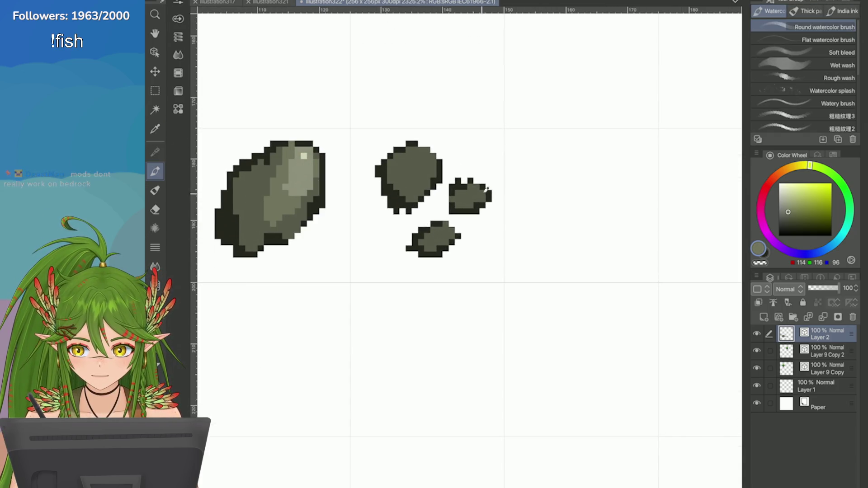
{"action": "key", "text": "p"}
{"action": "left_click_drag", "start_coordinate": [481, 191], "coordinate": [468, 204]}
{"action": "mouse_move", "coordinate": [398, 174]}
{"action": "left_mouse_down"}
{"action": "mouse_move", "coordinate": [430, 156]}
{"action": "mouse_move", "coordinate": [414, 163]}
{"action": "left_mouse_up"}
{"action": "left_click_drag", "start_coordinate": [435, 239], "coordinate": [450, 230]}
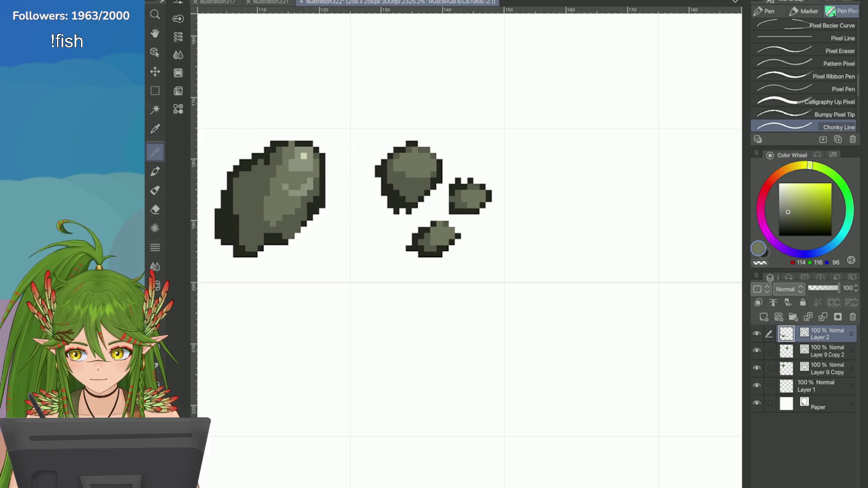
Step: Add lighter grey pixels to each pebble, undoing a soft brush dab on the top one
{"action": "key", "text": "alt"}
{"action": "left_click", "coordinate": [300, 177]}
{"action": "key", "text": "b"}
{"action": "left_click", "coordinate": [411, 156]}
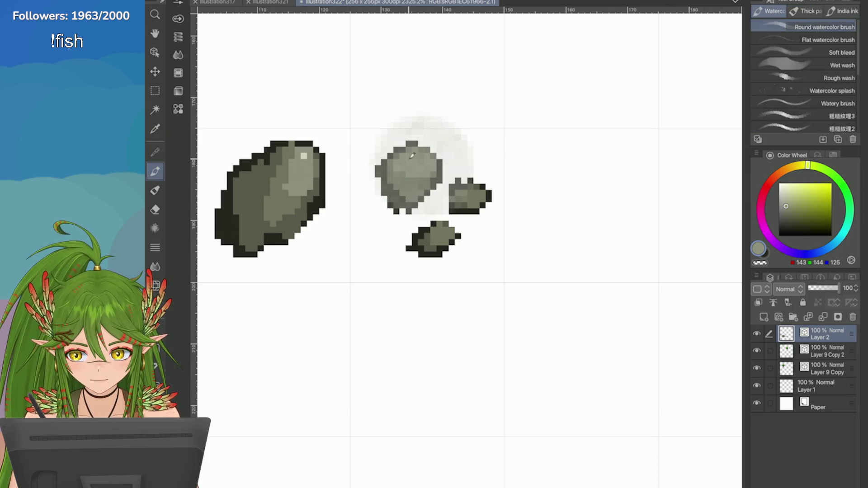
{"action": "key", "text": "ctrl+z"}
{"action": "key", "text": "p"}
{"action": "left_click", "coordinate": [418, 158]}
{"action": "left_click", "coordinate": [397, 139]}
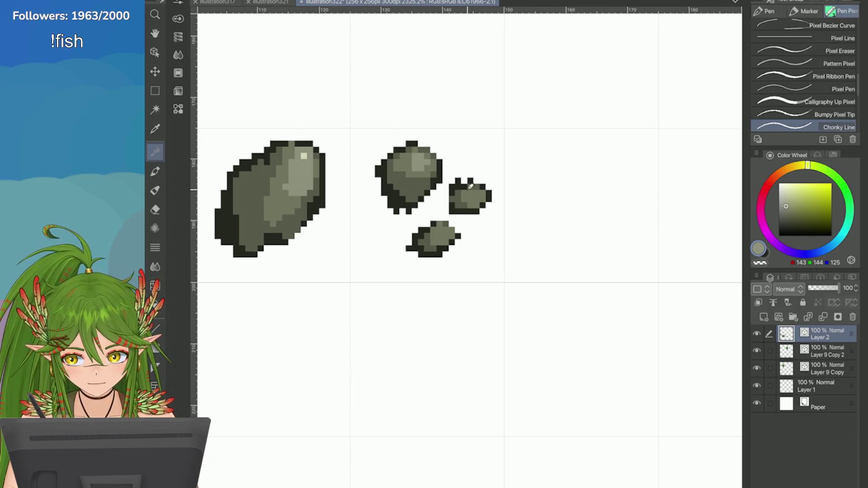
{"action": "left_click", "coordinate": [471, 187]}
{"action": "left_click", "coordinate": [430, 184]}
{"action": "left_click", "coordinate": [445, 231]}
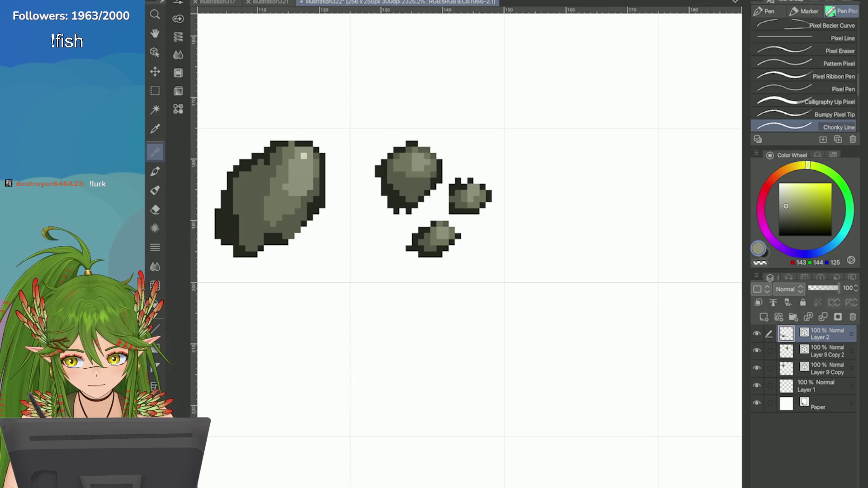
Step: Dot the rock's pale highlight colour onto the top, right and small pebbles
{"action": "left_click", "coordinate": [301, 145], "text": "alt"}
{"action": "scroll", "coordinate": [301, 145], "scroll_direction": "up", "scroll_amount": 1}
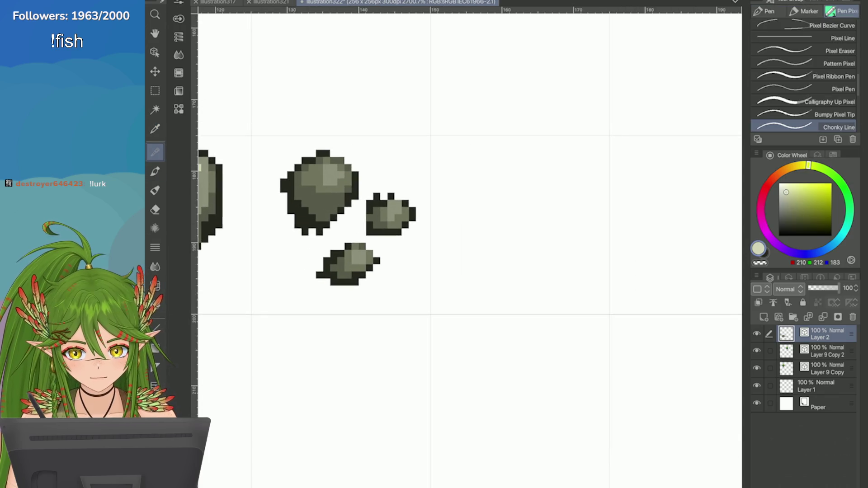
{"action": "left_click", "coordinate": [844, 90]}
{"action": "left_click", "coordinate": [334, 170]}
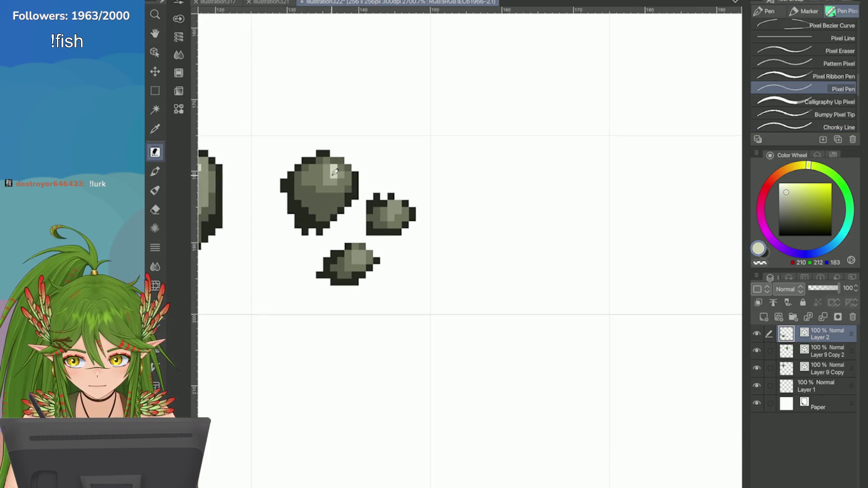
{"action": "left_click", "coordinate": [327, 175]}
{"action": "left_click", "coordinate": [397, 203]}
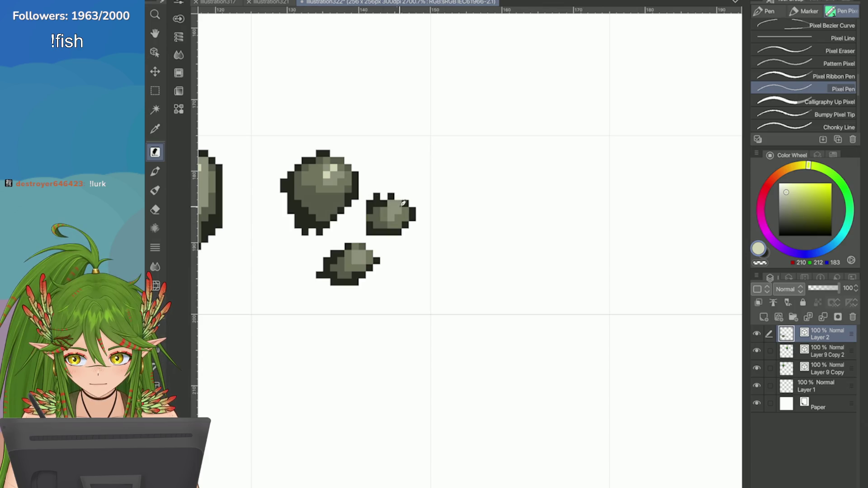
{"action": "left_click", "coordinate": [365, 260]}
{"action": "scroll", "coordinate": [379, 227], "scroll_direction": "down", "scroll_amount": 2}
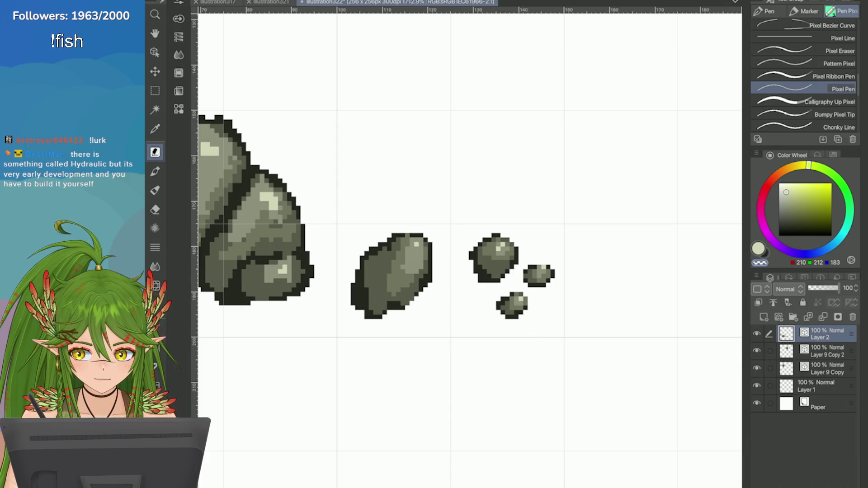
Step: Zoom out to the whole sheet and sample the dark and lighter rock greys
{"action": "key", "text": "ctrl+minus"}
{"action": "scroll", "coordinate": [583, 263], "scroll_direction": "up", "scroll_amount": 5}
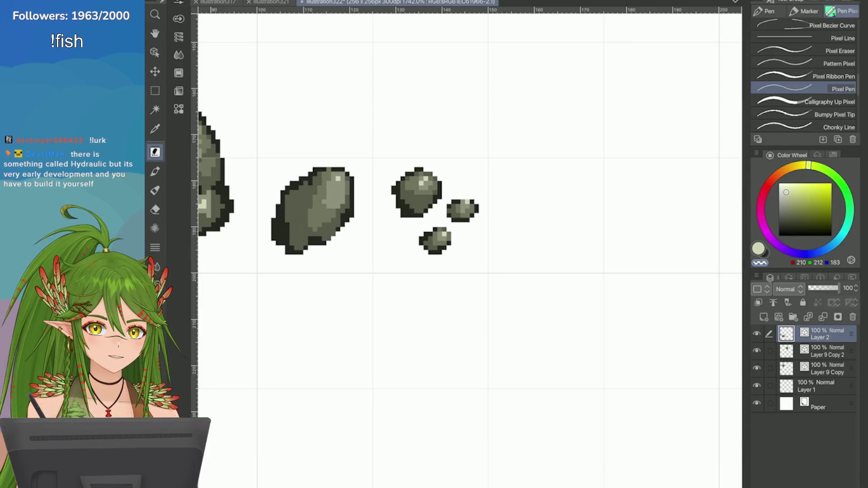
{"action": "scroll", "coordinate": [363, 169], "scroll_direction": "up", "scroll_amount": 3}
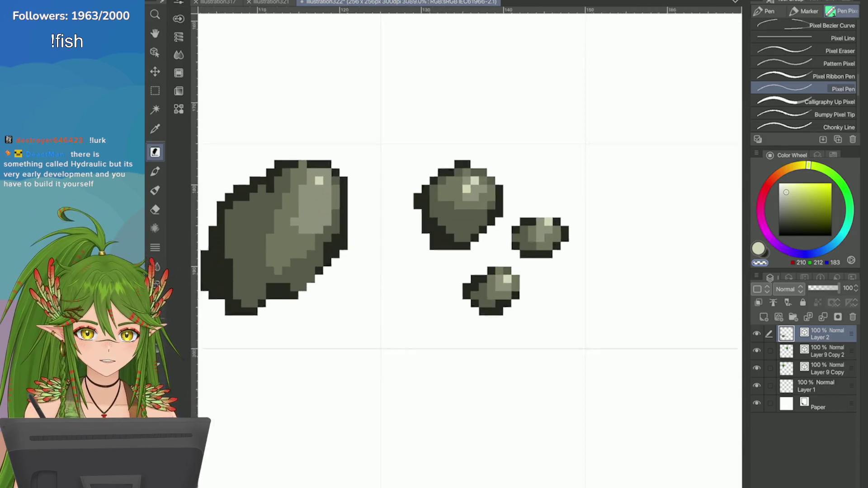
{"action": "key", "text": "i"}
{"action": "left_click", "coordinate": [456, 238]}
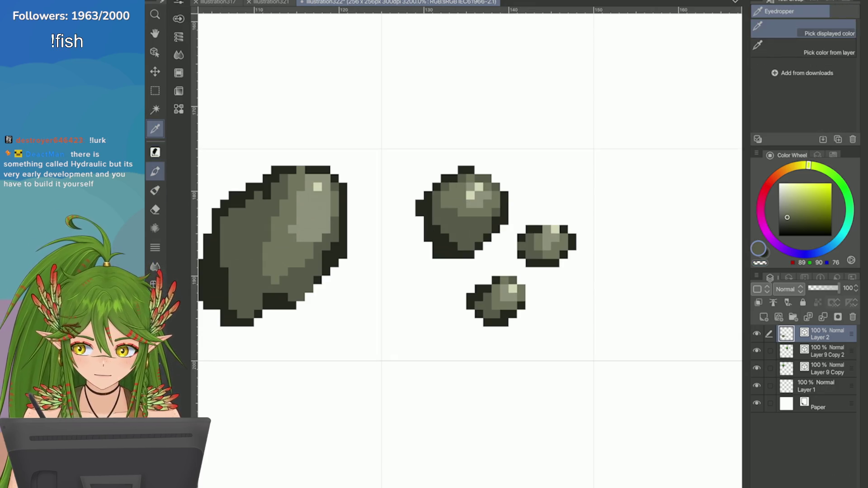
{"action": "key", "text": "p"}
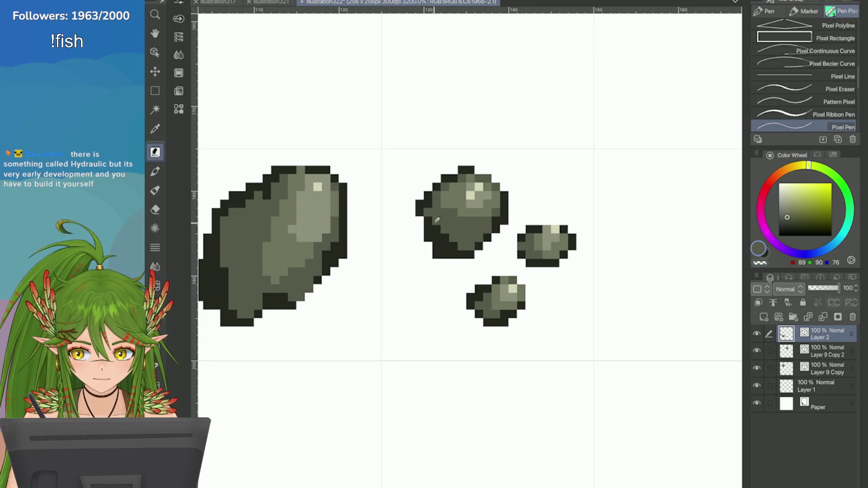
{"action": "scroll", "coordinate": [402, 206], "scroll_direction": "down", "scroll_amount": 5}
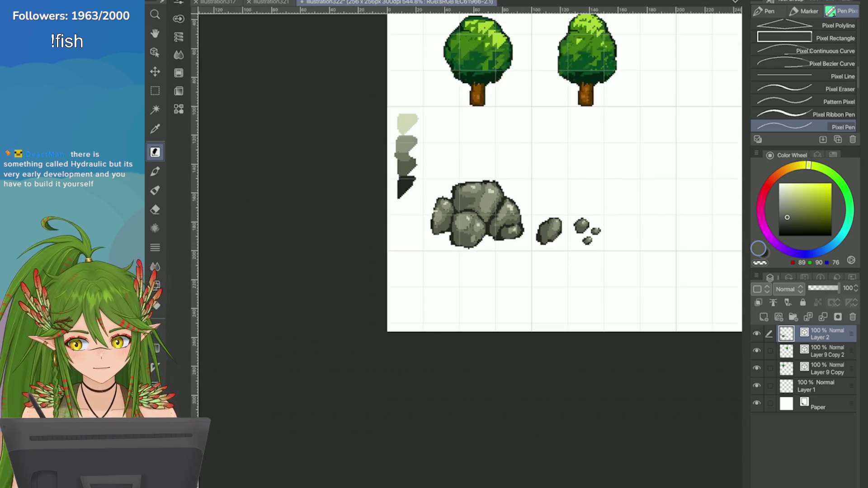
{"action": "scroll", "coordinate": [402, 205], "scroll_direction": "up", "scroll_amount": 6}
{"action": "key", "text": "i"}
{"action": "left_click", "coordinate": [402, 206]}
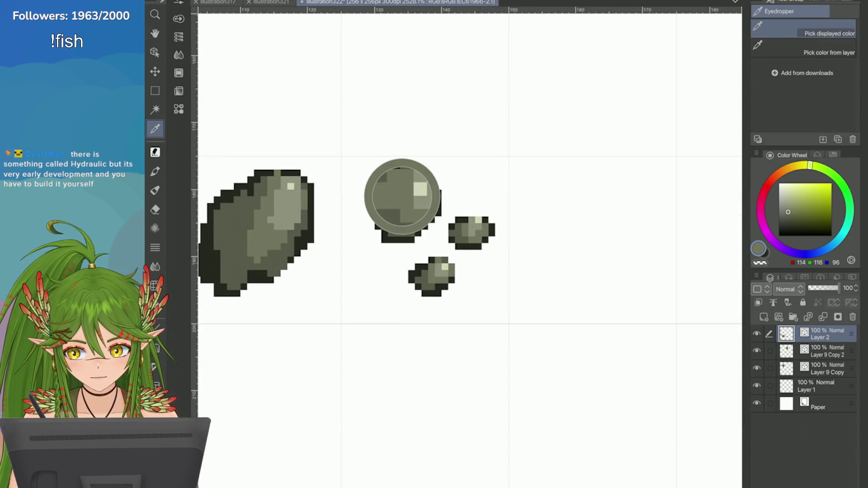
{"action": "key", "text": "p"}
Step: Look over the trees, rocks and pebbles, then save with Ctrl+S
{"action": "scroll", "coordinate": [349, 206], "scroll_direction": "down", "scroll_amount": 4}
{"action": "scroll", "coordinate": [630, 217], "scroll_direction": "down", "scroll_amount": 5}
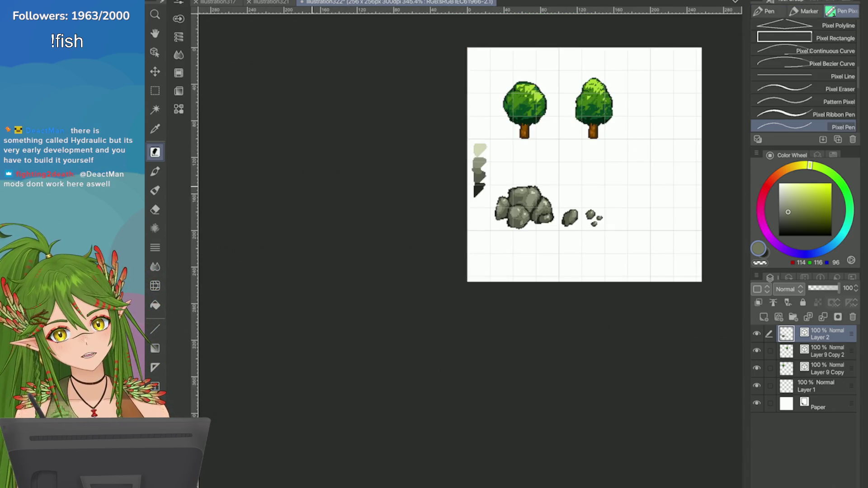
{"action": "scroll", "coordinate": [613, 191], "scroll_direction": "up", "scroll_amount": 2}
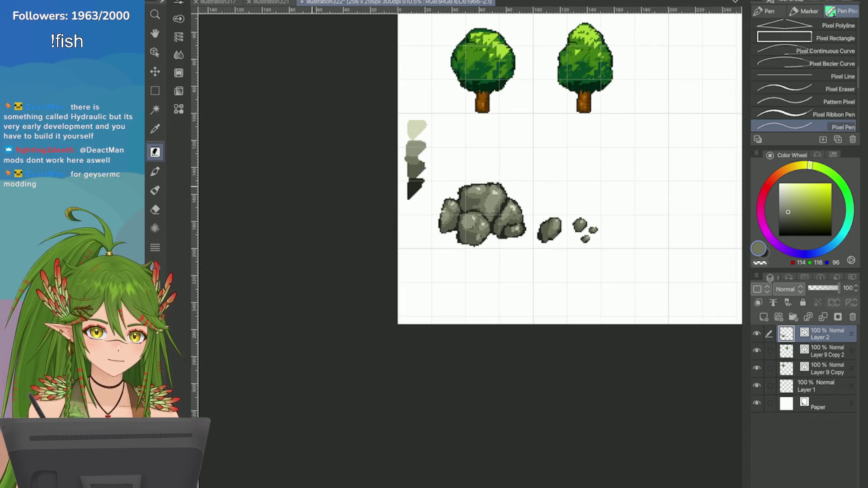
{"action": "scroll", "coordinate": [550, 230], "scroll_direction": "up", "scroll_amount": 2}
{"action": "scroll", "coordinate": [547, 278], "scroll_direction": "down", "scroll_amount": 3}
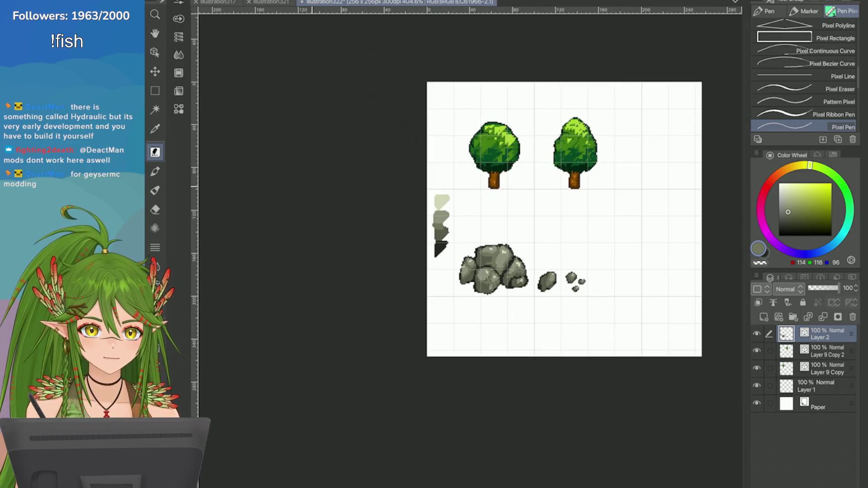
{"action": "scroll", "coordinate": [548, 283], "scroll_direction": "up", "scroll_amount": 2}
{"action": "scroll", "coordinate": [617, 223], "scroll_direction": "down", "scroll_amount": 4}
{"action": "scroll", "coordinate": [642, 181], "scroll_direction": "up", "scroll_amount": 2}
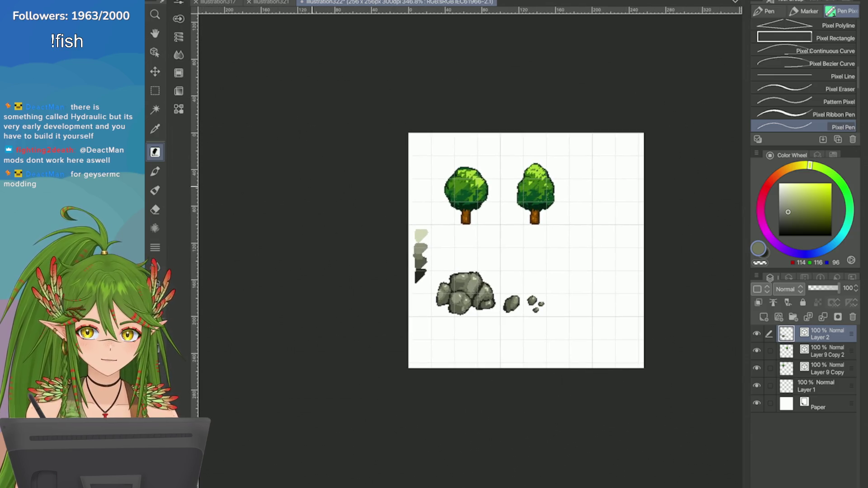
{"action": "scroll", "coordinate": [601, 226], "scroll_direction": "up", "scroll_amount": 1}
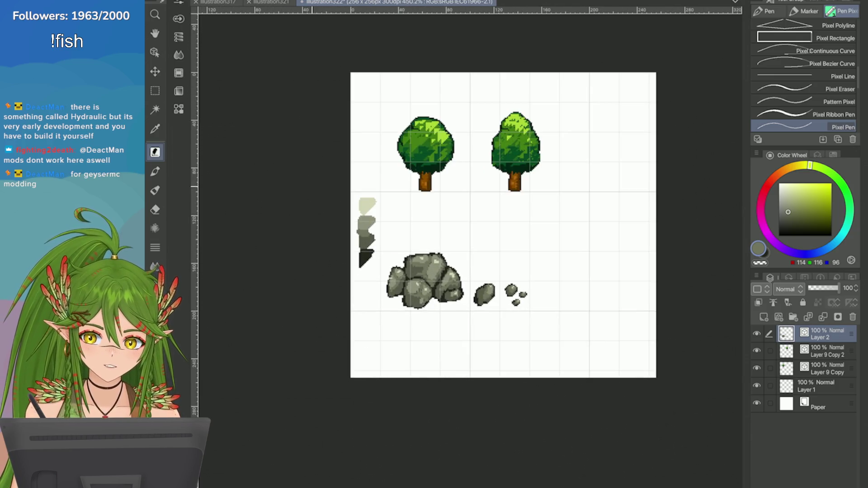
{"action": "key", "text": "ctrl+s"}
Step: Show the Game colour set and add the darkest rock shade to an empty slot
{"action": "key", "text": "m"}
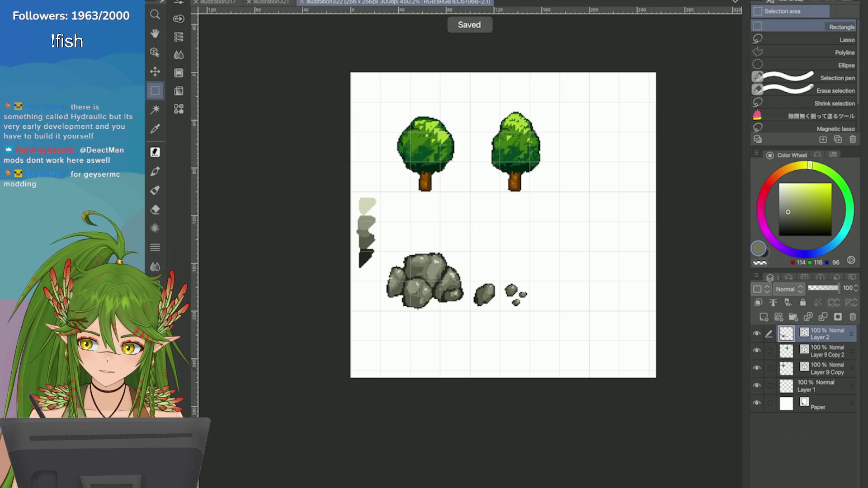
{"action": "scroll", "coordinate": [330, 226], "scroll_direction": "up", "scroll_amount": 5}
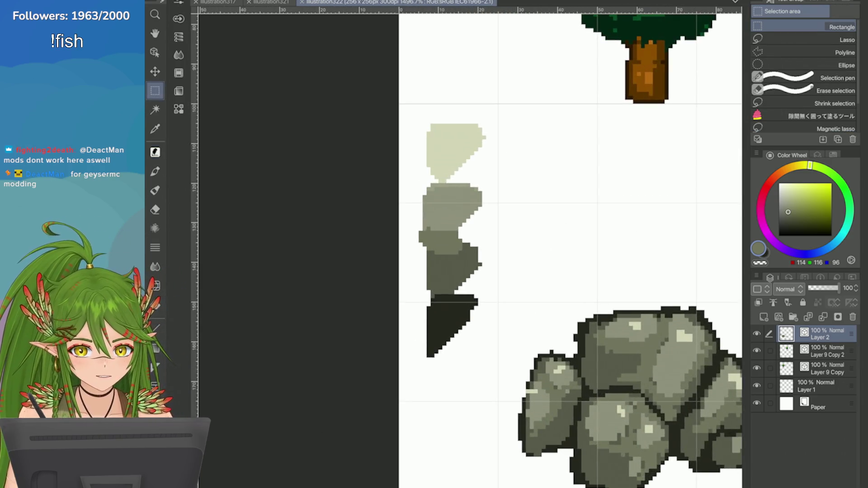
{"action": "left_click", "coordinate": [834, 155]}
{"action": "left_click", "coordinate": [758, 180]}
{"action": "key", "text": "i"}
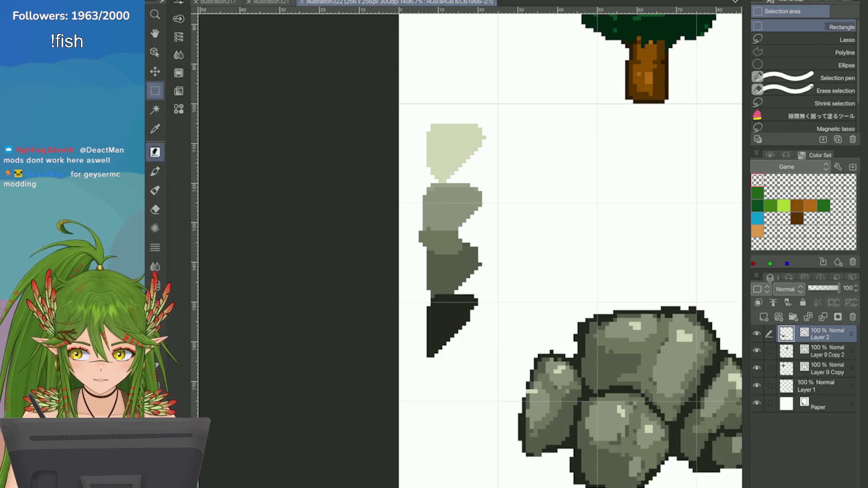
{"action": "left_click", "coordinate": [823, 263]}
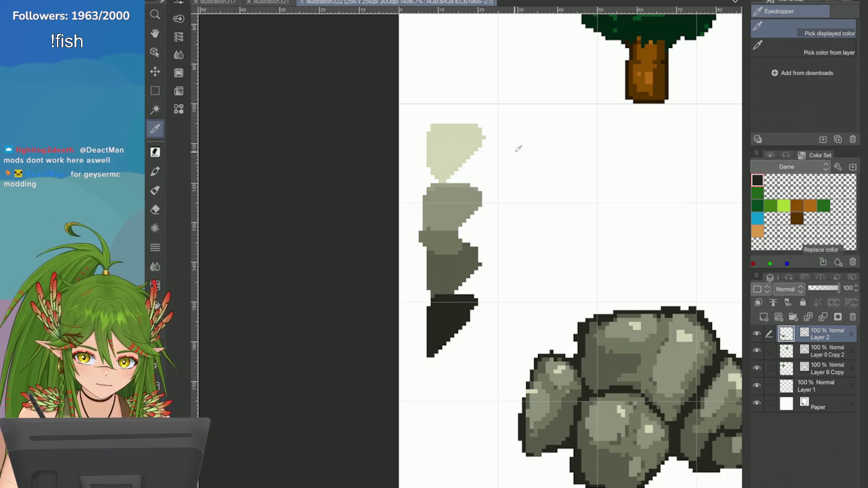
Step: Add the grey-green, medium grey, light beige and palest rock shades as swatches
{"action": "left_click", "coordinate": [457, 259]}
{"action": "left_click", "coordinate": [823, 262]}
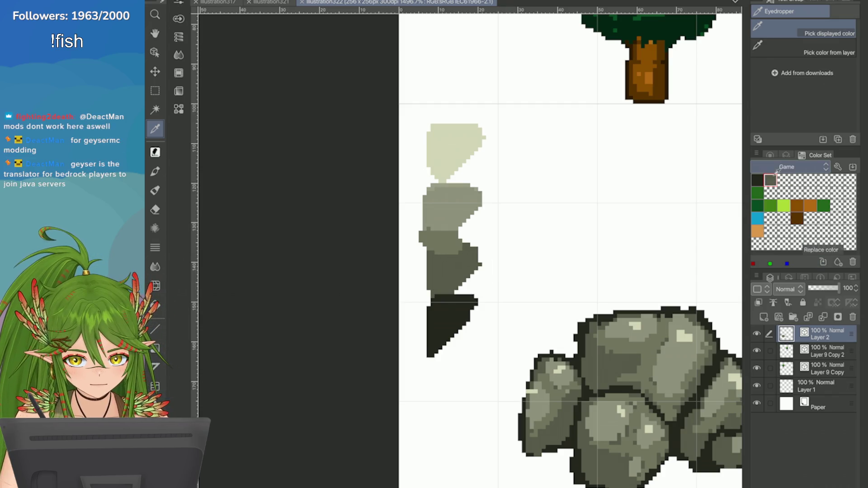
{"action": "left_click", "coordinate": [448, 243]}
{"action": "left_click", "coordinate": [823, 262]}
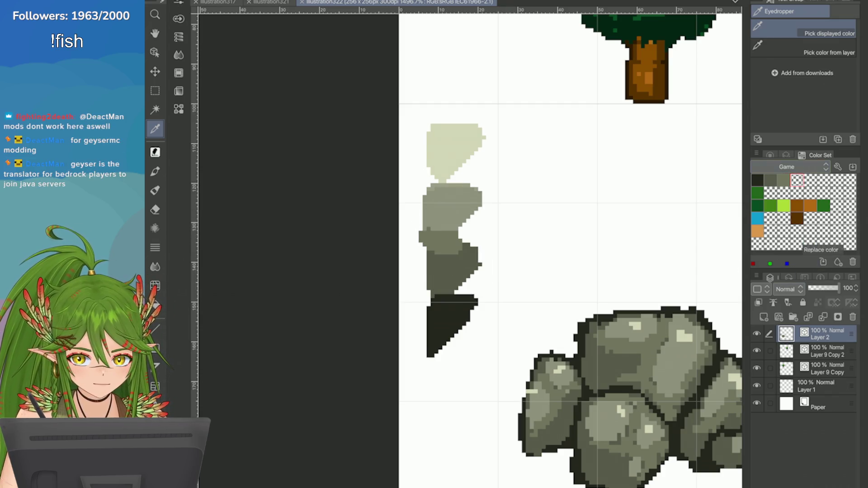
{"action": "left_click", "coordinate": [449, 206]}
{"action": "left_click", "coordinate": [823, 262]}
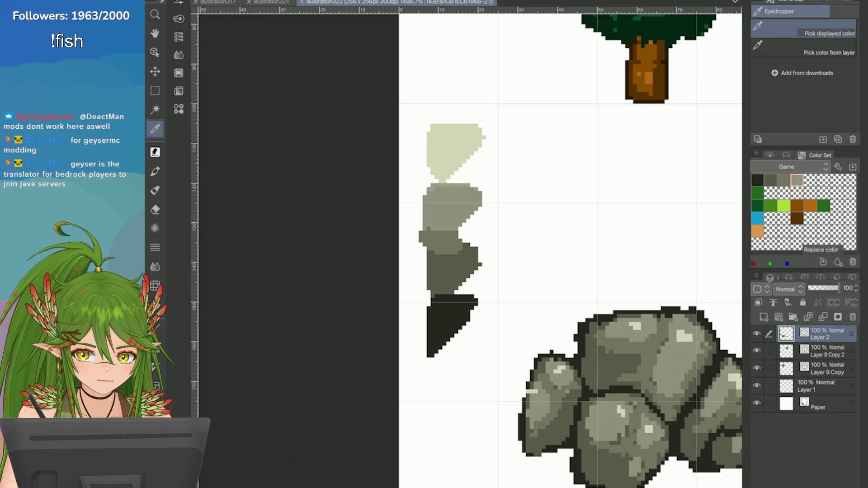
{"action": "left_click", "coordinate": [466, 170]}
{"action": "left_click", "coordinate": [823, 262]}
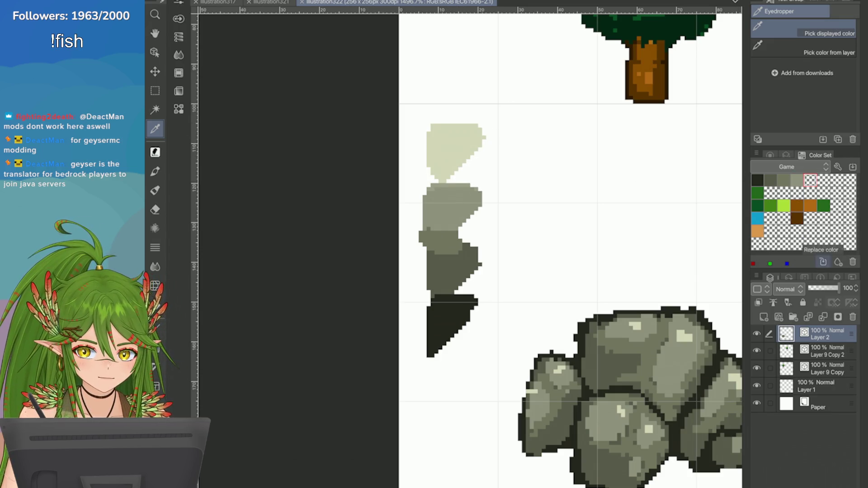
{"action": "left_click", "coordinate": [458, 148]}
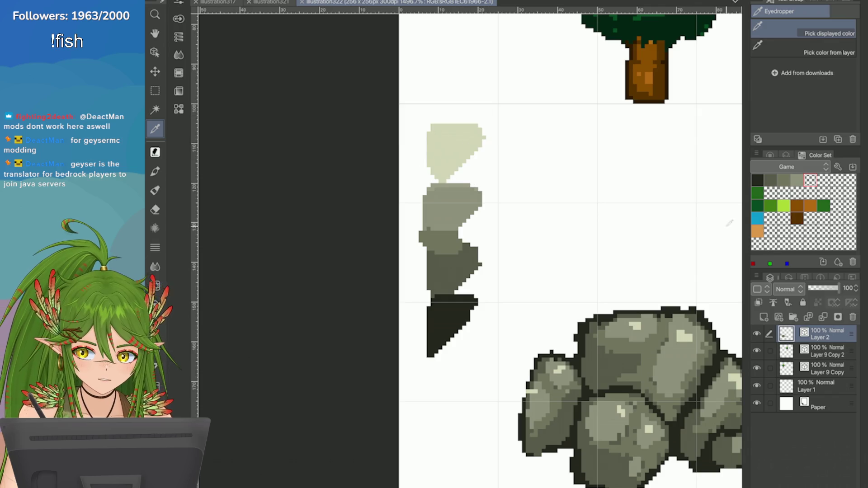
{"action": "left_click", "coordinate": [839, 262]}
Step: Glance at the river map document, then return to the tree and rock sheet
{"action": "scroll", "coordinate": [569, 131], "scroll_direction": "down", "scroll_amount": 4}
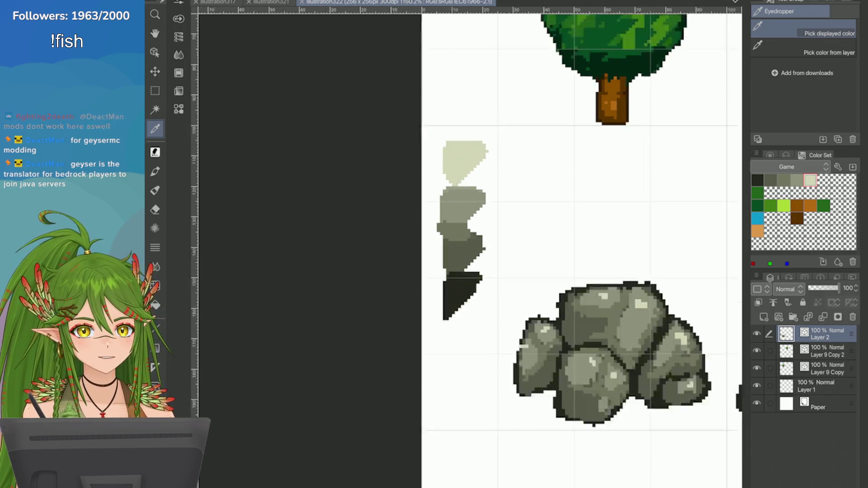
{"action": "scroll", "coordinate": [569, 132], "scroll_direction": "up", "scroll_amount": 3}
{"action": "scroll", "coordinate": [520, 203], "scroll_direction": "down", "scroll_amount": 3}
{"action": "scroll", "coordinate": [520, 204], "scroll_direction": "up", "scroll_amount": 2}
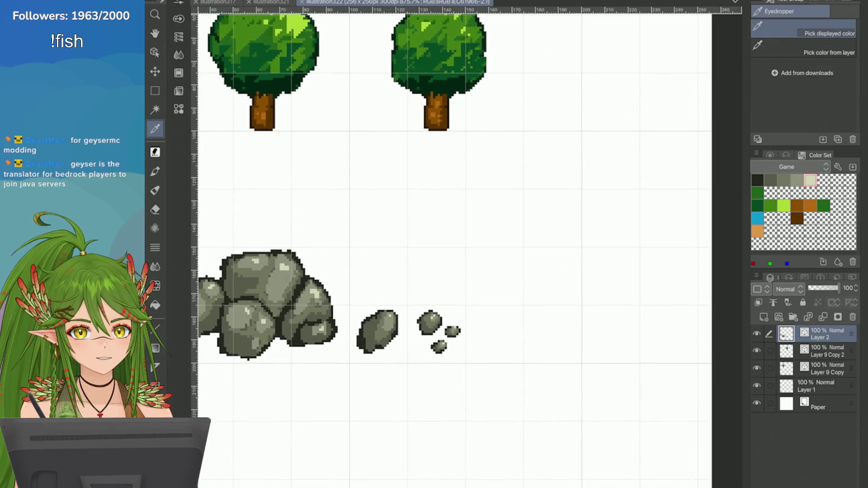
{"action": "scroll", "coordinate": [520, 204], "scroll_direction": "down", "scroll_amount": 3}
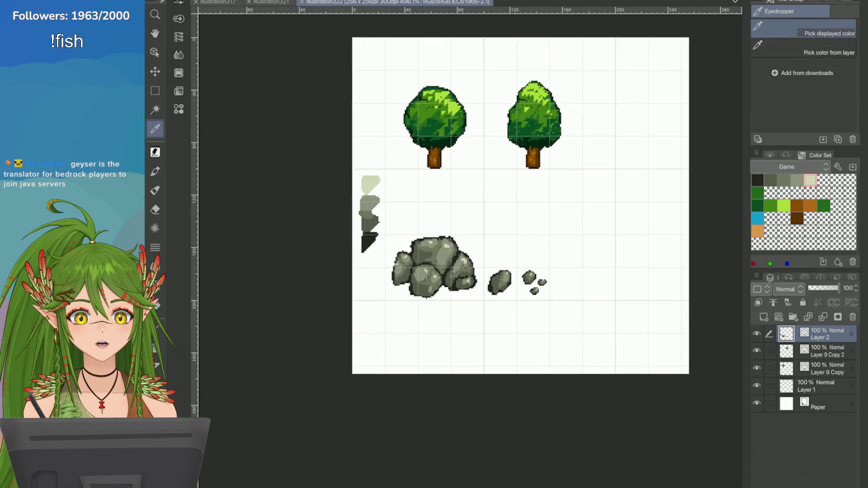
{"action": "scroll", "coordinate": [542, 229], "scroll_direction": "up", "scroll_amount": 2}
{"action": "scroll", "coordinate": [453, 253], "scroll_direction": "down", "scroll_amount": 3}
{"action": "scroll", "coordinate": [453, 254], "scroll_direction": "up", "scroll_amount": 3}
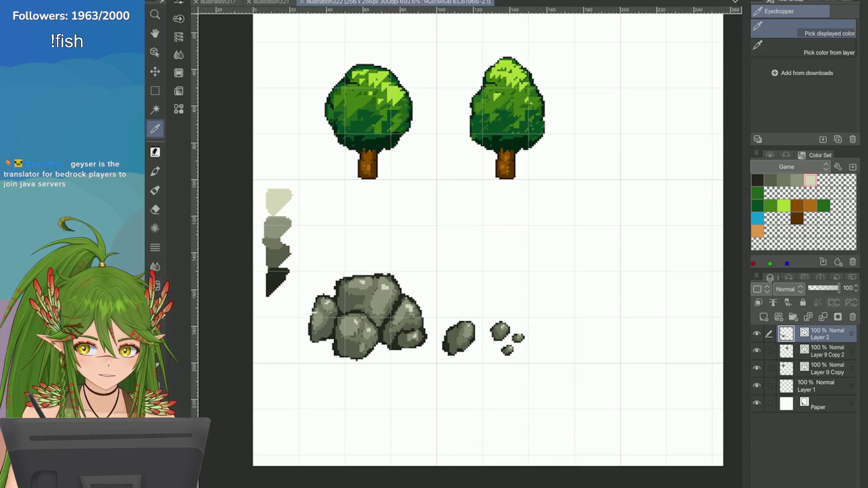
{"action": "left_click", "coordinate": [269, 2]}
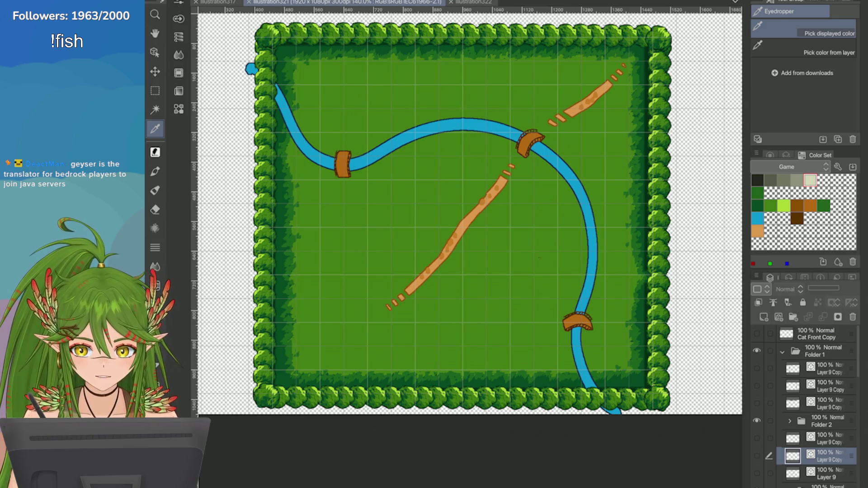
{"action": "left_click", "coordinate": [473, 3]}
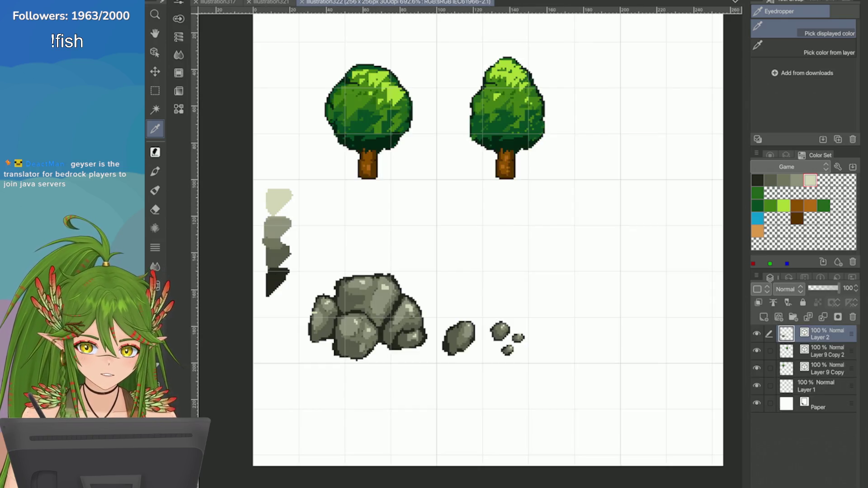
Step: Pick lime green from the palette with the ribbon-style pixel pen
{"action": "key", "text": "p"}
{"action": "scroll", "coordinate": [452, 253], "scroll_direction": "up", "scroll_amount": 1}
{"action": "left_click", "coordinate": [783, 205]}
{"action": "scroll", "coordinate": [452, 253], "scroll_direction": "up", "scroll_amount": 2}
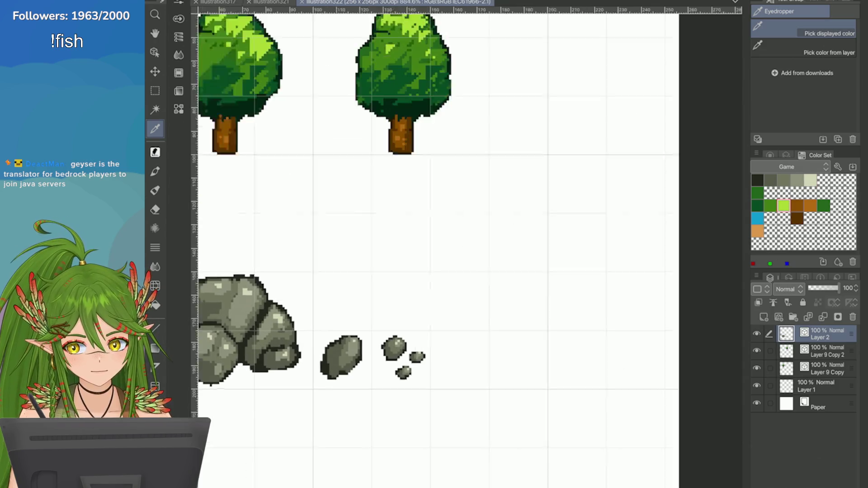
{"action": "left_click", "coordinate": [834, 114]}
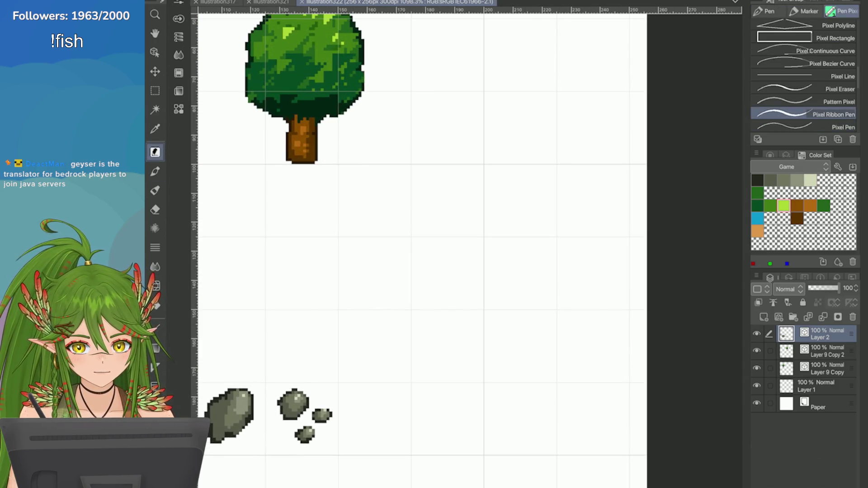
Step: Shift the drawing colour from lime toward yellow on the colour wheel after a test stroke
{"action": "scroll", "coordinate": [583, 181], "scroll_direction": "up", "scroll_amount": 1}
{"action": "left_click_drag", "start_coordinate": [384, 175], "coordinate": [368, 191]}
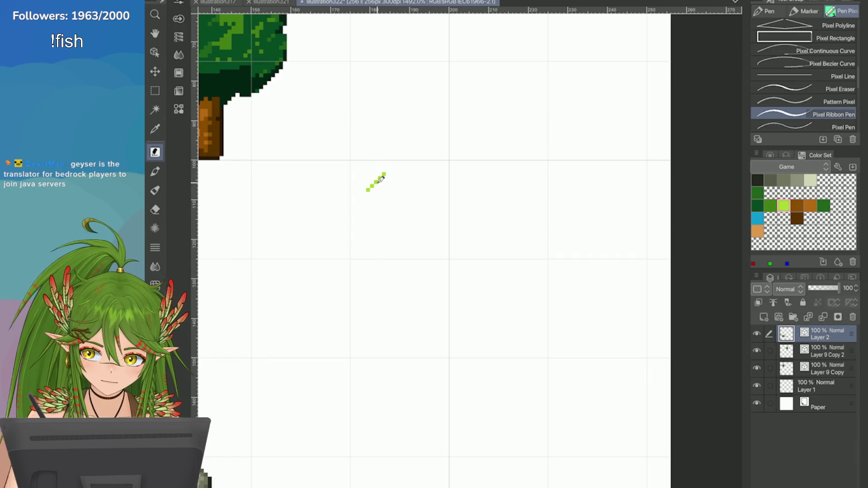
{"action": "key", "text": "ctrl+z"}
{"action": "left_click", "coordinate": [757, 193]}
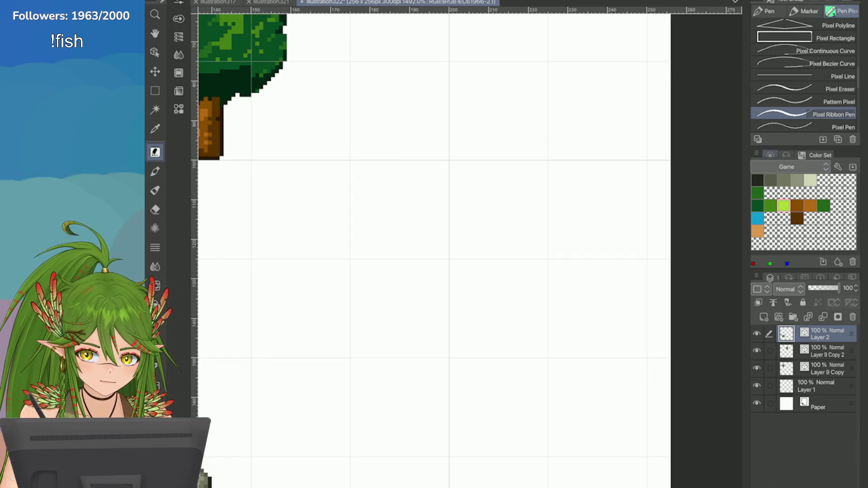
{"action": "left_click", "coordinate": [770, 155]}
{"action": "scroll", "coordinate": [805, 113], "scroll_direction": "down", "scroll_amount": 3}
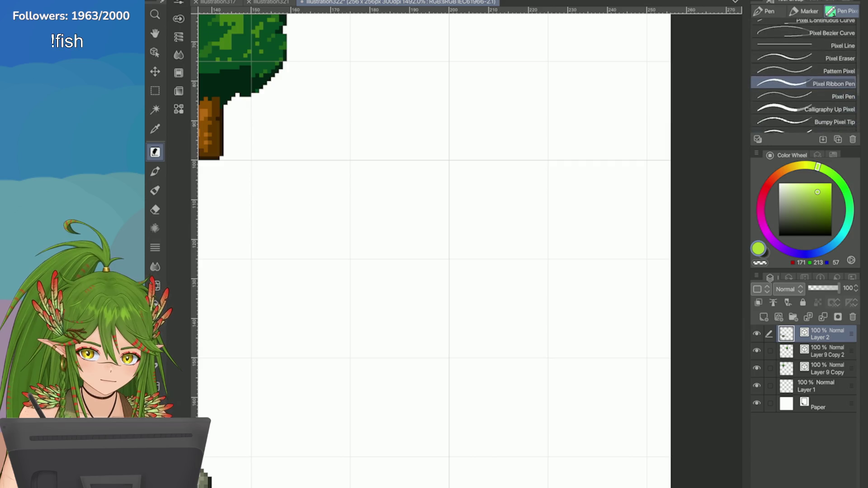
{"action": "left_click", "coordinate": [836, 123]}
{"action": "mouse_move", "coordinate": [818, 166]}
{"action": "left_mouse_down"}
{"action": "mouse_move", "coordinate": [803, 165]}
{"action": "mouse_move", "coordinate": [823, 190]}
{"action": "mouse_move", "coordinate": [798, 166]}
{"action": "left_mouse_up"}
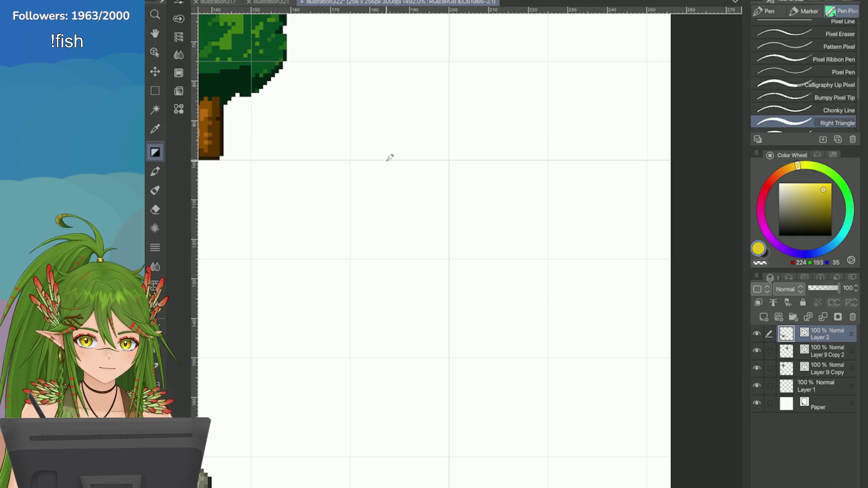
Step: Trial yellow strokes with several pixel brushes, settling on the blocky Pentagon Pixel brush
{"action": "mouse_move", "coordinate": [392, 196]}
{"action": "left_mouse_down"}
{"action": "mouse_move", "coordinate": [384, 201]}
{"action": "mouse_move", "coordinate": [386, 189]}
{"action": "left_mouse_up"}
{"action": "key", "text": "ctrl+z"}
{"action": "key", "text": "Down"}
{"action": "key", "text": "ctrl+z"}
{"action": "key", "text": "ctrl+z"}
{"action": "key", "text": "ctrl+z"}
{"action": "key", "text": "Down"}
{"action": "key", "text": "ctrl+z"}
{"action": "left_click", "coordinate": [384, 194]}
Step: Stamp small yellow pixel blobs beside the trees, then zoom out to the whole sheet
{"action": "left_click", "coordinate": [423, 221]}
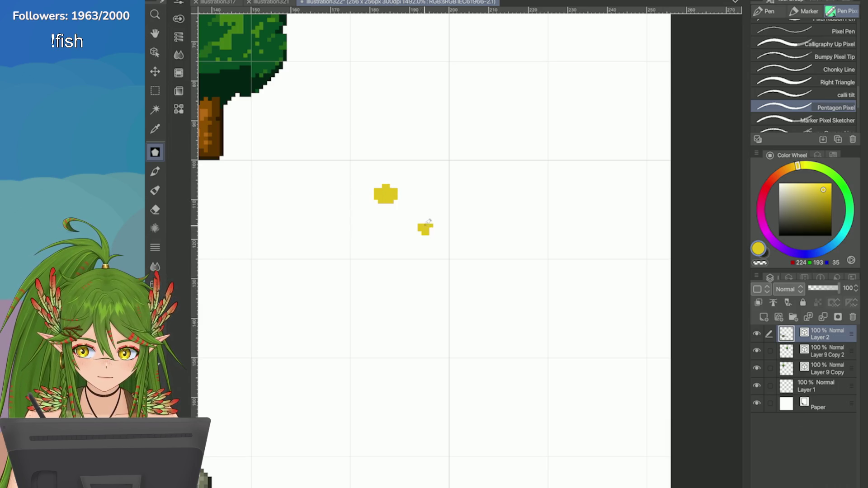
{"action": "left_click", "coordinate": [401, 239]}
{"action": "key", "text": "ctrl+z"}
{"action": "left_click", "coordinate": [391, 238]}
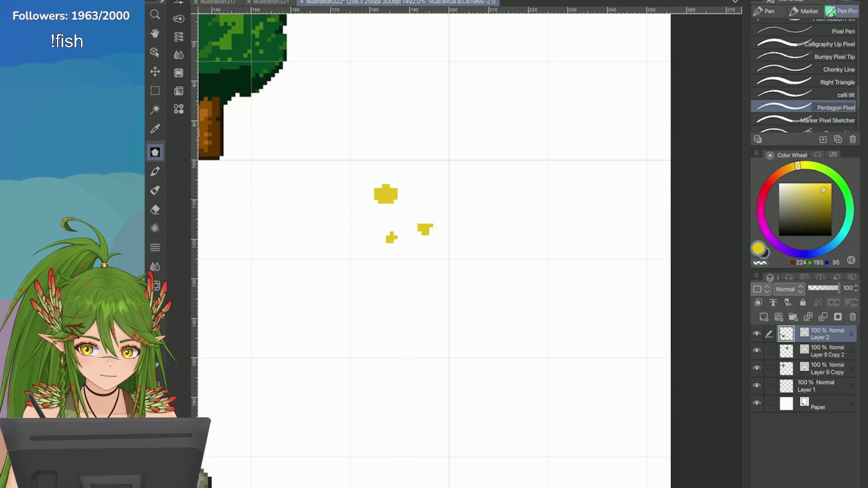
{"action": "key", "text": "x"}
{"action": "key", "text": "ctrl+0"}
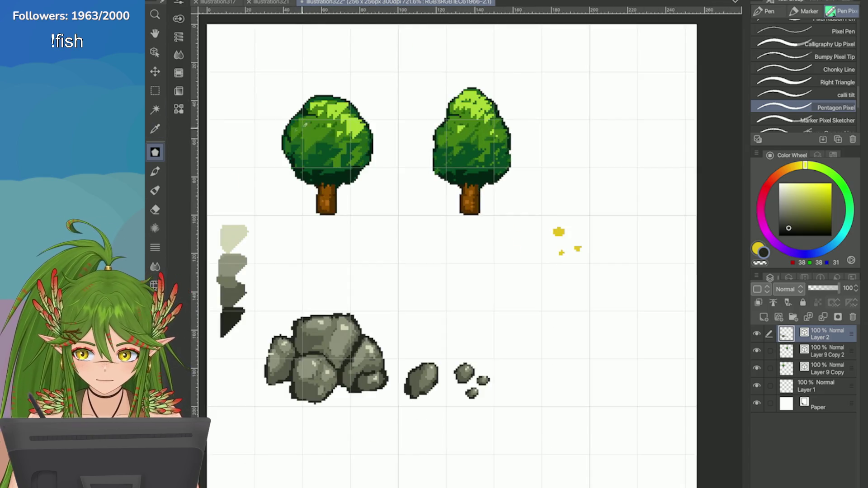
Step: Choose a golden orange on the colour wheel from the illustration321 tab, then return to illustration322
{"action": "left_click", "coordinate": [269, 2]}
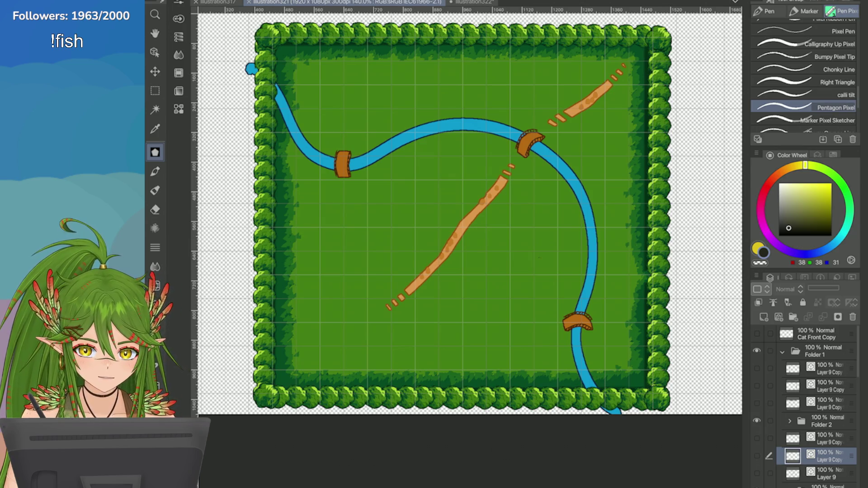
{"action": "left_click", "coordinate": [778, 173]}
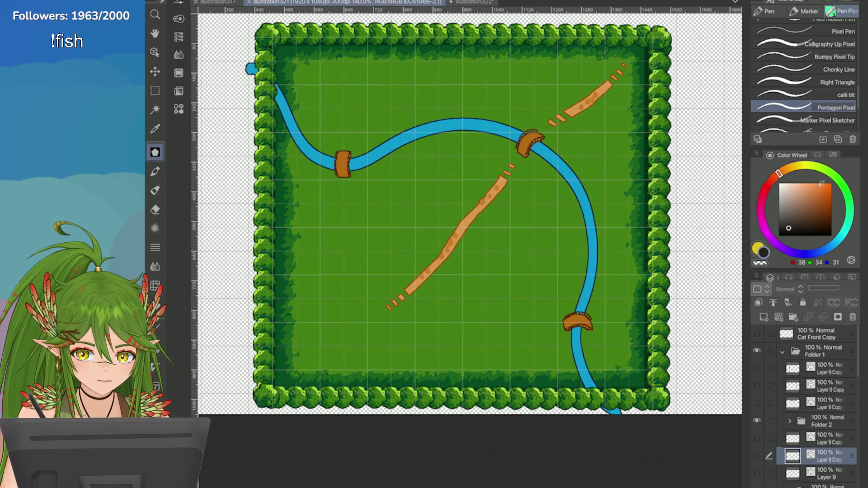
{"action": "left_click", "coordinate": [830, 197]}
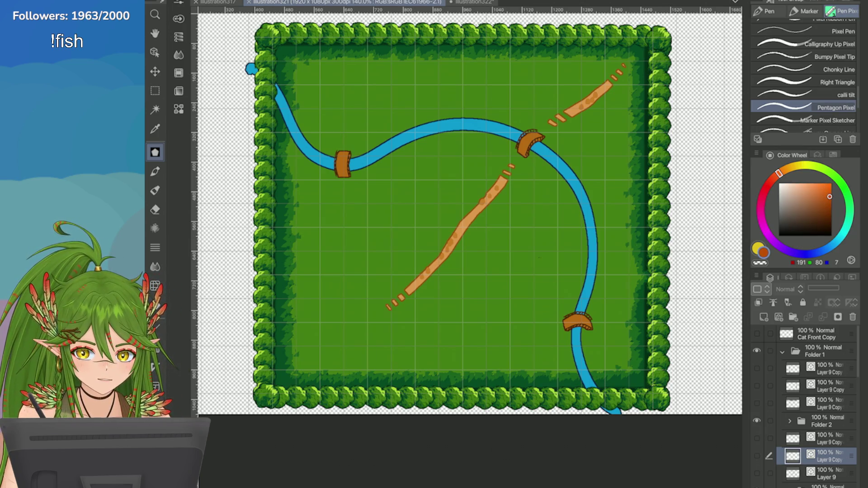
{"action": "left_click", "coordinate": [790, 168]}
{"action": "left_click", "coordinate": [828, 189]}
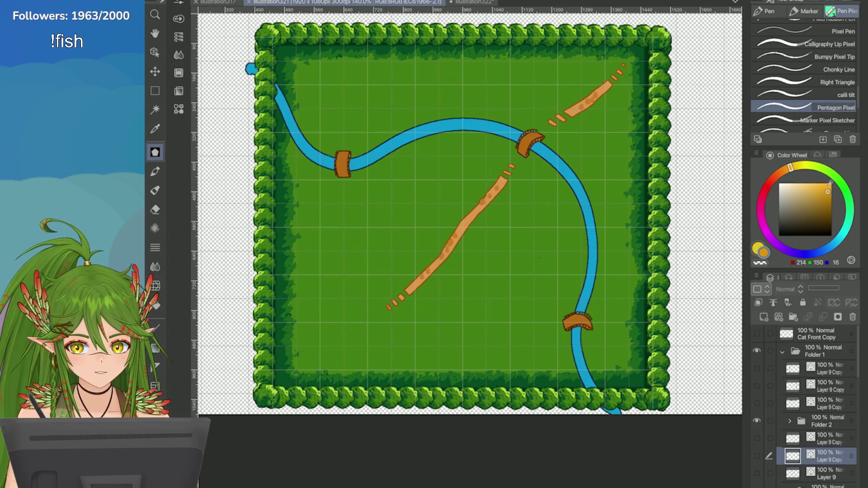
{"action": "key", "text": "ctrl+Tab"}
{"action": "scroll", "coordinate": [428, 213], "scroll_direction": "up", "scroll_amount": 5}
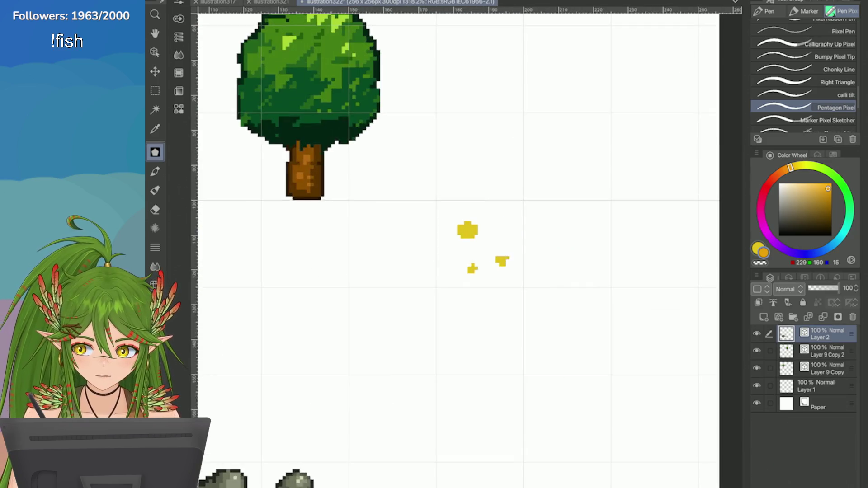
Step: Repaint the top blob and small cross shape in bright pure yellow
{"action": "mouse_move", "coordinate": [421, 212]}
{"action": "left_mouse_down"}
{"action": "mouse_move", "coordinate": [412, 206]}
{"action": "mouse_move", "coordinate": [410, 238]}
{"action": "left_mouse_up"}
{"action": "key", "text": "ctrl+z"}
{"action": "key", "text": "ctrl+z"}
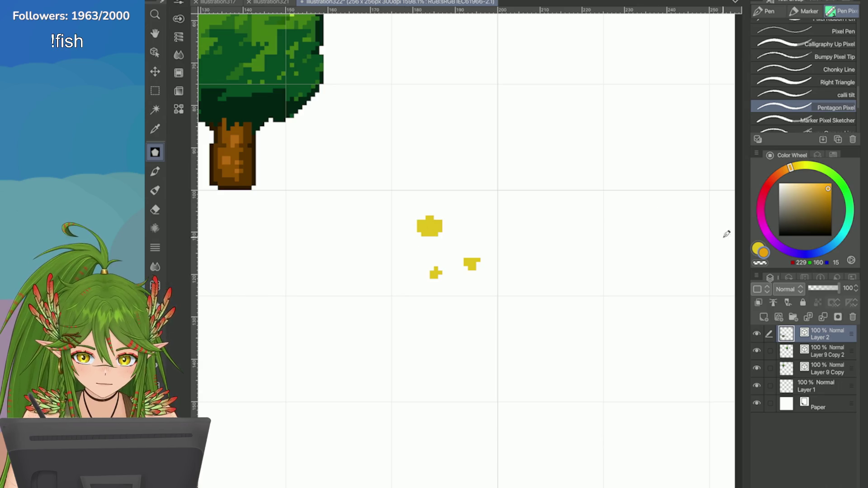
{"action": "left_click", "coordinate": [798, 166]}
{"action": "left_click", "coordinate": [827, 190]}
{"action": "left_click_drag", "start_coordinate": [827, 190], "coordinate": [832, 184]}
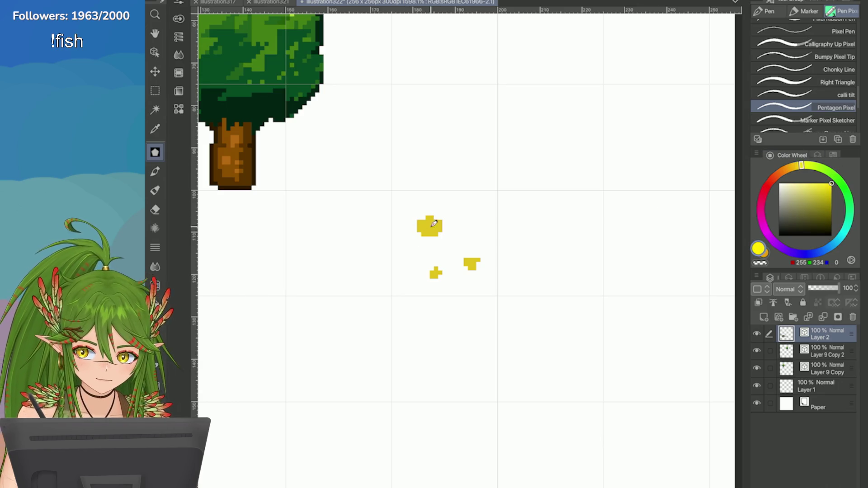
{"action": "mouse_move", "coordinate": [434, 224]}
{"action": "left_mouse_down"}
{"action": "mouse_move", "coordinate": [428, 229]}
{"action": "mouse_move", "coordinate": [435, 224]}
{"action": "left_mouse_up"}
{"action": "key", "text": "ctrl+z"}
{"action": "mouse_move", "coordinate": [436, 273]}
{"action": "left_mouse_down"}
{"action": "mouse_move", "coordinate": [439, 266]}
{"action": "mouse_move", "coordinate": [439, 277]}
{"action": "left_mouse_up"}
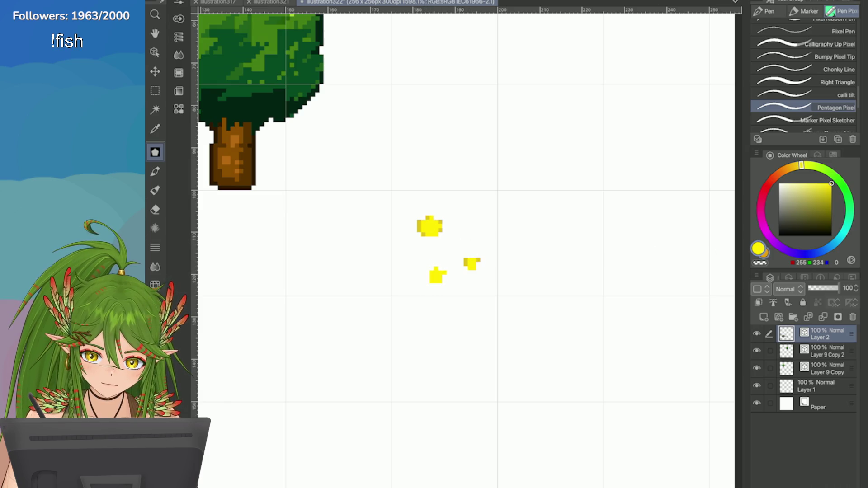
Step: Paint golden-orange petals around the yellow centre using the Chonky Line pen
{"action": "key", "text": "x"}
{"action": "mouse_move", "coordinate": [424, 204]}
{"action": "left_mouse_down"}
{"action": "mouse_move", "coordinate": [408, 242]}
{"action": "mouse_move", "coordinate": [398, 228]}
{"action": "mouse_move", "coordinate": [452, 196]}
{"action": "mouse_move", "coordinate": [453, 230]}
{"action": "mouse_move", "coordinate": [416, 265]}
{"action": "left_mouse_up"}
{"action": "scroll", "coordinate": [646, 255], "scroll_direction": "down", "scroll_amount": 2}
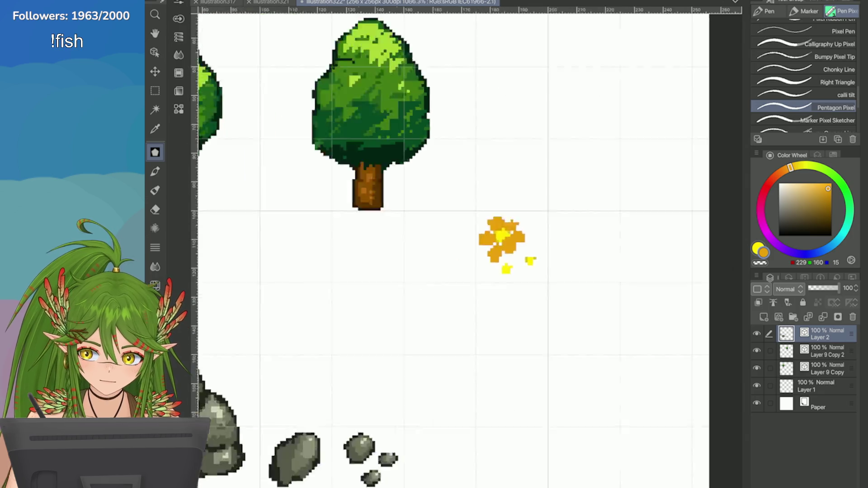
{"action": "scroll", "coordinate": [674, 251], "scroll_direction": "down", "scroll_amount": 2}
{"action": "scroll", "coordinate": [634, 258], "scroll_direction": "up", "scroll_amount": 4}
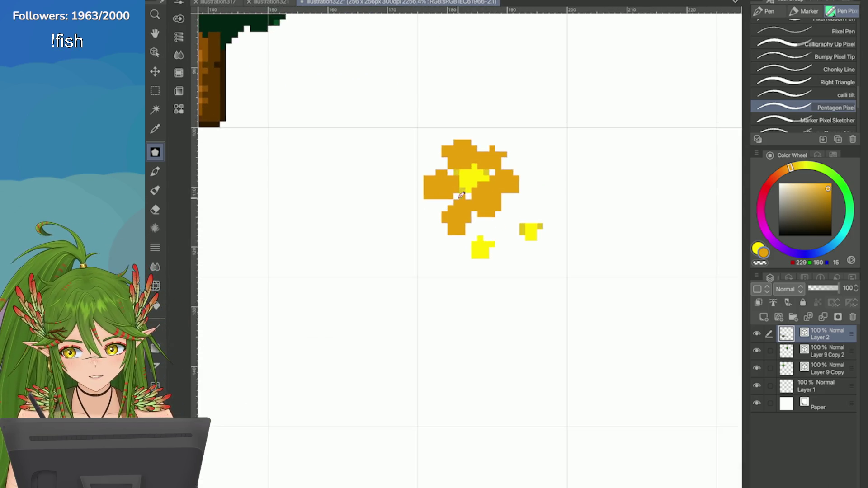
{"action": "key", "text": "p"}
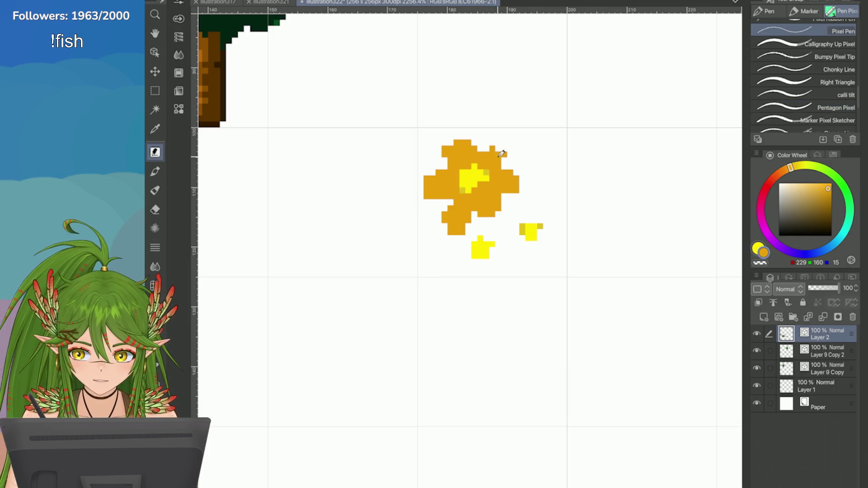
{"action": "key", "text": "p"}
{"action": "mouse_move", "coordinate": [509, 144]}
{"action": "left_mouse_down"}
{"action": "mouse_move", "coordinate": [502, 156]}
{"action": "mouse_move", "coordinate": [526, 192]}
{"action": "mouse_move", "coordinate": [495, 220]}
{"action": "left_mouse_up"}
{"action": "key", "text": "ctrl+z"}
{"action": "key", "text": "ctrl+z"}
{"action": "key", "text": "p"}
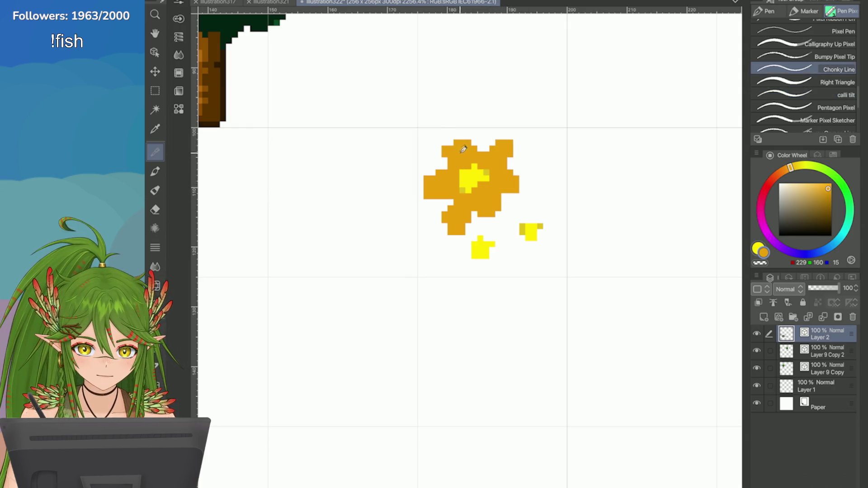
{"action": "mouse_move", "coordinate": [513, 187]}
{"action": "left_mouse_down"}
{"action": "mouse_move", "coordinate": [522, 195]}
{"action": "mouse_move", "coordinate": [492, 220]}
{"action": "left_mouse_up"}
{"action": "left_click_drag", "start_coordinate": [442, 136], "coordinate": [454, 135]}
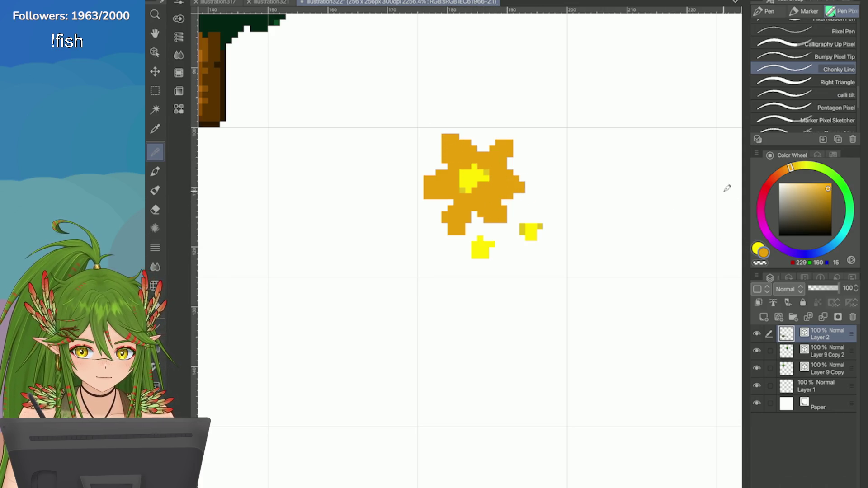
Step: Outline the lower-left, left and upper-left petals in dark orange with a one-pixel pen
{"action": "left_click", "coordinate": [782, 172]}
{"action": "left_click", "coordinate": [830, 195]}
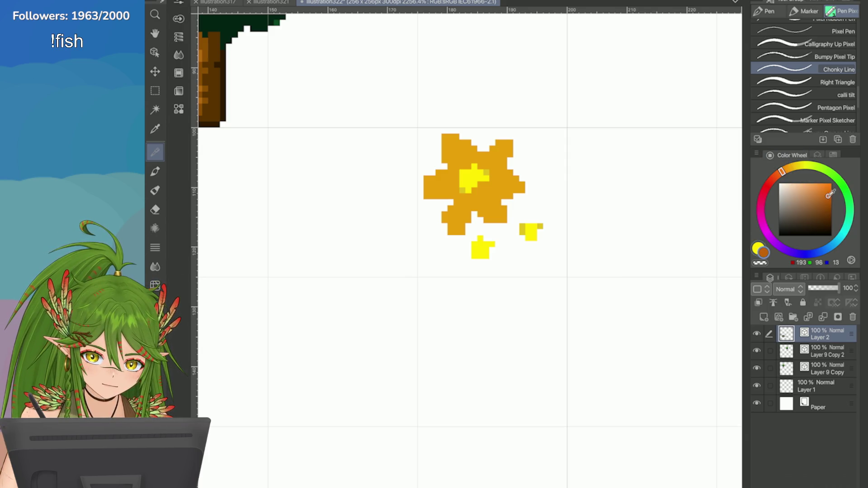
{"action": "left_click", "coordinate": [805, 31]}
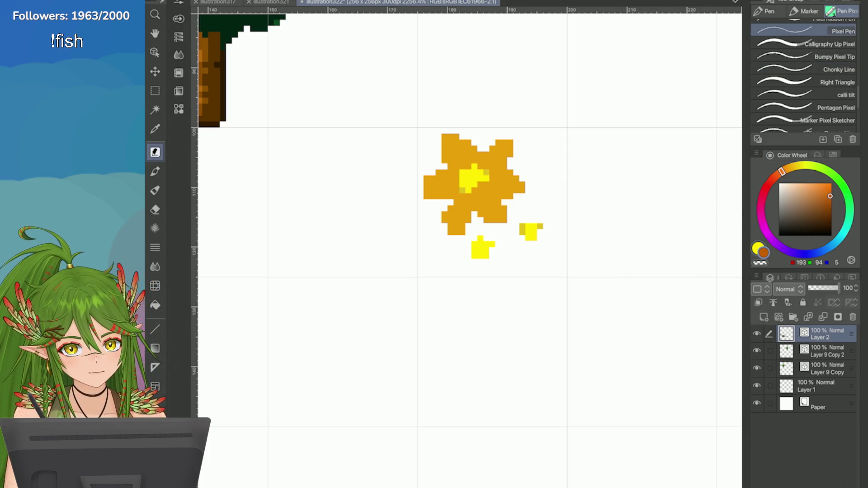
{"action": "key", "text": "ctrl+plus"}
{"action": "mouse_move", "coordinate": [470, 197]}
{"action": "left_mouse_down"}
{"action": "mouse_move", "coordinate": [461, 208]}
{"action": "mouse_move", "coordinate": [474, 189]}
{"action": "mouse_move", "coordinate": [510, 183]}
{"action": "mouse_move", "coordinate": [480, 226]}
{"action": "mouse_move", "coordinate": [495, 217]}
{"action": "mouse_move", "coordinate": [496, 257]}
{"action": "mouse_move", "coordinate": [468, 240]}
{"action": "mouse_move", "coordinate": [499, 267]}
{"action": "mouse_move", "coordinate": [461, 296]}
{"action": "mouse_move", "coordinate": [449, 244]}
{"action": "mouse_move", "coordinate": [412, 260]}
{"action": "mouse_move", "coordinate": [421, 310]}
{"action": "left_mouse_up"}
{"action": "key", "text": "ctrl+z"}
{"action": "mouse_move", "coordinate": [432, 249]}
{"action": "left_mouse_down"}
{"action": "mouse_move", "coordinate": [407, 289]}
{"action": "mouse_move", "coordinate": [451, 282]}
{"action": "left_mouse_up"}
{"action": "mouse_move", "coordinate": [425, 224]}
{"action": "left_mouse_down"}
{"action": "mouse_move", "coordinate": [397, 217]}
{"action": "mouse_move", "coordinate": [425, 260]}
{"action": "left_mouse_up"}
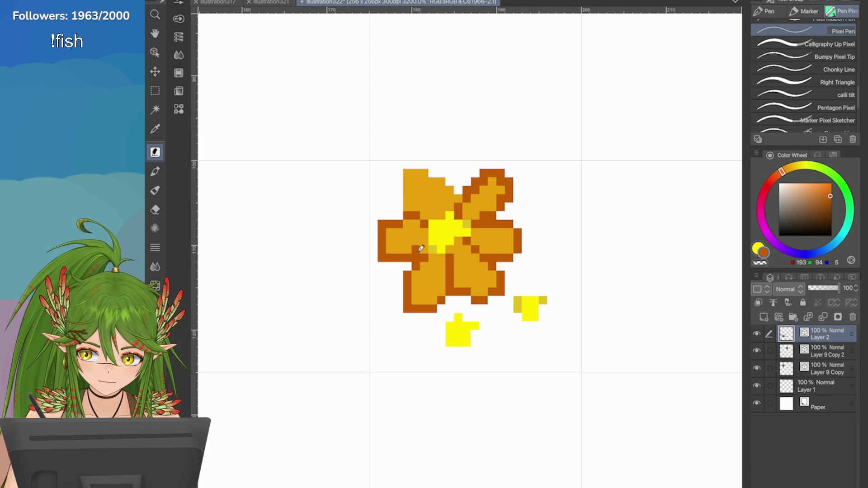
{"action": "mouse_move", "coordinate": [452, 202]}
{"action": "left_mouse_down"}
{"action": "mouse_move", "coordinate": [460, 185]}
{"action": "mouse_move", "coordinate": [401, 212]}
{"action": "left_mouse_up"}
Step: Shade the flower's centre with a dark yellow
{"action": "scroll", "coordinate": [620, 300], "scroll_direction": "down", "scroll_amount": 5}
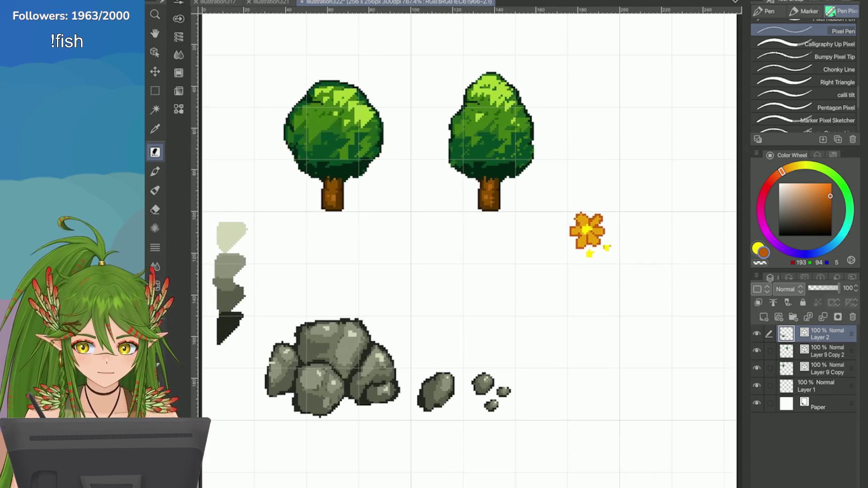
{"action": "scroll", "coordinate": [588, 231], "scroll_direction": "down", "scroll_amount": 2}
{"action": "scroll", "coordinate": [587, 231], "scroll_direction": "up", "scroll_amount": 6}
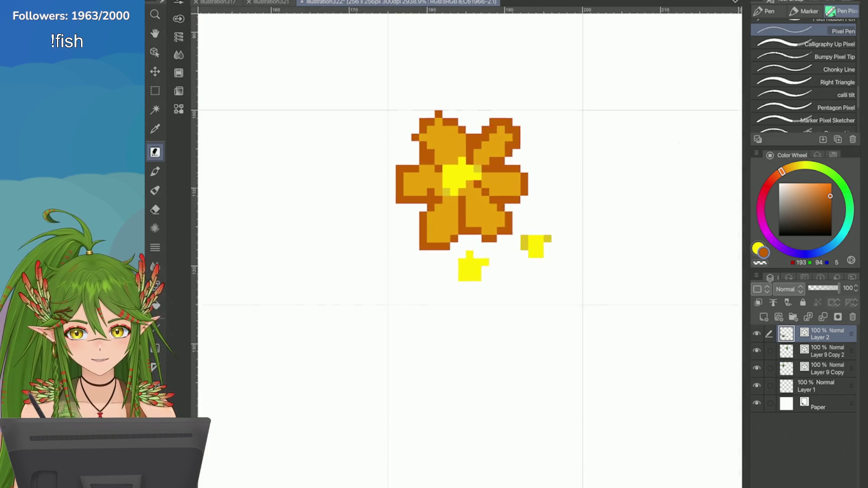
{"action": "left_click", "coordinate": [802, 166]}
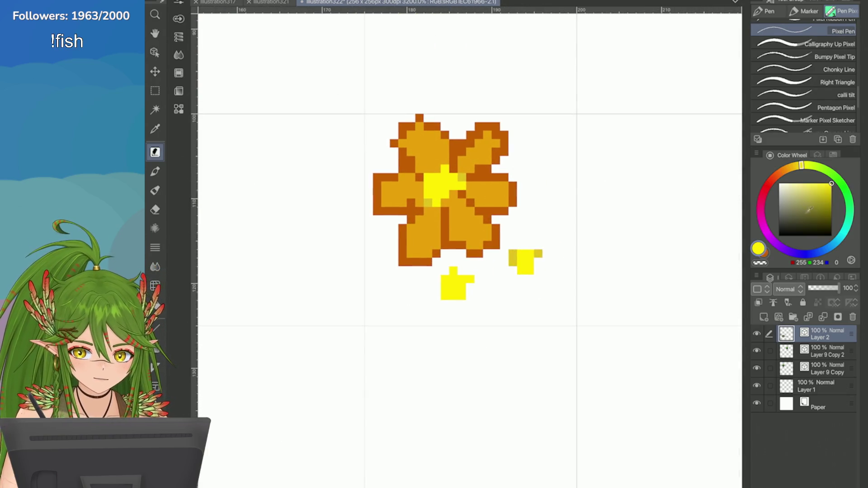
{"action": "left_click_drag", "start_coordinate": [810, 210], "coordinate": [846, 195]}
{"action": "left_click", "coordinate": [797, 166]}
{"action": "mouse_move", "coordinate": [421, 180]}
{"action": "left_mouse_down"}
{"action": "mouse_move", "coordinate": [429, 203]}
{"action": "mouse_move", "coordinate": [466, 177]}
{"action": "mouse_move", "coordinate": [436, 171]}
{"action": "left_mouse_up"}
{"action": "scroll", "coordinate": [664, 204], "scroll_direction": "down", "scroll_amount": 5}
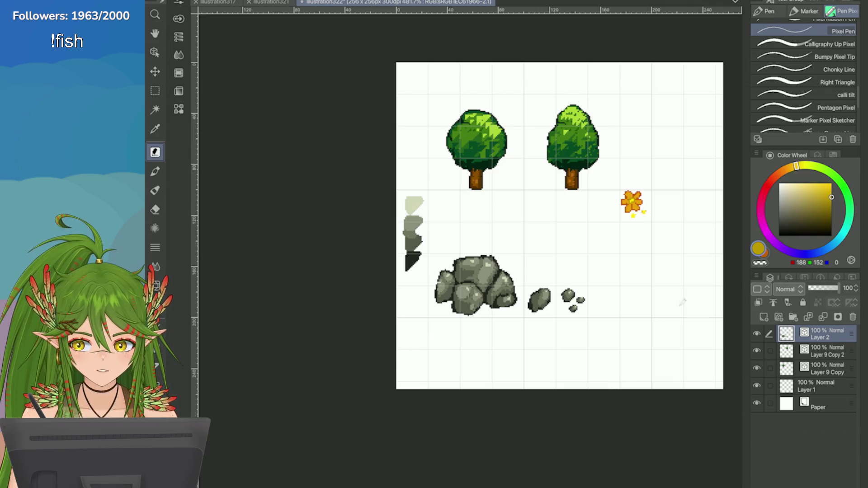
Step: Rectangle-select the orange flower and clear it from the sheet
{"action": "scroll", "coordinate": [696, 231], "scroll_direction": "up", "scroll_amount": 4}
{"action": "key", "text": "m"}
{"action": "left_click_drag", "start_coordinate": [525, 118], "coordinate": [613, 283]}
{"action": "mouse_move", "coordinate": [498, 129]}
{"action": "left_mouse_down"}
{"action": "mouse_move", "coordinate": [539, 164]}
{"action": "mouse_move", "coordinate": [614, 276]}
{"action": "left_mouse_up"}
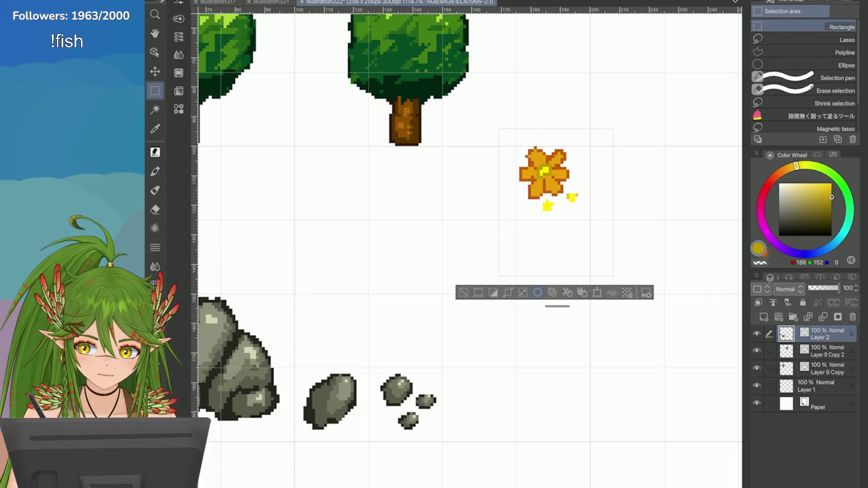
{"action": "left_click", "coordinate": [538, 293]}
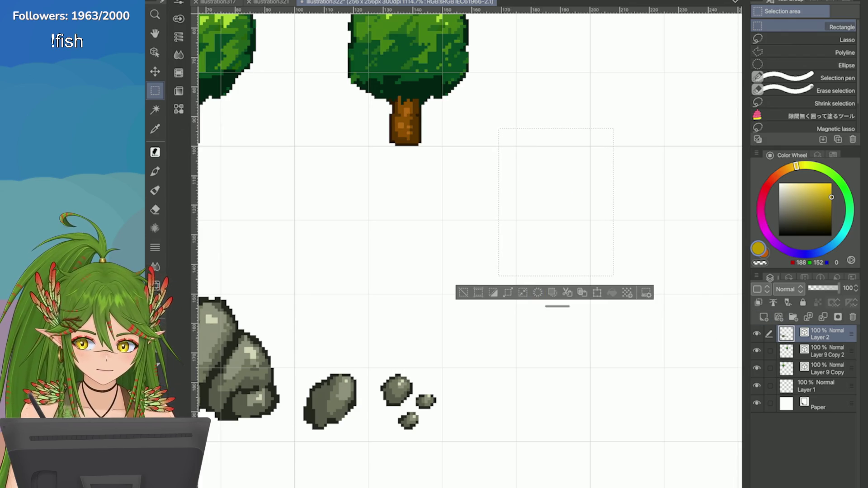
Step: Eyedrop the grass green from the river map, add new Layer 3, and deselect
{"action": "left_click", "coordinate": [271, 2]}
{"action": "key", "text": "i"}
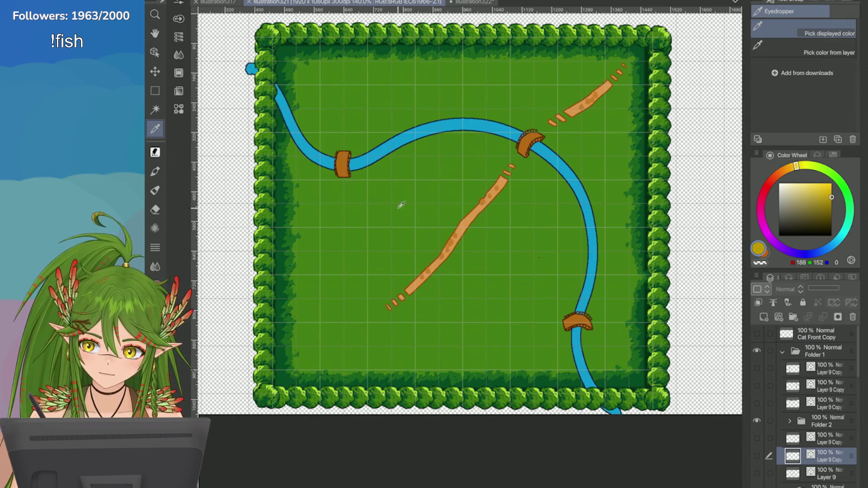
{"action": "left_click", "coordinate": [401, 203]}
{"action": "left_click", "coordinate": [473, 3]}
{"action": "left_click", "coordinate": [779, 317]}
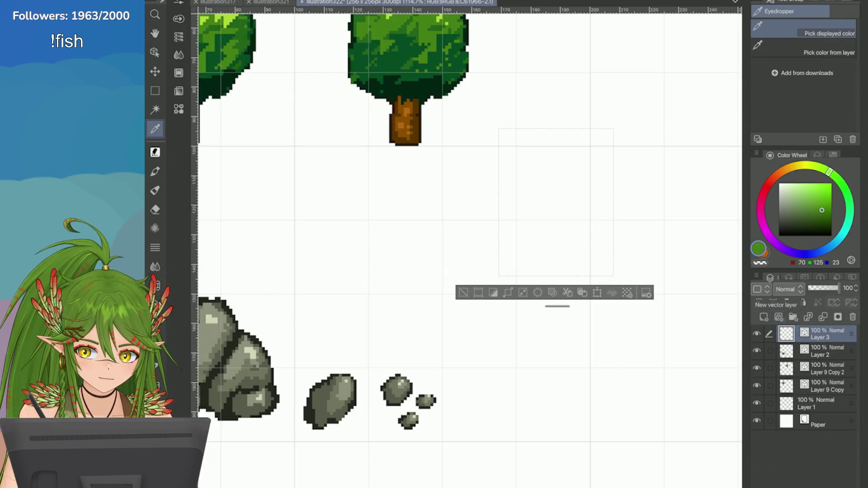
{"action": "left_click", "coordinate": [463, 293]}
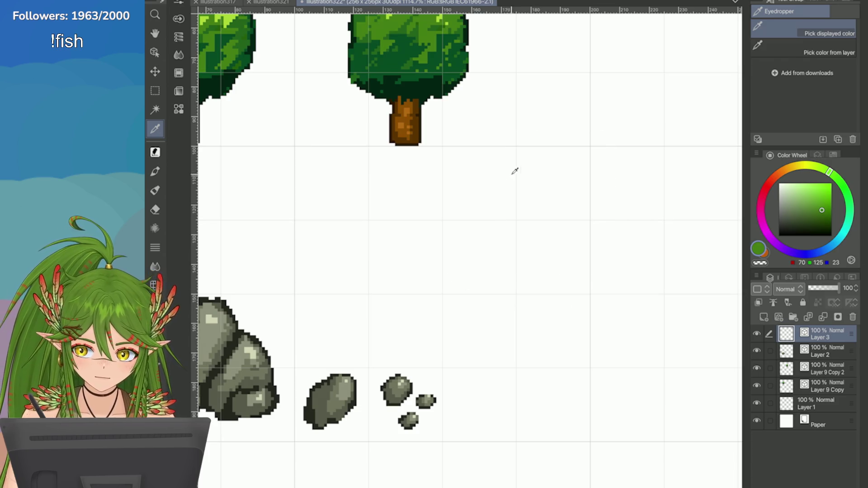
Step: Sample the grass green again from the illustration321 river map
{"action": "left_click_drag", "start_coordinate": [515, 150], "coordinate": [581, 201]}
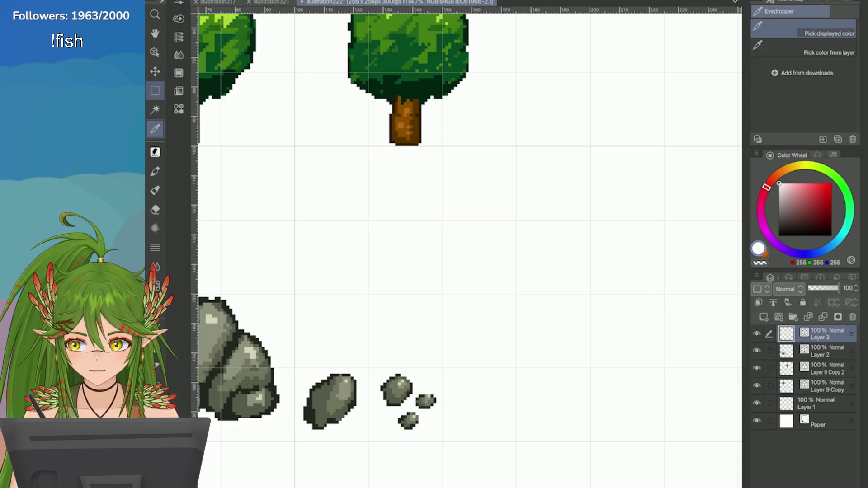
{"action": "left_click", "coordinate": [272, 2]}
{"action": "left_click", "coordinate": [420, 185]}
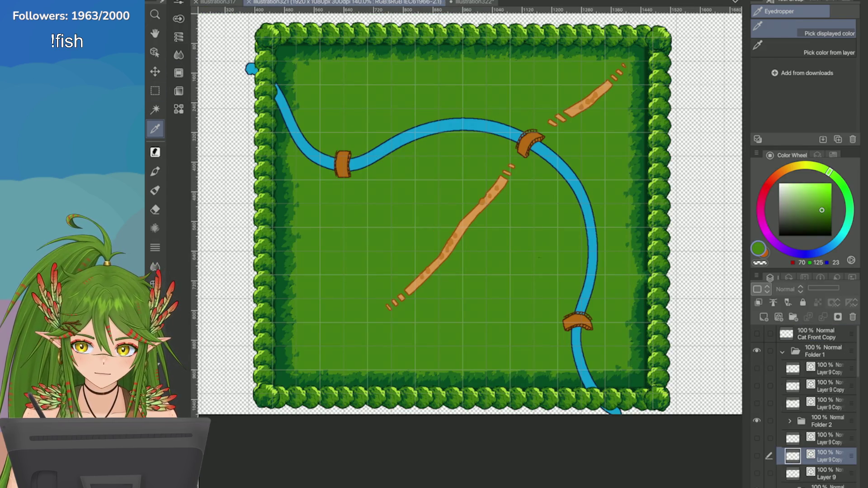
{"action": "left_click", "coordinate": [471, 2]}
Step: Fill a square selection right of the tree with grass green, adding Layer 4 above
{"action": "left_click", "coordinate": [155, 91]}
{"action": "mouse_move", "coordinate": [516, 146]}
{"action": "left_mouse_down"}
{"action": "mouse_move", "coordinate": [580, 213]}
{"action": "mouse_move", "coordinate": [574, 225]}
{"action": "left_mouse_up"}
{"action": "left_click", "coordinate": [759, 303]}
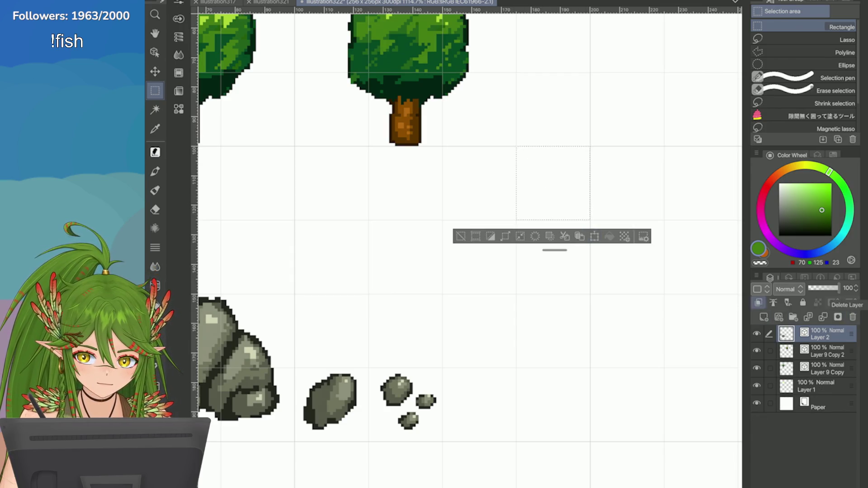
{"action": "left_click", "coordinate": [610, 237]}
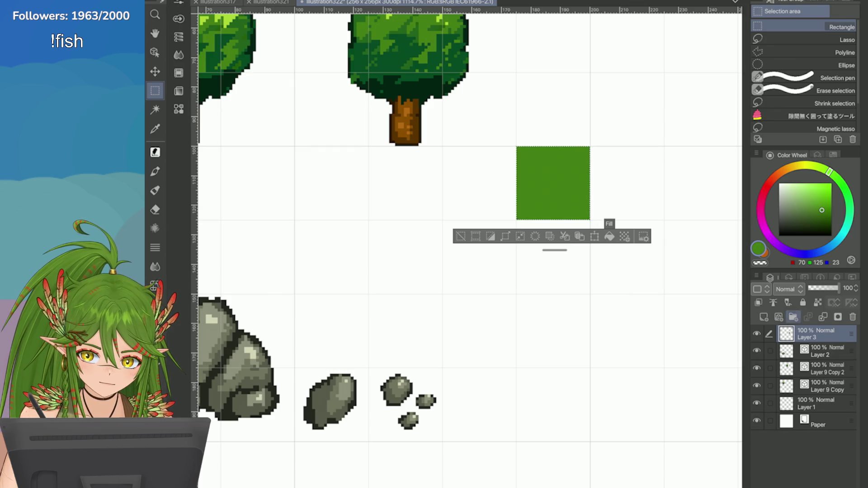
{"action": "left_click", "coordinate": [779, 317]}
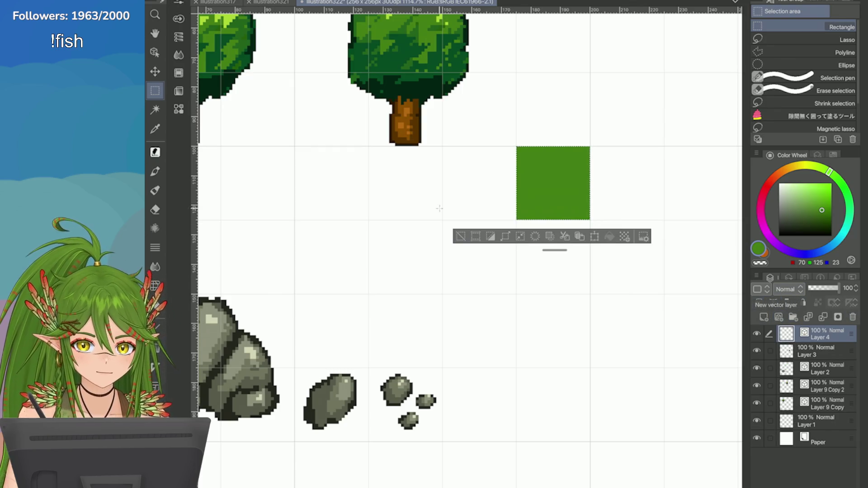
{"action": "key", "text": "ctrl+d"}
{"action": "scroll", "coordinate": [630, 111], "scroll_direction": "up", "scroll_amount": 3}
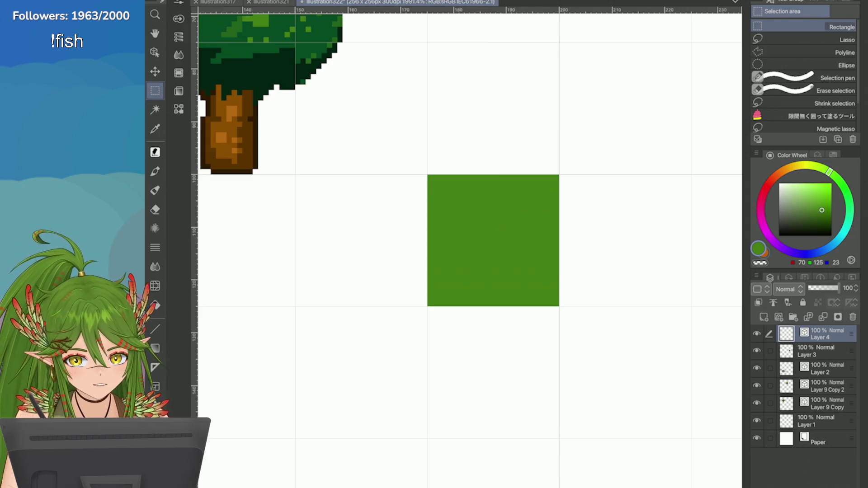
Step: Set pink as the drawing colour and choose the Pixel Pen, adjusting its size
{"action": "left_click", "coordinate": [231, 113], "text": "alt"}
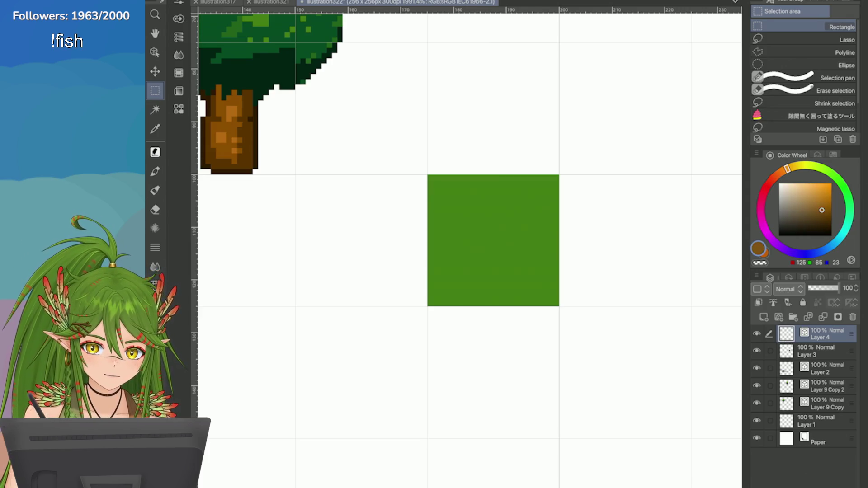
{"action": "left_click", "coordinate": [761, 209]}
{"action": "left_click", "coordinate": [811, 183]}
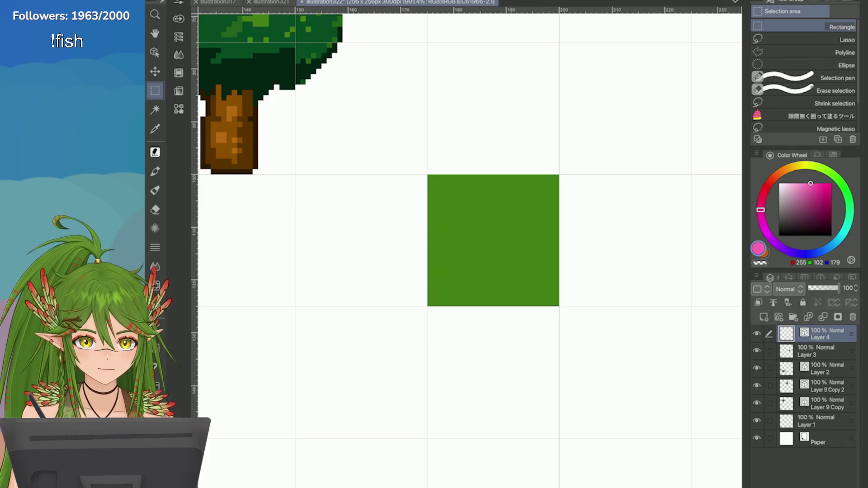
{"action": "key", "text": "p"}
{"action": "left_click", "coordinate": [805, 85]}
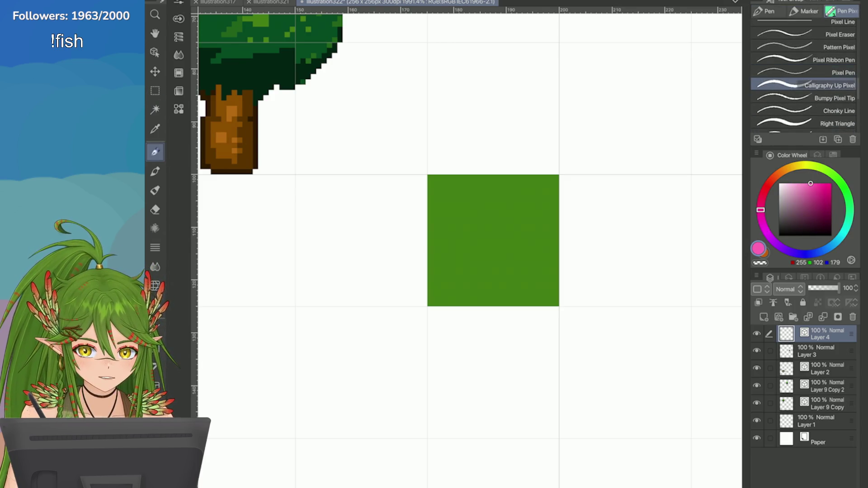
{"action": "left_click", "coordinate": [837, 123]}
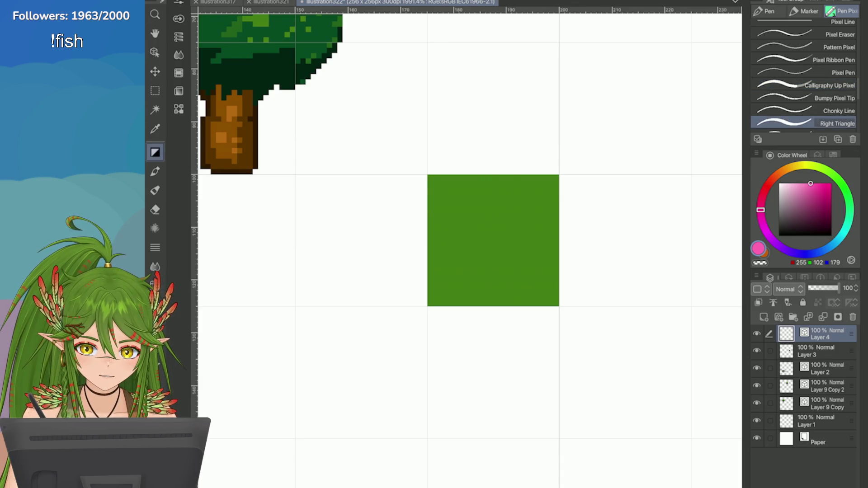
{"action": "left_click", "coordinate": [805, 85]}
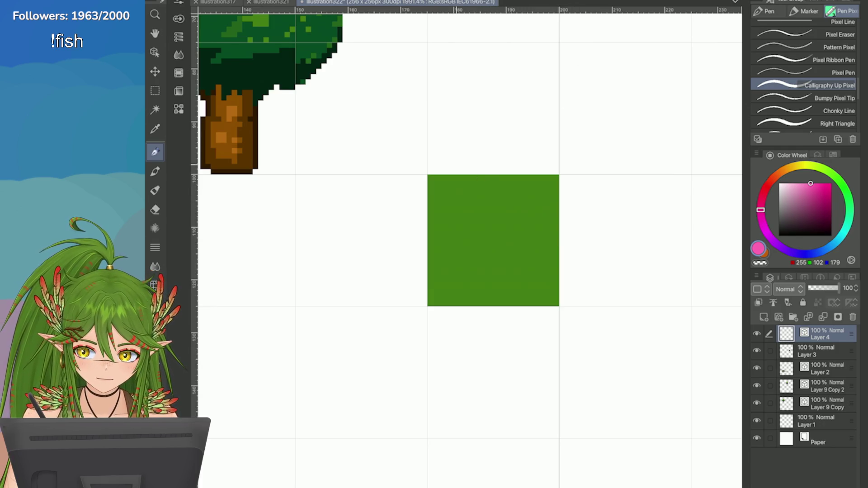
{"action": "left_click", "coordinate": [179, 18]}
Step: Paint a pink block on the square's upper right, then undo it entirely
{"action": "mouse_move", "coordinate": [524, 199]}
{"action": "left_mouse_down"}
{"action": "mouse_move", "coordinate": [529, 222]}
{"action": "mouse_move", "coordinate": [513, 224]}
{"action": "mouse_move", "coordinate": [523, 220]}
{"action": "left_mouse_up"}
{"action": "key", "text": "ctrl+z"}
{"action": "key", "text": "ctrl+z"}
{"action": "key", "text": "ctrl+z"}
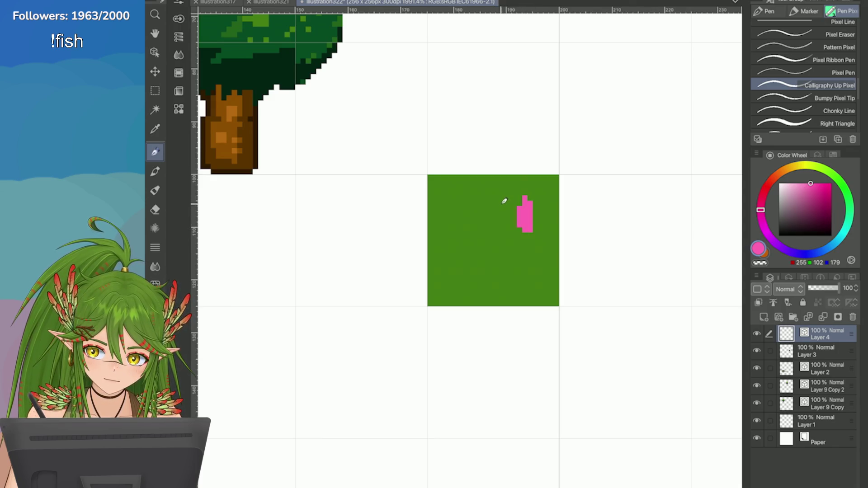
{"action": "mouse_move", "coordinate": [525, 199]}
{"action": "left_mouse_down"}
{"action": "mouse_move", "coordinate": [504, 213]}
{"action": "mouse_move", "coordinate": [537, 226]}
{"action": "mouse_move", "coordinate": [515, 210]}
{"action": "mouse_move", "coordinate": [504, 222]}
{"action": "mouse_move", "coordinate": [525, 224]}
{"action": "left_mouse_up"}
{"action": "key", "text": "ctrl+z"}
{"action": "key", "text": "ctrl+z"}
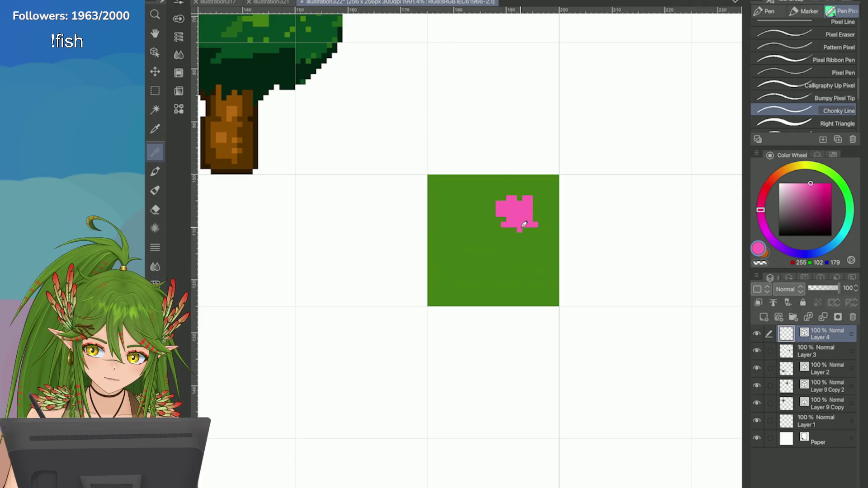
{"action": "key", "text": "ctrl+z"}
{"action": "key", "text": "ctrl+z"}
{"action": "key", "text": "ctrl+z"}
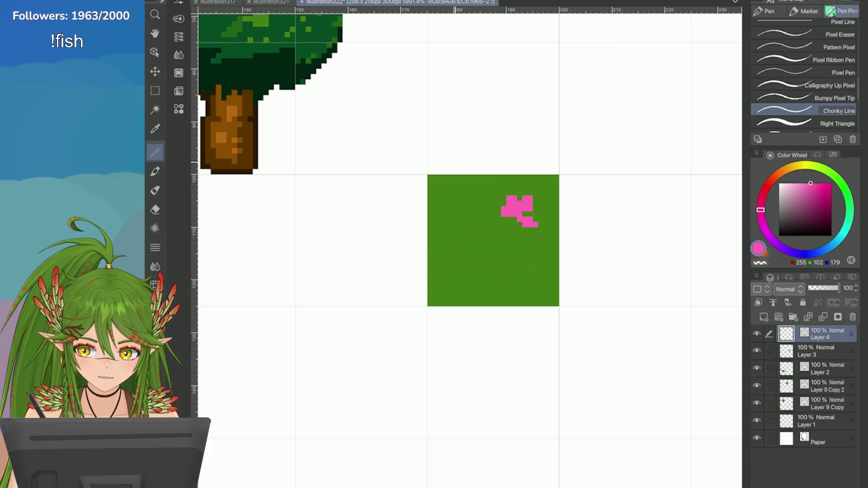
{"action": "scroll", "coordinate": [533, 193], "scroll_direction": "up", "scroll_amount": 2}
{"action": "key", "text": "ctrl+z"}
{"action": "key", "text": "ctrl+z"}
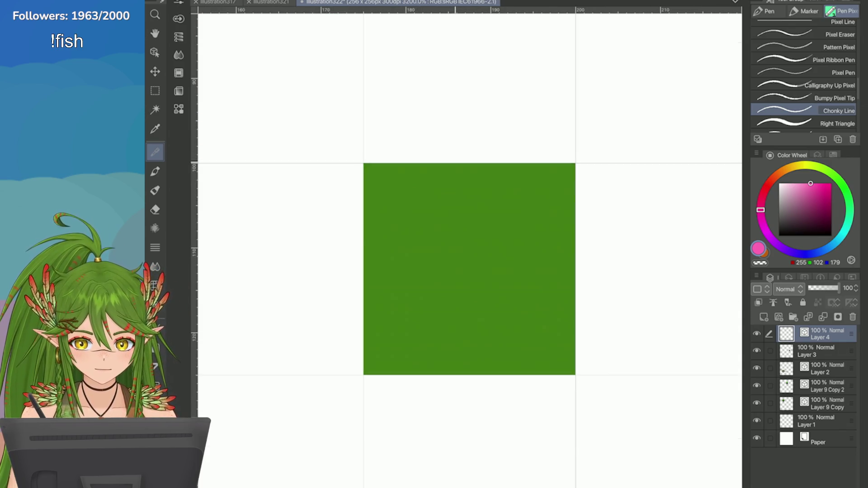
Step: Place single pink pixels forming a plus shape on the tile with a one-pixel pen
{"action": "left_click", "coordinate": [843, 72]}
{"action": "left_click_drag", "start_coordinate": [494, 226], "coordinate": [503, 226]}
{"action": "key", "text": "ctrl+z"}
{"action": "left_click", "coordinate": [495, 226]}
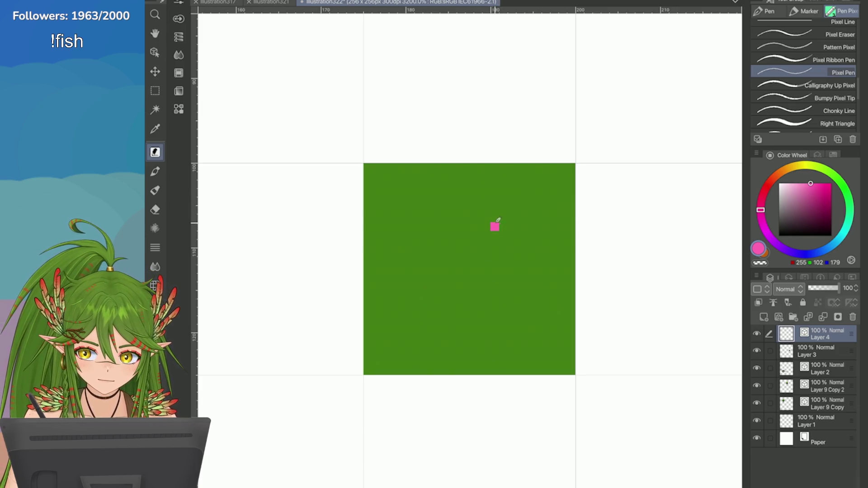
{"action": "left_click", "coordinate": [486, 235]}
{"action": "left_click", "coordinate": [503, 235]}
{"action": "left_click", "coordinate": [495, 243]}
{"action": "scroll", "coordinate": [496, 235], "scroll_direction": "down", "scroll_amount": 3}
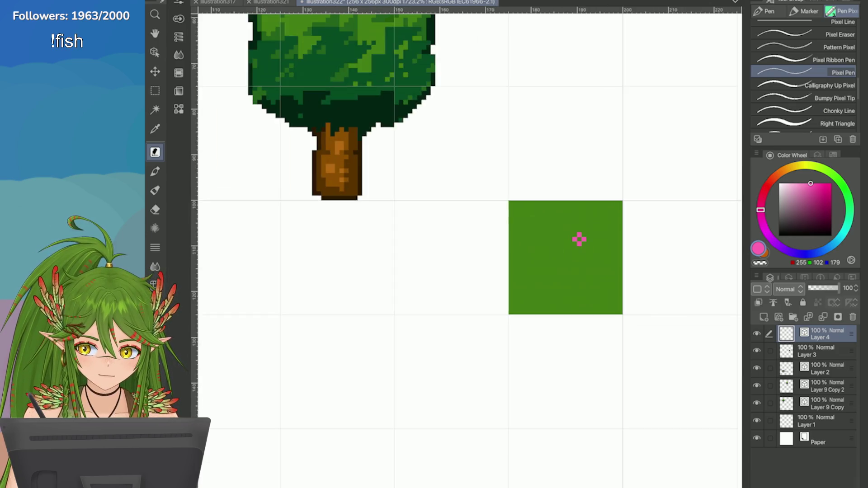
{"action": "scroll", "coordinate": [704, 233], "scroll_direction": "up", "scroll_amount": 3}
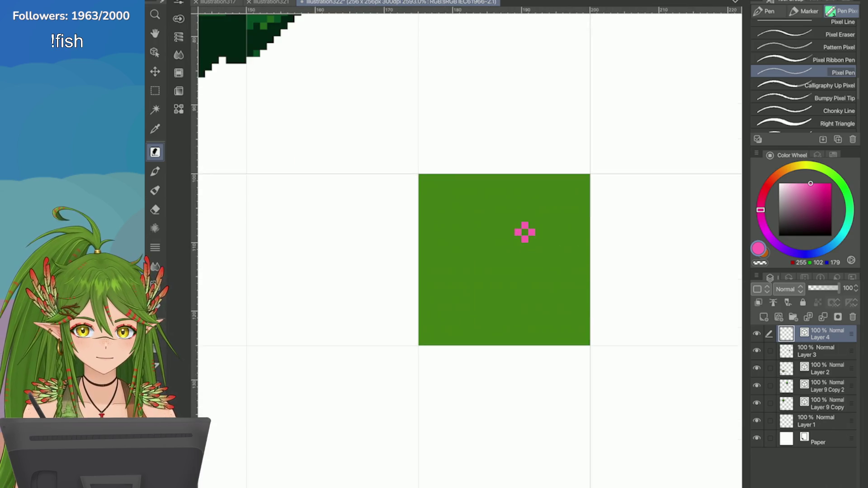
Step: Extend the pink plus with extra pixels beside its arms, dropping the topmost one
{"action": "left_click", "coordinate": [506, 217]}
{"action": "left_click", "coordinate": [522, 232]}
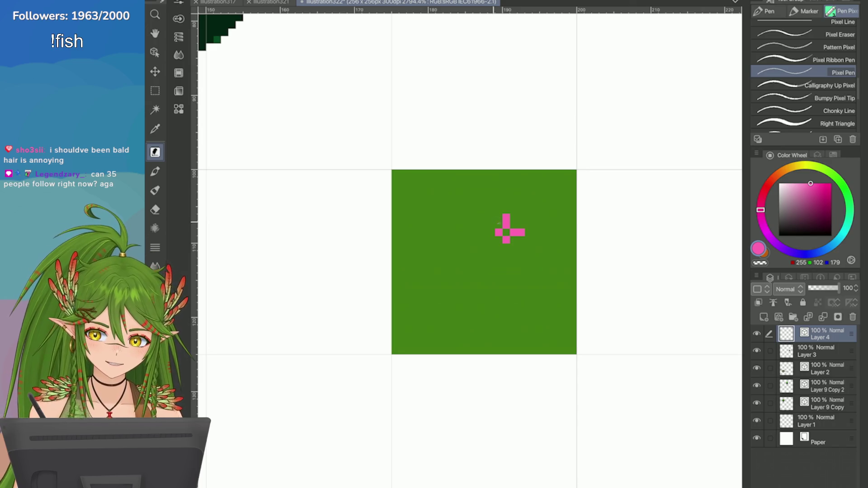
{"action": "left_click", "coordinate": [491, 232]}
{"action": "left_click", "coordinate": [513, 240]}
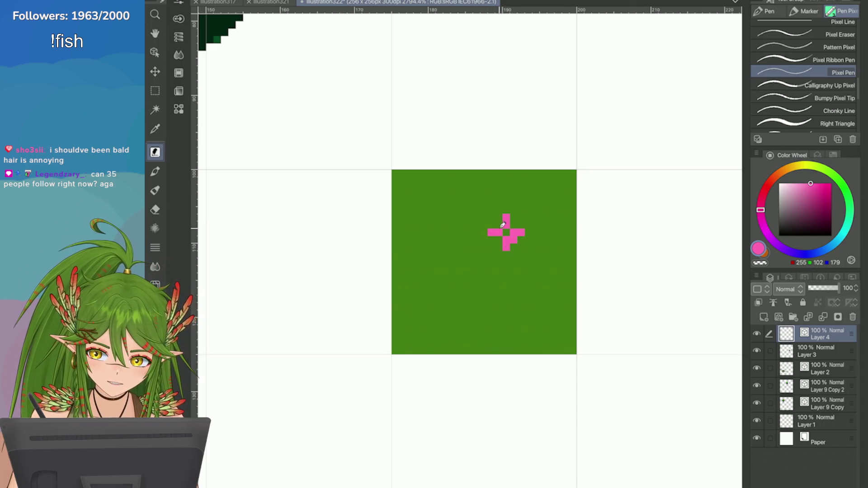
{"action": "scroll", "coordinate": [509, 218], "scroll_direction": "down", "scroll_amount": 5}
{"action": "scroll", "coordinate": [486, 234], "scroll_direction": "up", "scroll_amount": 4}
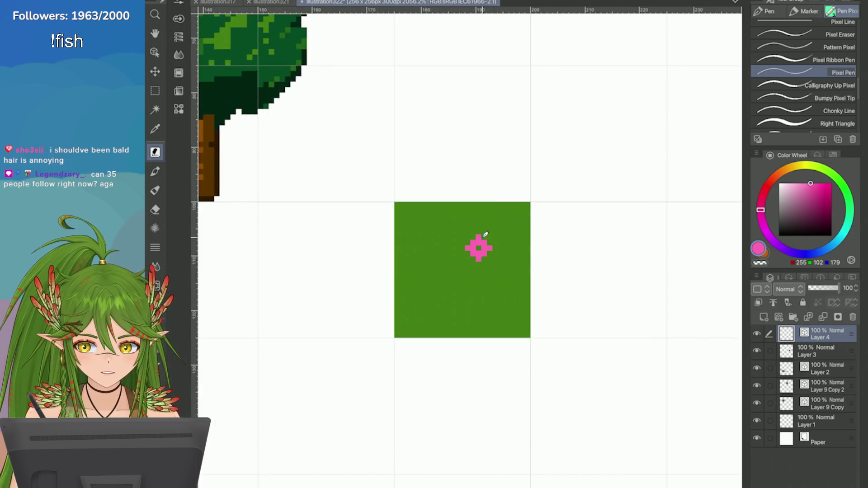
{"action": "key", "text": "ctrl+z"}
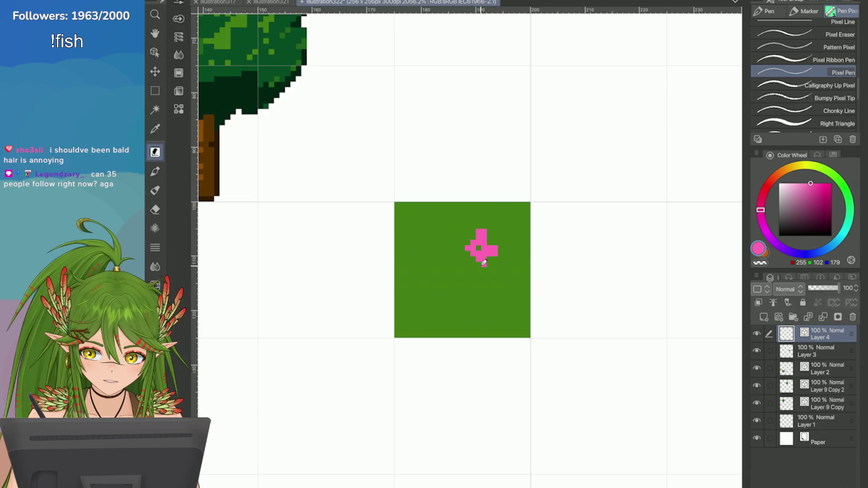
Step: Add pink pixels along the bottom and left, then delete the whole pink shape
{"action": "left_click_drag", "start_coordinate": [473, 264], "coordinate": [484, 264]}
{"action": "left_click", "coordinate": [462, 248]}
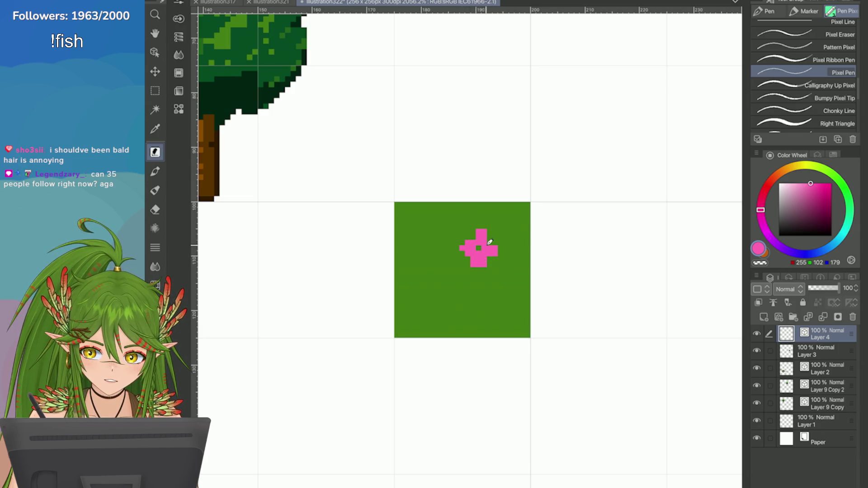
{"action": "left_click", "coordinate": [468, 237]}
{"action": "left_click", "coordinate": [462, 259]}
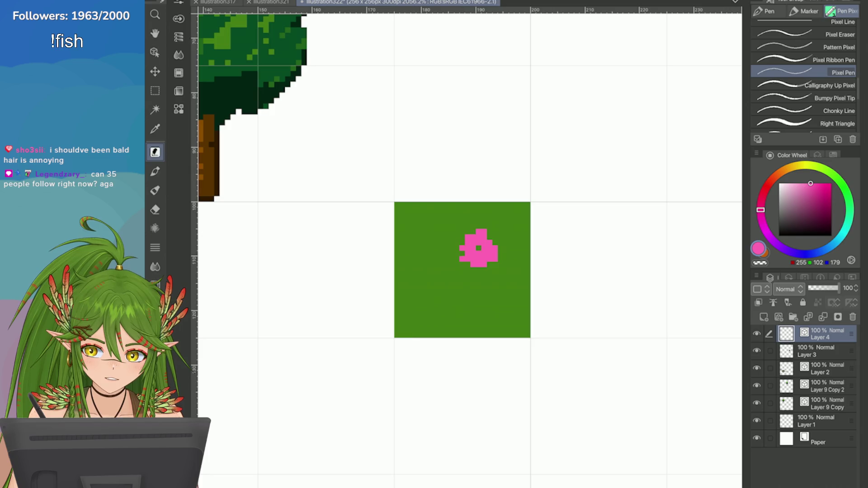
{"action": "key", "text": "Delete"}
Step: Dab a pink blob onto the green tile with a bumpy-tipped pixel brush
{"action": "scroll", "coordinate": [805, 77], "scroll_direction": "down", "scroll_amount": 2}
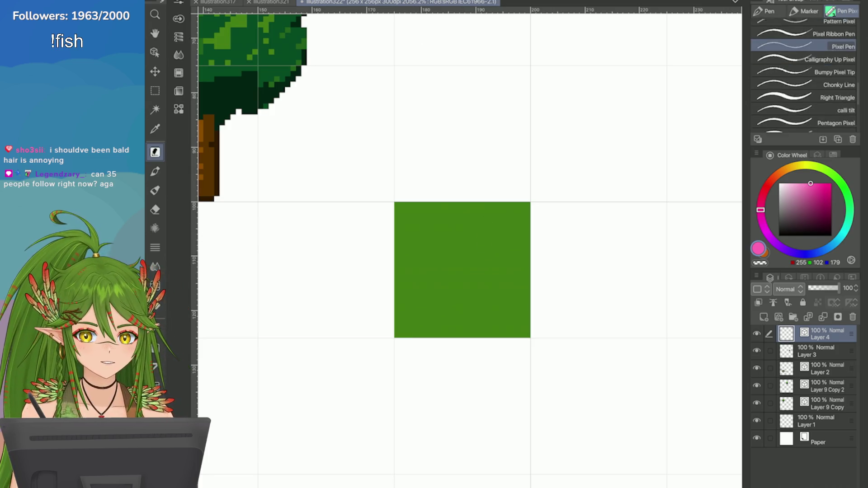
{"action": "left_click", "coordinate": [805, 67]}
{"action": "left_click", "coordinate": [487, 240]}
Step: Paint yellow centres into both pink flowers
{"action": "mouse_move", "coordinate": [498, 230]}
{"action": "left_mouse_down"}
{"action": "mouse_move", "coordinate": [456, 235]}
{"action": "mouse_move", "coordinate": [495, 253]}
{"action": "mouse_move", "coordinate": [473, 267]}
{"action": "mouse_move", "coordinate": [503, 254]}
{"action": "mouse_move", "coordinate": [420, 294]}
{"action": "mouse_move", "coordinate": [448, 292]}
{"action": "mouse_move", "coordinate": [412, 312]}
{"action": "mouse_move", "coordinate": [436, 301]}
{"action": "mouse_move", "coordinate": [412, 286]}
{"action": "left_mouse_up"}
{"action": "key", "text": "ctrl+z"}
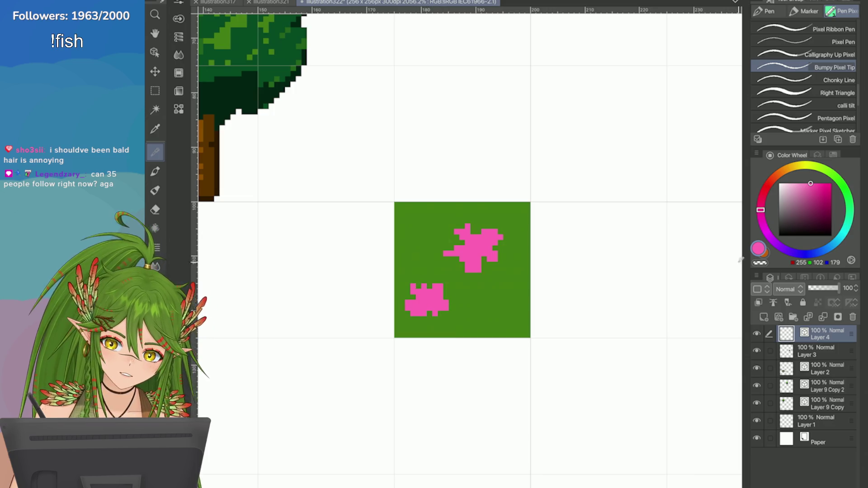
{"action": "key", "text": "x"}
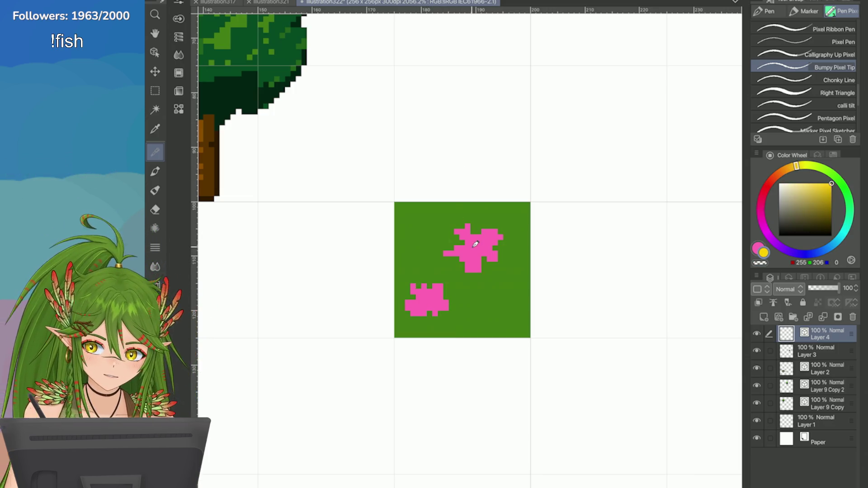
{"action": "left_click_drag", "start_coordinate": [470, 244], "coordinate": [479, 250]}
{"action": "left_click_drag", "start_coordinate": [422, 302], "coordinate": [431, 302]}
{"action": "scroll", "coordinate": [427, 295], "scroll_direction": "down", "scroll_amount": 5}
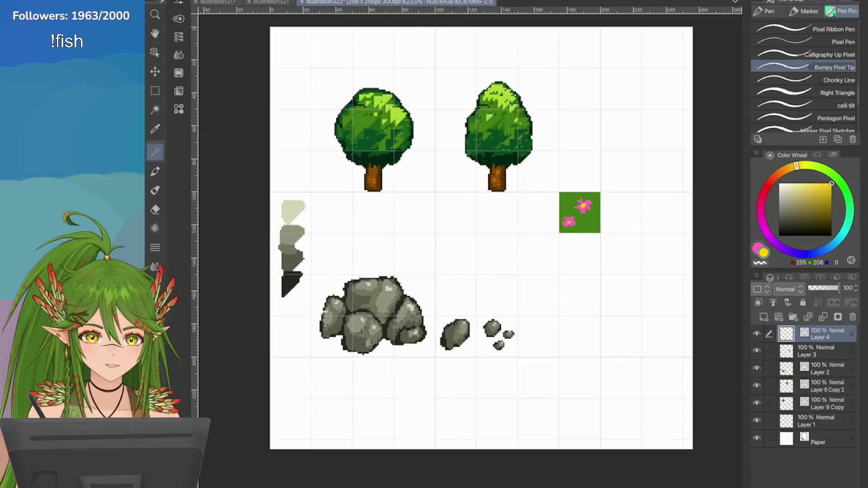
{"action": "scroll", "coordinate": [659, 245], "scroll_direction": "up", "scroll_amount": 4}
Step: Shade the upper flower with five darker, more saturated pink pixels using the Pixel Pen
{"action": "key", "text": "x"}
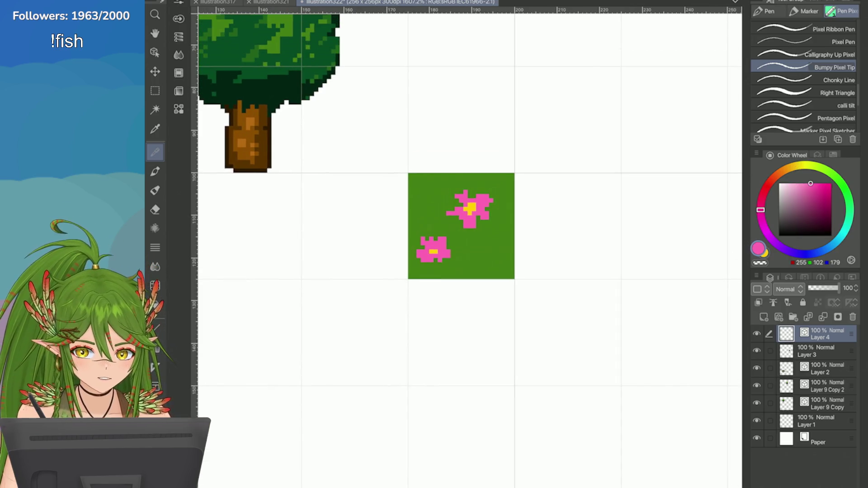
{"action": "left_click", "coordinate": [825, 183]}
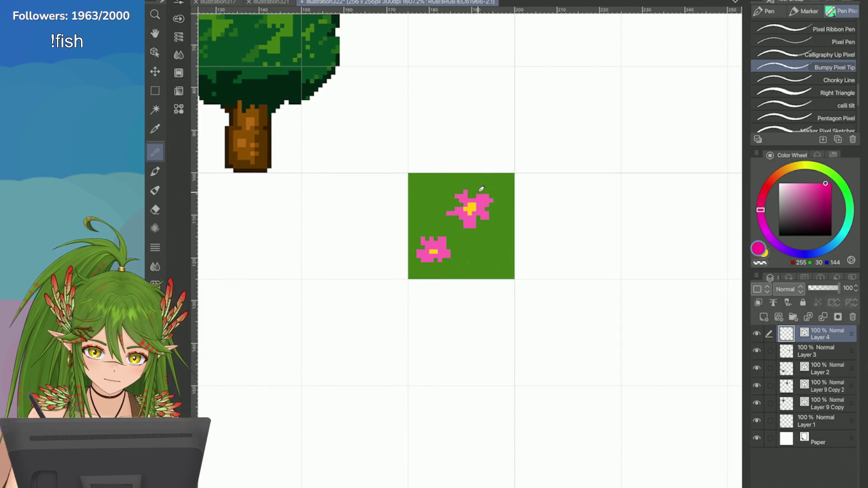
{"action": "key", "text": "p"}
{"action": "left_click", "coordinate": [480, 200]}
{"action": "left_click", "coordinate": [482, 211]}
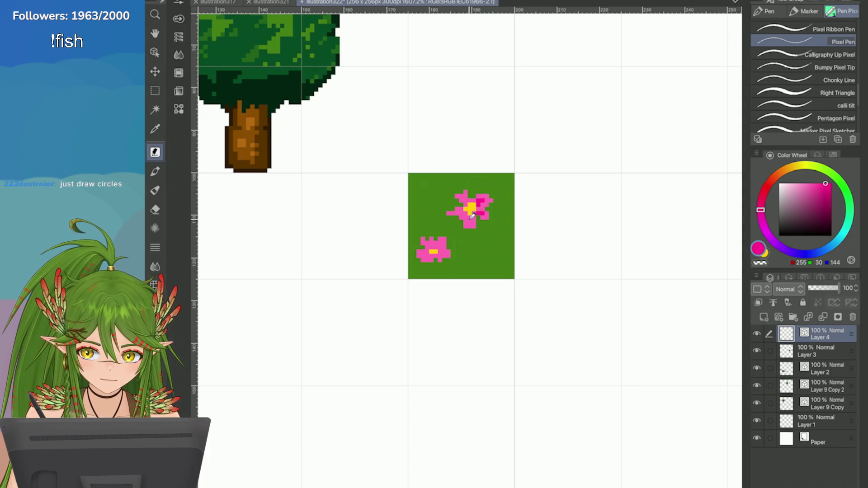
{"action": "left_click", "coordinate": [470, 216]}
{"action": "left_click", "coordinate": [463, 196]}
{"action": "left_click", "coordinate": [463, 212]}
Step: Shade the lower flower with darker pink columns and pixels
{"action": "scroll", "coordinate": [441, 220], "scroll_direction": "up", "scroll_amount": 2}
{"action": "scroll", "coordinate": [407, 199], "scroll_direction": "up", "scroll_amount": 1}
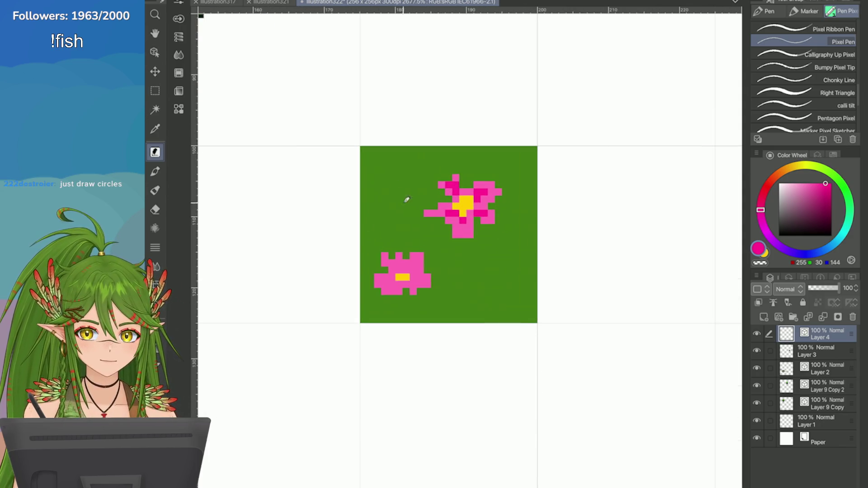
{"action": "mouse_move", "coordinate": [413, 261]}
{"action": "left_mouse_down"}
{"action": "mouse_move", "coordinate": [413, 271]}
{"action": "mouse_move", "coordinate": [398, 271]}
{"action": "left_mouse_up"}
{"action": "left_click", "coordinate": [421, 284]}
{"action": "left_click", "coordinate": [407, 284]}
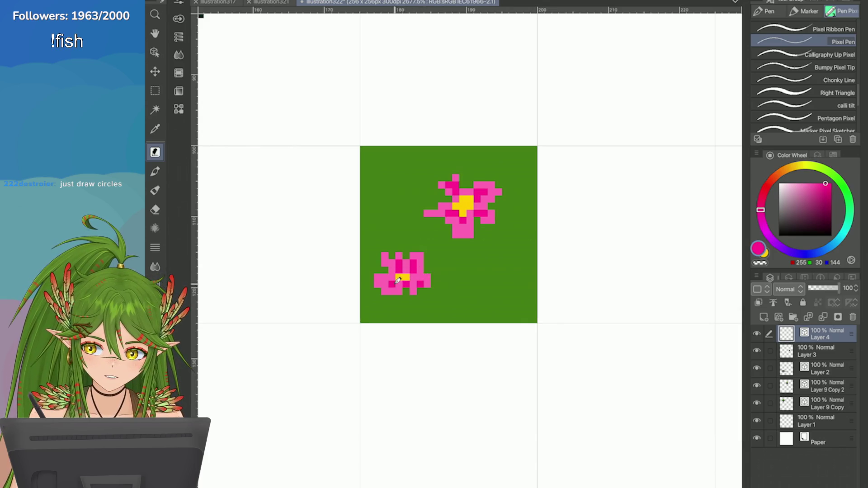
{"action": "scroll", "coordinate": [429, 216], "scroll_direction": "down", "scroll_amount": 3}
{"action": "scroll", "coordinate": [520, 203], "scroll_direction": "up", "scroll_amount": 4}
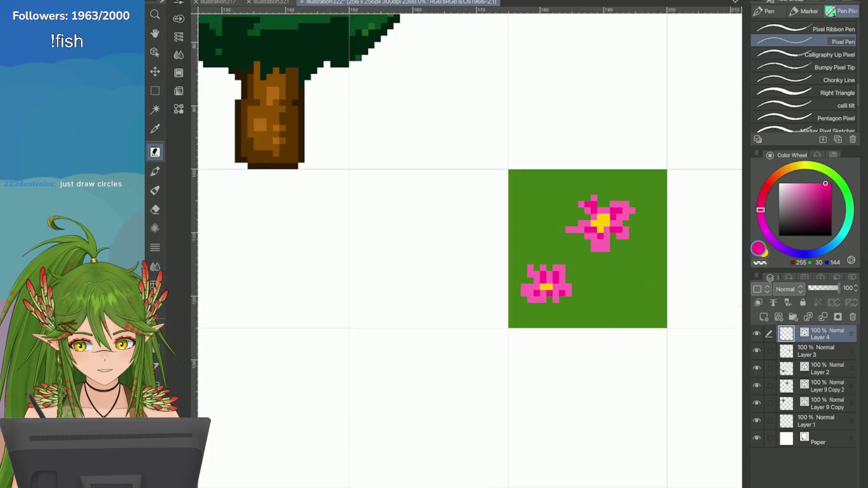
{"action": "scroll", "coordinate": [588, 245], "scroll_direction": "down", "scroll_amount": 10}
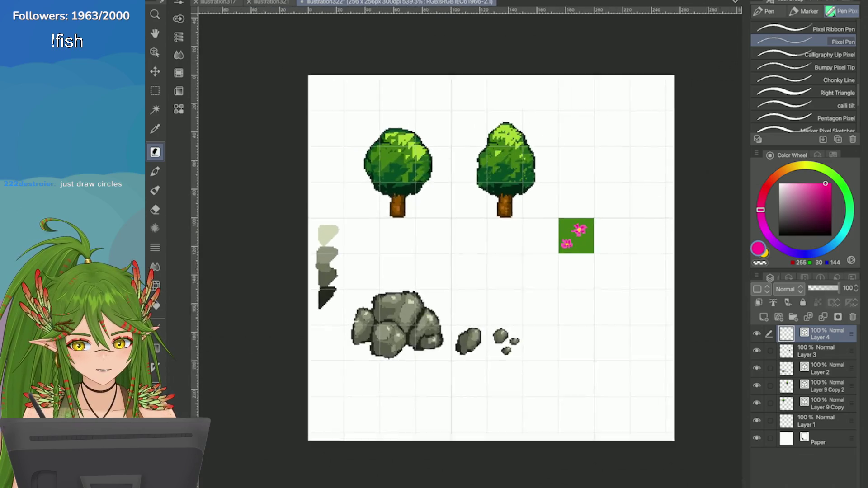
Step: Pick light green from the Color Set and draw short grass strokes around the upper flower
{"action": "scroll", "coordinate": [612, 235], "scroll_direction": "up", "scroll_amount": 5}
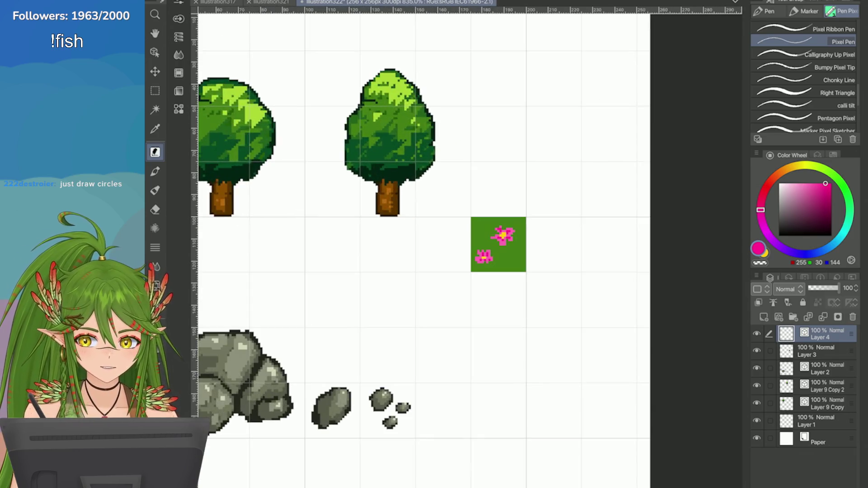
{"action": "left_click", "coordinate": [834, 155]}
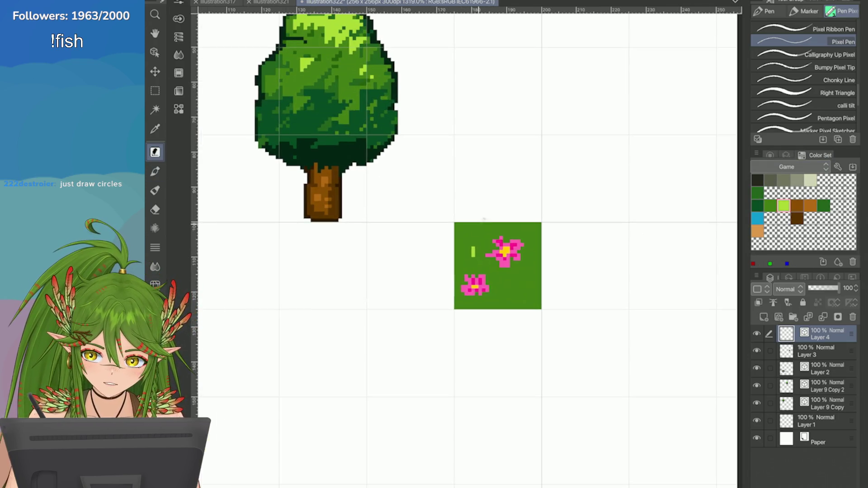
{"action": "scroll", "coordinate": [497, 253], "scroll_direction": "up", "scroll_amount": 1}
{"action": "left_click", "coordinate": [491, 261]}
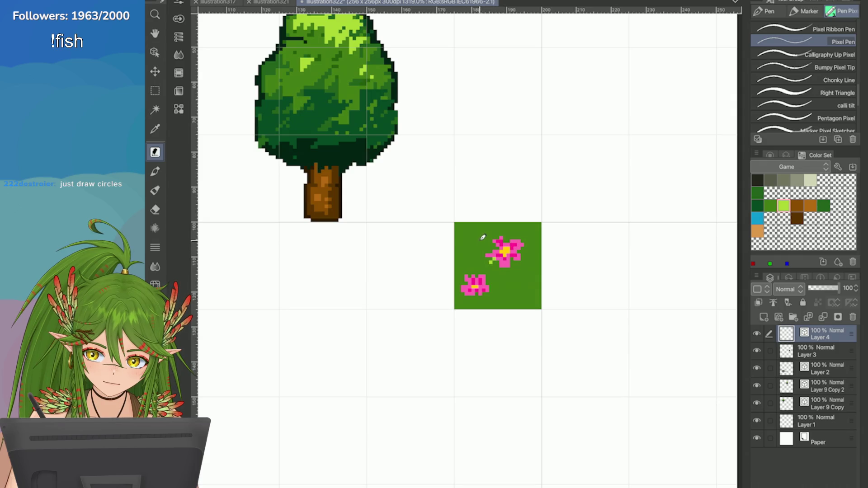
{"action": "key", "text": "ctrl+z"}
{"action": "left_click", "coordinate": [492, 243]}
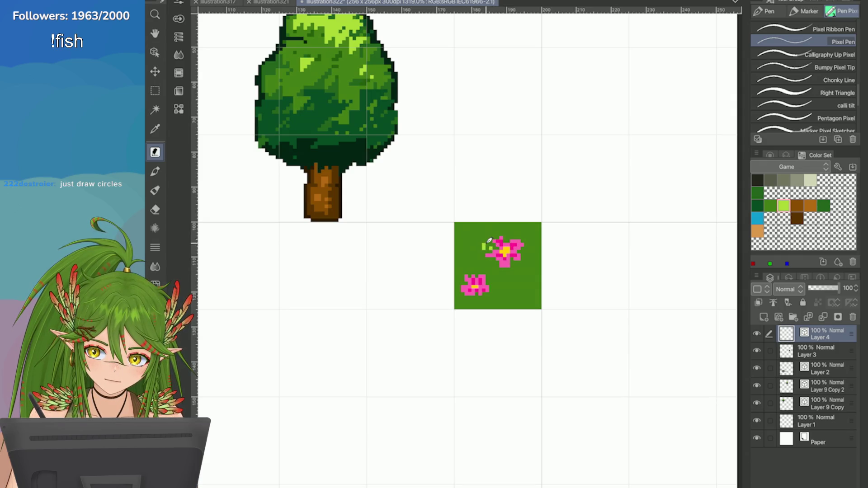
{"action": "mouse_move", "coordinate": [488, 241]}
{"action": "left_mouse_down"}
{"action": "mouse_move", "coordinate": [479, 251]}
{"action": "mouse_move", "coordinate": [519, 269]}
{"action": "left_mouse_up"}
{"action": "left_click_drag", "start_coordinate": [508, 276], "coordinate": [508, 281]}
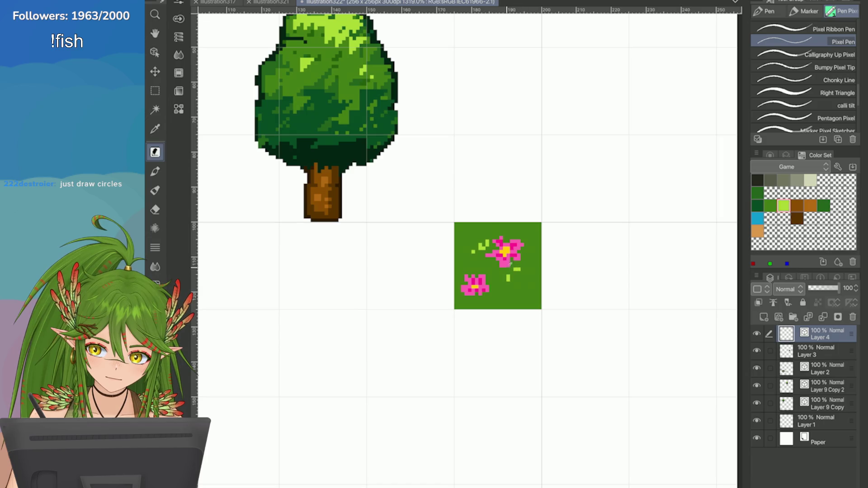
{"action": "key", "text": "ctrl+z"}
{"action": "key", "text": "ctrl+z"}
{"action": "key", "text": "ctrl+z"}
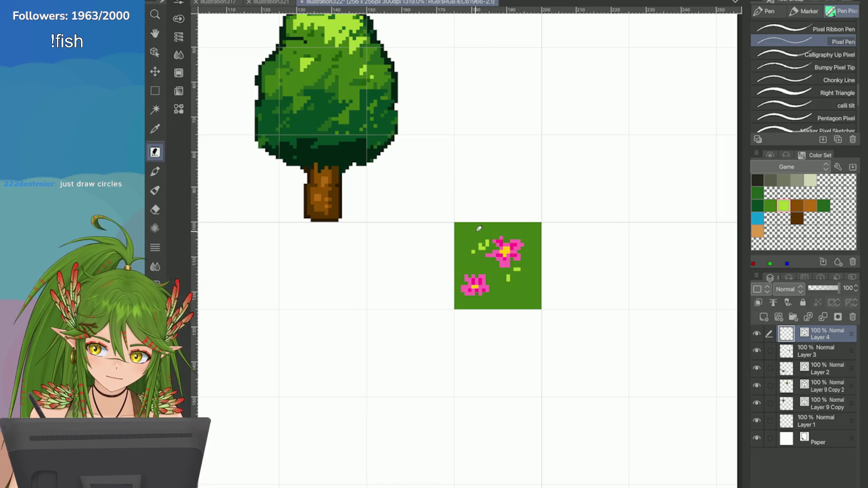
{"action": "mouse_move", "coordinate": [487, 237]}
{"action": "left_mouse_down"}
{"action": "mouse_move", "coordinate": [518, 274]}
{"action": "mouse_move", "coordinate": [504, 285]}
{"action": "mouse_move", "coordinate": [519, 291]}
{"action": "mouse_move", "coordinate": [495, 277]}
{"action": "mouse_move", "coordinate": [497, 295]}
{"action": "left_mouse_up"}
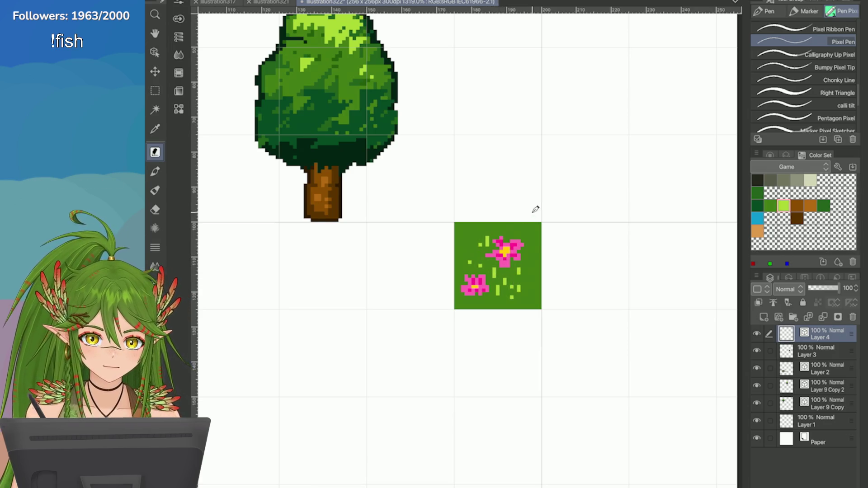
Step: Scatter light-green grass dots and short strokes across the rest of the tile
{"action": "scroll", "coordinate": [537, 210], "scroll_direction": "up", "scroll_amount": 2}
{"action": "left_click", "coordinate": [481, 246]}
{"action": "mouse_move", "coordinate": [481, 247]}
{"action": "left_mouse_down"}
{"action": "mouse_move", "coordinate": [480, 235]}
{"action": "mouse_move", "coordinate": [472, 251]}
{"action": "mouse_move", "coordinate": [447, 227]}
{"action": "left_mouse_up"}
{"action": "left_click", "coordinate": [447, 231]}
{"action": "left_click", "coordinate": [437, 226]}
{"action": "left_click", "coordinate": [477, 299]}
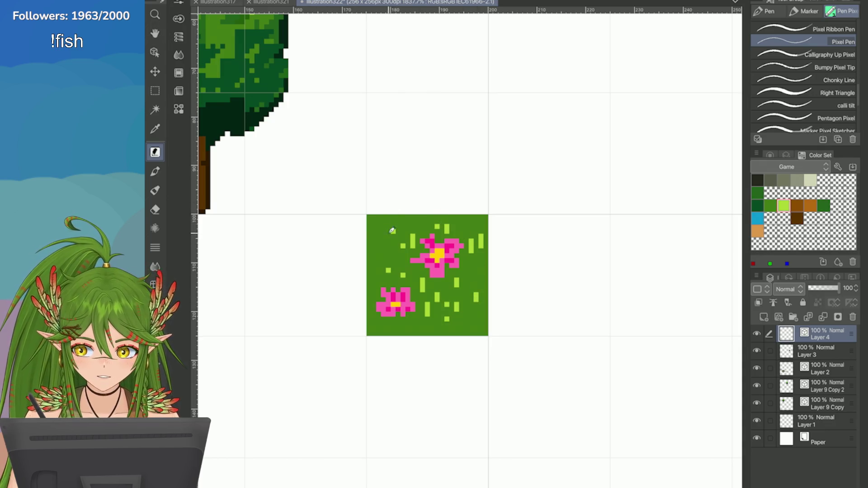
{"action": "left_click_drag", "start_coordinate": [378, 245], "coordinate": [378, 256]}
{"action": "left_click", "coordinate": [388, 256]}
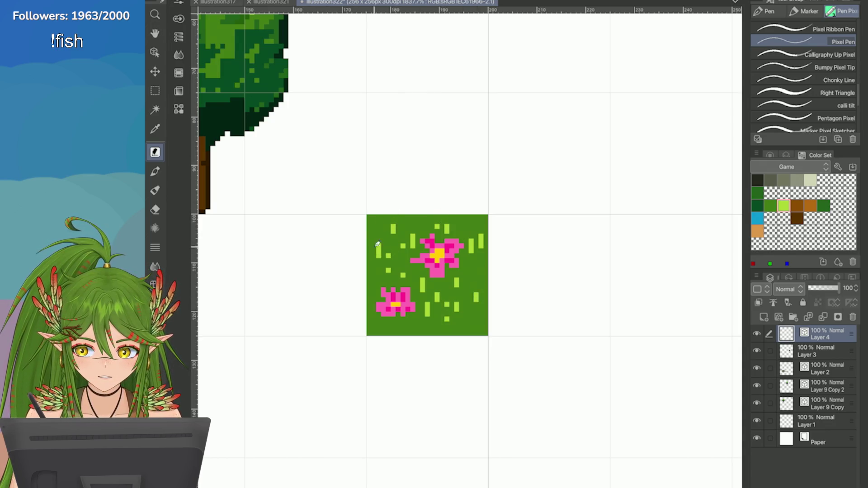
{"action": "left_click", "coordinate": [373, 281]}
{"action": "left_click_drag", "start_coordinate": [471, 324], "coordinate": [472, 330]}
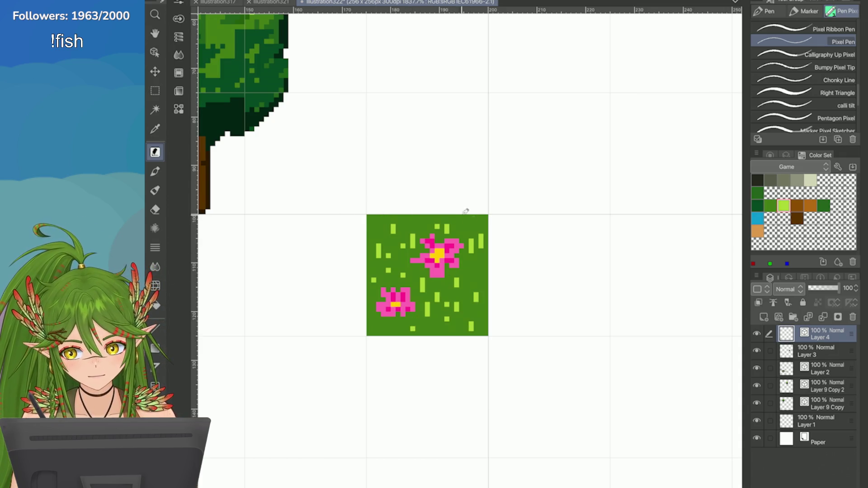
{"action": "left_click", "coordinate": [373, 231]}
{"action": "left_click", "coordinate": [471, 221]}
{"action": "left_click", "coordinate": [378, 324]}
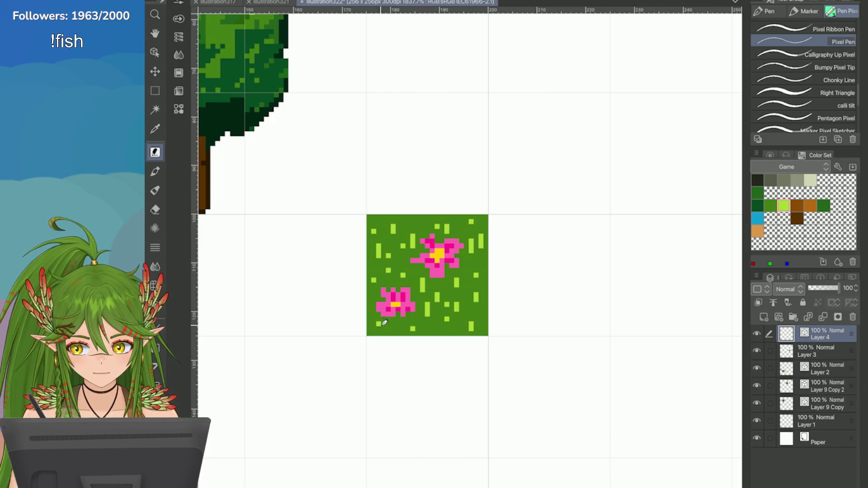
Step: Hide Layer 3's green backing, return to the Color Wheel, and save the sprite sheet
{"action": "scroll", "coordinate": [428, 275], "scroll_direction": "down", "scroll_amount": 5}
{"action": "left_click", "coordinate": [757, 350]}
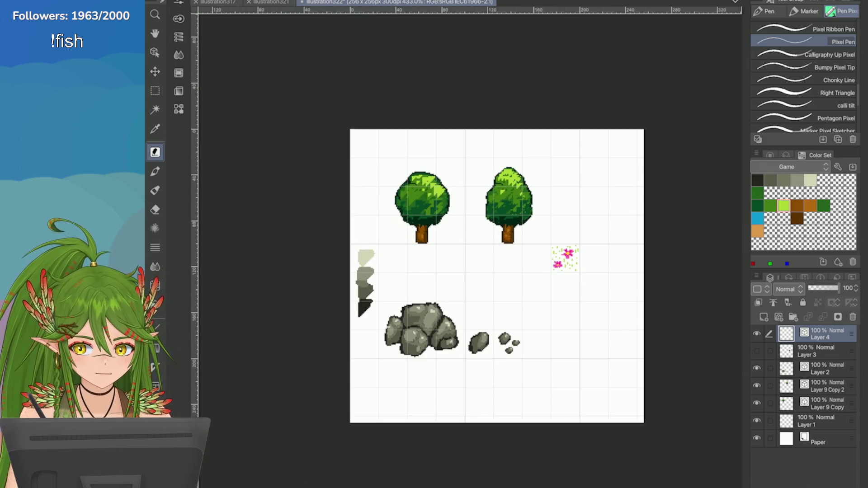
{"action": "scroll", "coordinate": [629, 284], "scroll_direction": "up", "scroll_amount": 4}
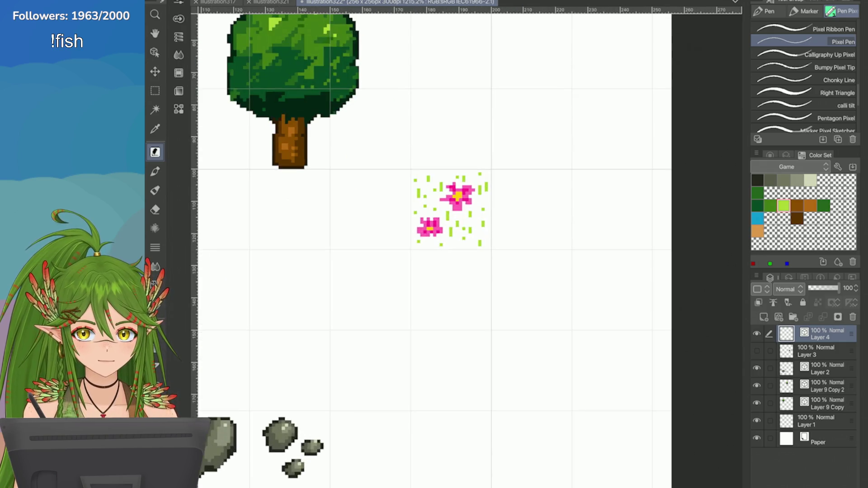
{"action": "left_click", "coordinate": [770, 155]}
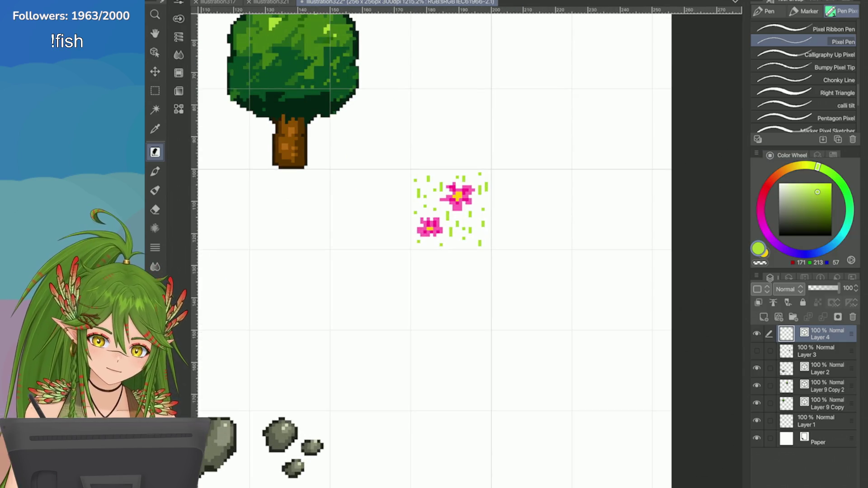
{"action": "scroll", "coordinate": [450, 211], "scroll_direction": "down", "scroll_amount": 3}
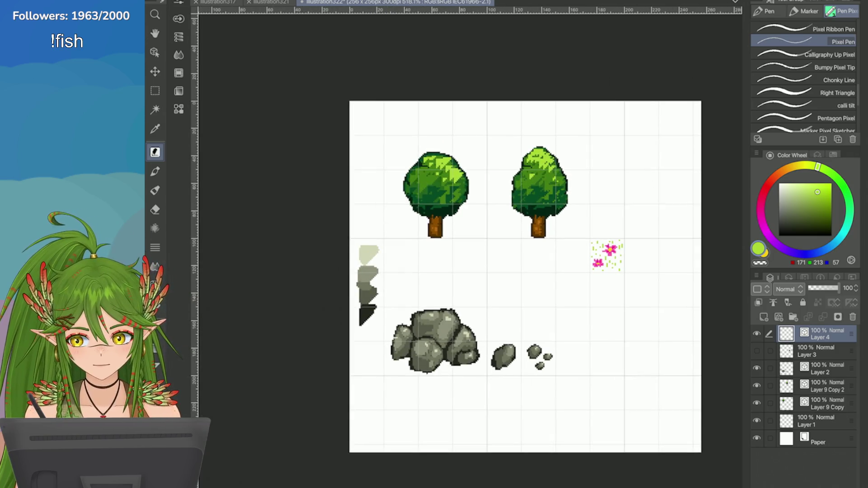
{"action": "key", "text": "ctrl+s"}
Step: Switch to the river map document and zoom in toward the dirt path's lower-left end
{"action": "key", "text": "ctrl+shift+Tab"}
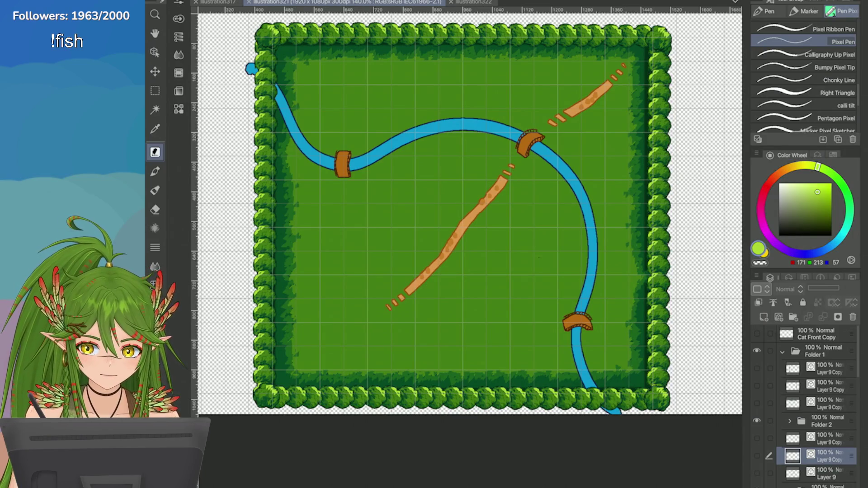
{"action": "scroll", "coordinate": [814, 407], "scroll_direction": "down", "scroll_amount": 2}
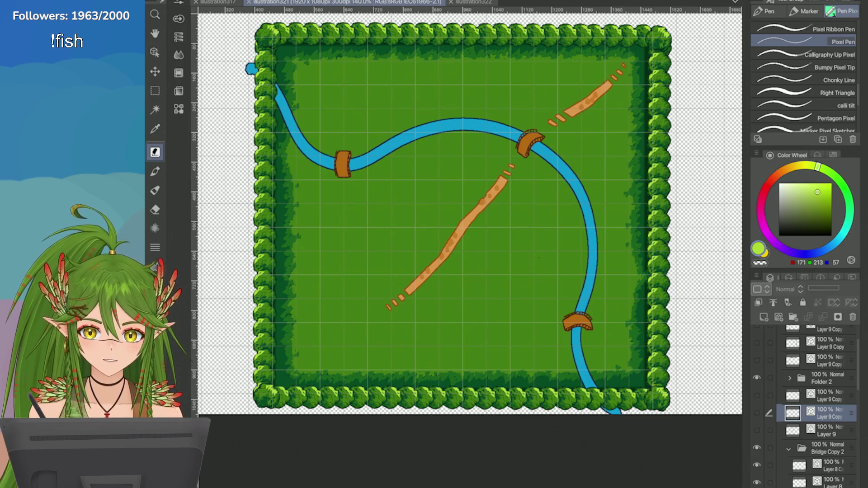
{"action": "scroll", "coordinate": [814, 407], "scroll_direction": "down", "scroll_amount": 2}
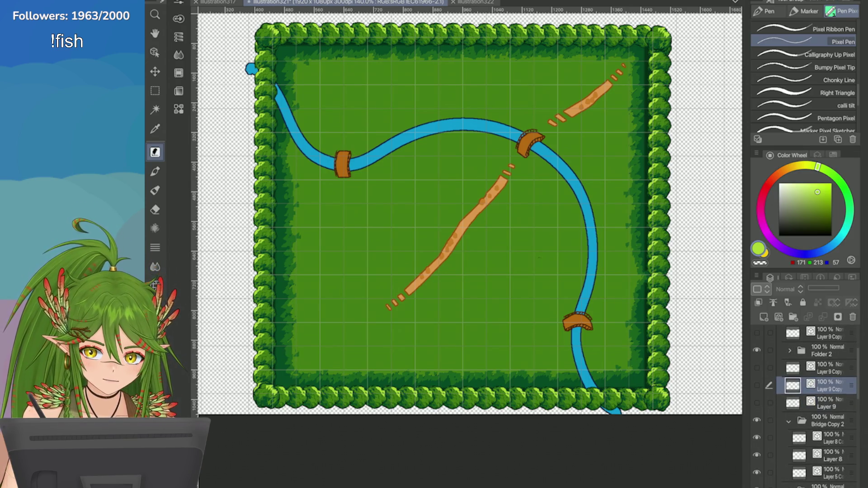
{"action": "scroll", "coordinate": [814, 407], "scroll_direction": "up", "scroll_amount": 3}
{"action": "scroll", "coordinate": [814, 407], "scroll_direction": "up", "scroll_amount": 1}
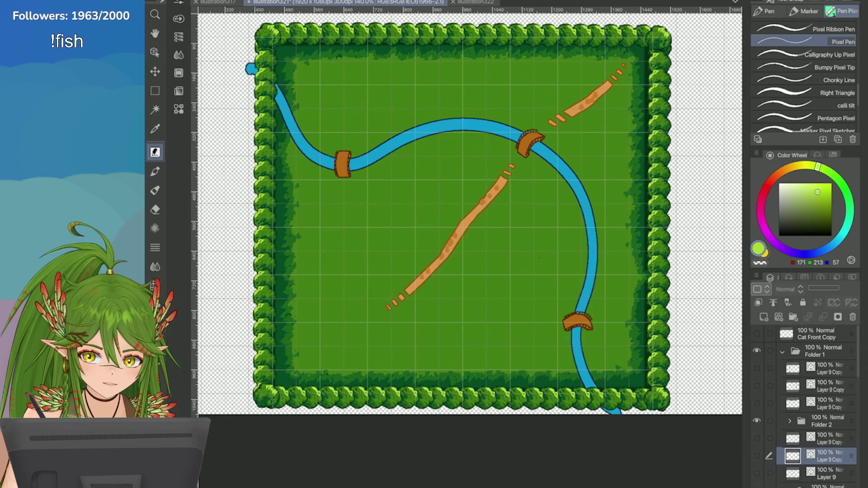
{"action": "scroll", "coordinate": [698, 318], "scroll_direction": "up", "scroll_amount": 5}
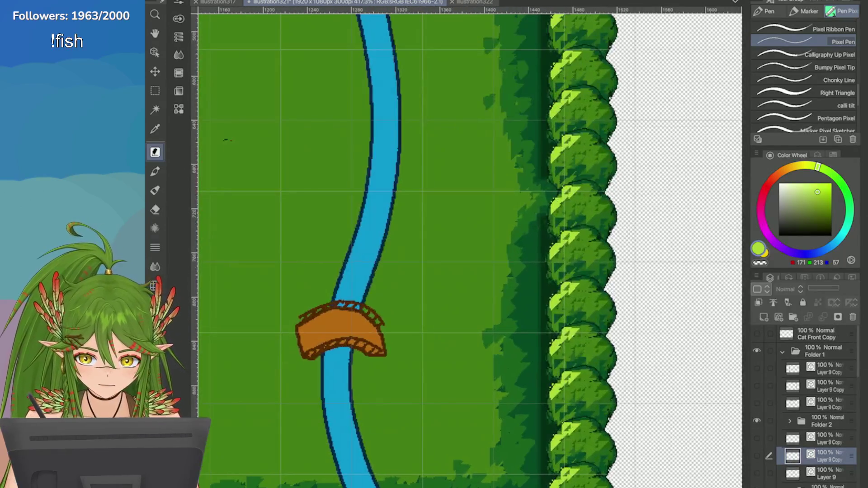
{"action": "scroll", "coordinate": [697, 135], "scroll_direction": "up", "scroll_amount": 1}
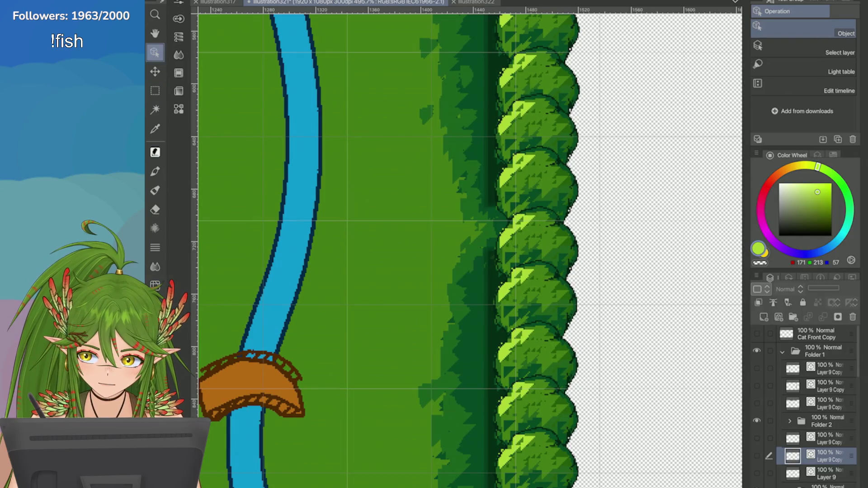
Step: Select the green grass layer, Layer 4, in the Layer panel
{"action": "left_click", "coordinate": [492, 339]}
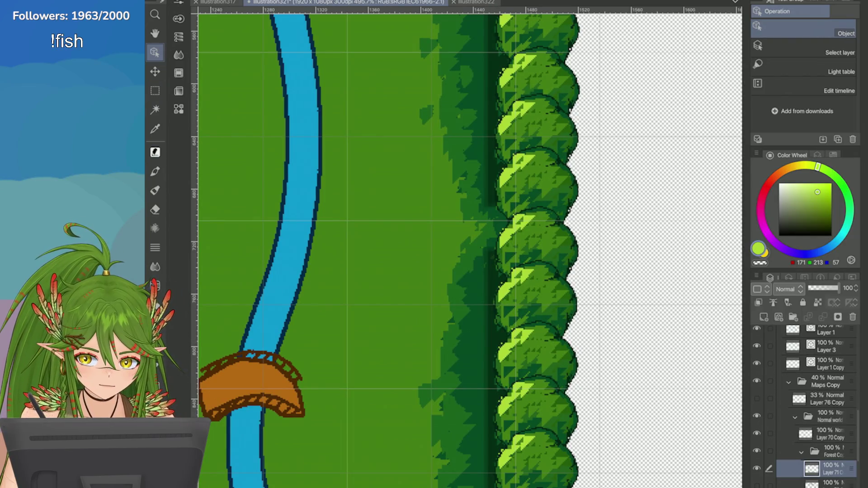
{"action": "scroll", "coordinate": [485, 227], "scroll_direction": "down", "scroll_amount": 6}
{"action": "scroll", "coordinate": [485, 227], "scroll_direction": "down", "scroll_amount": 3}
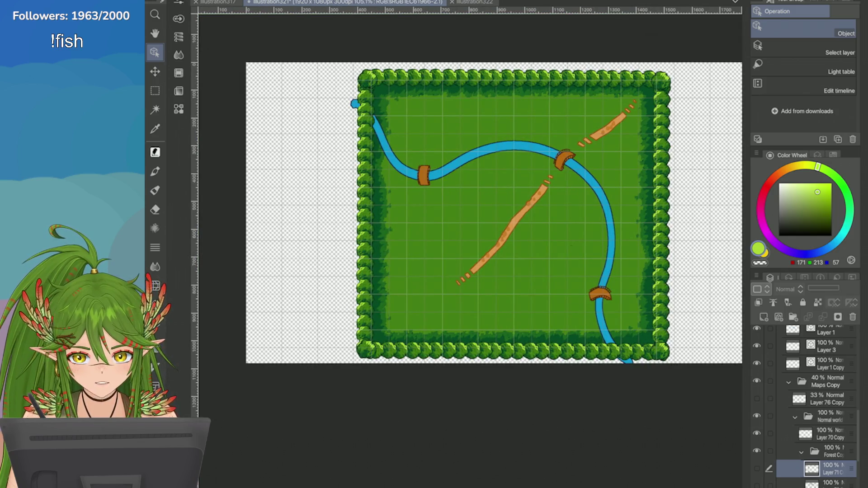
{"action": "scroll", "coordinate": [688, 175], "scroll_direction": "up", "scroll_amount": 3}
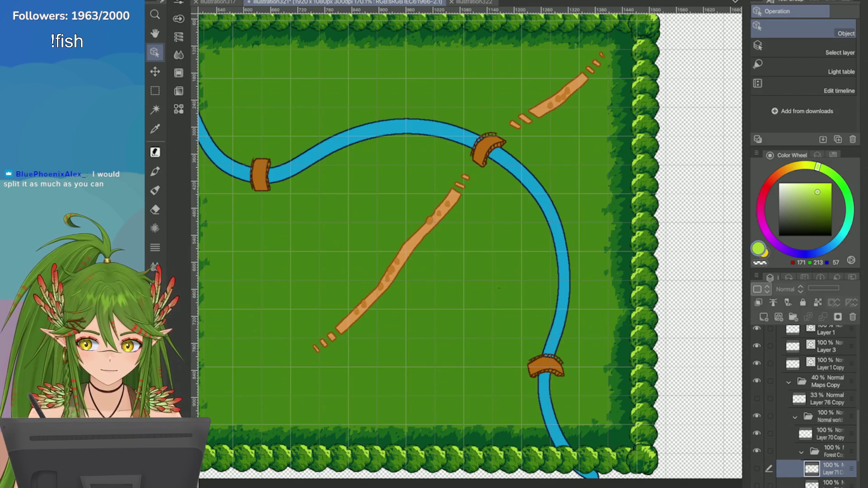
{"action": "scroll", "coordinate": [317, 348], "scroll_direction": "down", "scroll_amount": 3}
{"action": "scroll", "coordinate": [317, 348], "scroll_direction": "up", "scroll_amount": 10}
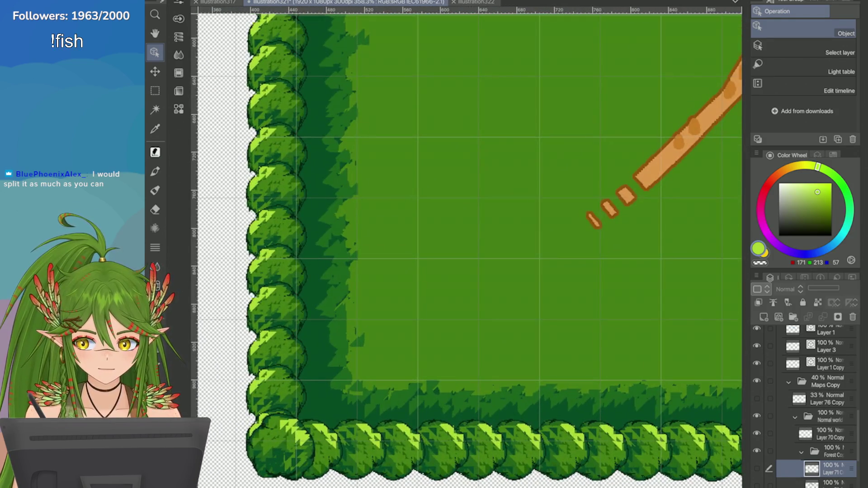
{"action": "left_click", "coordinate": [819, 454]}
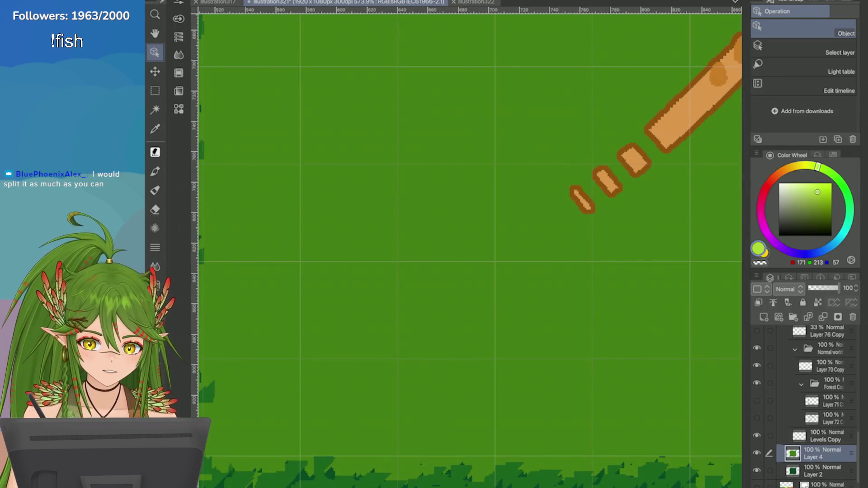
{"action": "left_click", "coordinate": [764, 317]}
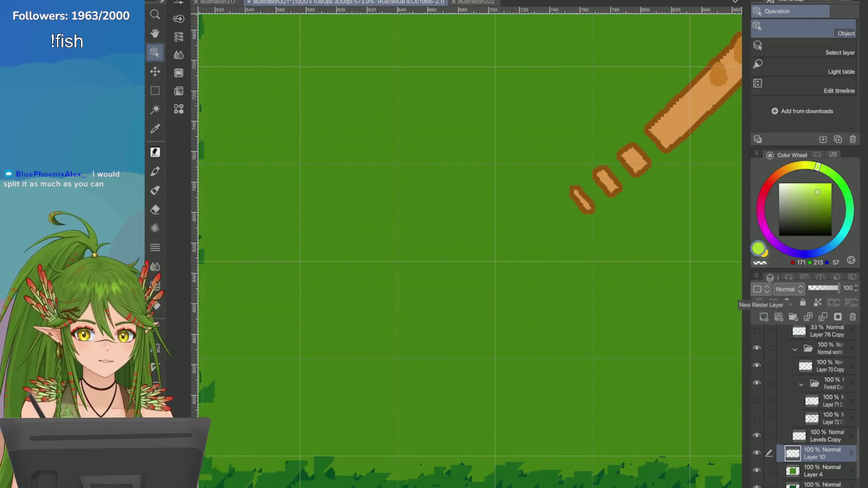
{"action": "key", "text": "p"}
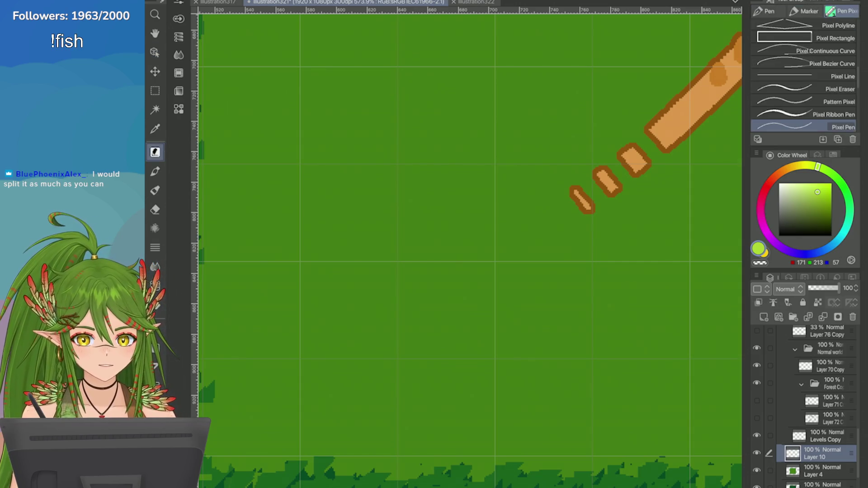
{"action": "key", "text": "comma"}
{"action": "key", "text": "comma"}
{"action": "key", "text": "ctrl+minus"}
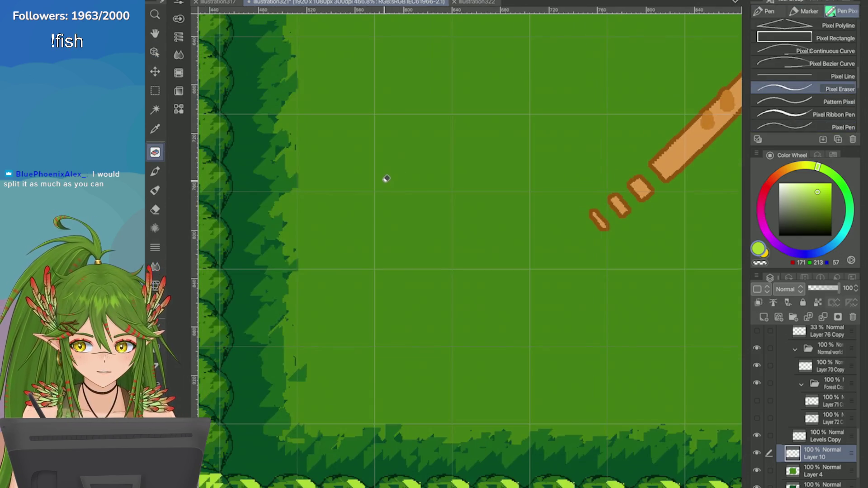
{"action": "key", "text": "period"}
{"action": "mouse_move", "coordinate": [456, 236]}
{"action": "left_mouse_down"}
{"action": "mouse_move", "coordinate": [461, 226]}
{"action": "mouse_move", "coordinate": [429, 232]}
{"action": "mouse_move", "coordinate": [446, 242]}
{"action": "mouse_move", "coordinate": [439, 223]}
{"action": "mouse_move", "coordinate": [444, 249]}
{"action": "mouse_move", "coordinate": [425, 260]}
{"action": "mouse_move", "coordinate": [436, 235]}
{"action": "mouse_move", "coordinate": [447, 233]}
{"action": "mouse_move", "coordinate": [414, 230]}
{"action": "mouse_move", "coordinate": [423, 236]}
{"action": "mouse_move", "coordinate": [416, 253]}
{"action": "mouse_move", "coordinate": [449, 256]}
{"action": "left_mouse_up"}
{"action": "key", "text": "ctrl+plus"}
{"action": "key", "text": "ctrl+z"}
{"action": "key", "text": "ctrl+z"}
{"action": "key", "text": "ctrl+z"}
{"action": "key", "text": "ctrl+z"}
{"action": "key", "text": "ctrl+z"}
{"action": "key", "text": "period"}
{"action": "key", "text": "period"}
{"action": "left_click", "coordinate": [424, 230]}
{"action": "left_click", "coordinate": [452, 241]}
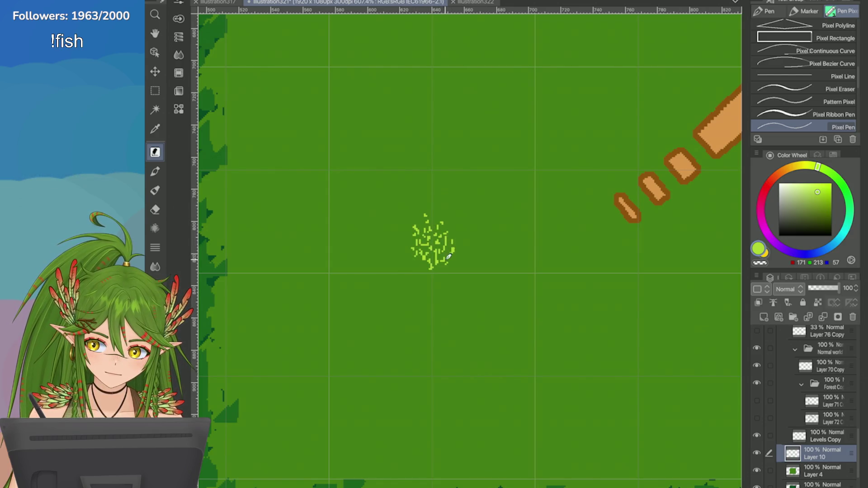
{"action": "scroll", "coordinate": [446, 261], "scroll_direction": "down", "scroll_amount": 5}
{"action": "scroll", "coordinate": [446, 261], "scroll_direction": "up", "scroll_amount": 6}
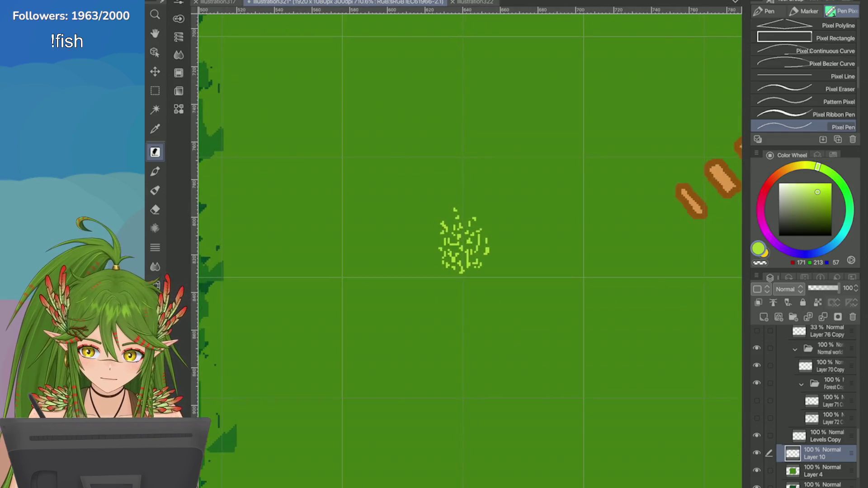
{"action": "key", "text": "ctrl+t"}
{"action": "left_click_drag", "start_coordinate": [435, 253], "coordinate": [496, 233]}
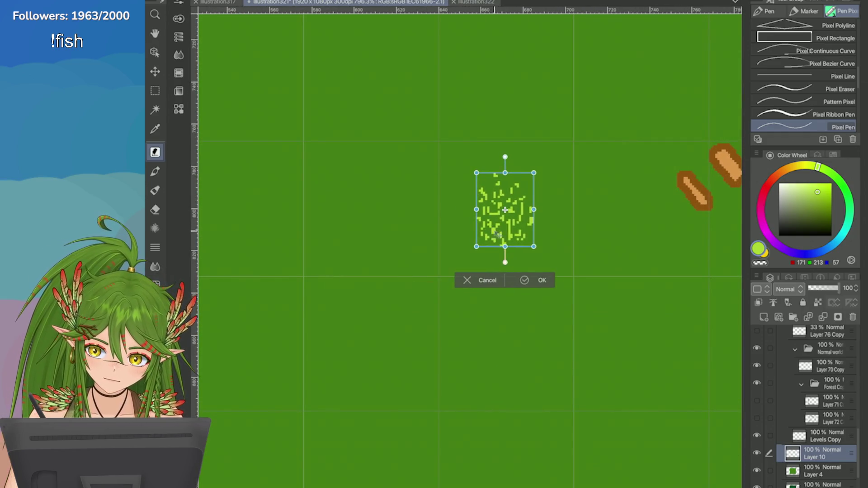
{"action": "key", "text": "Return"}
{"action": "key", "text": "Delete"}
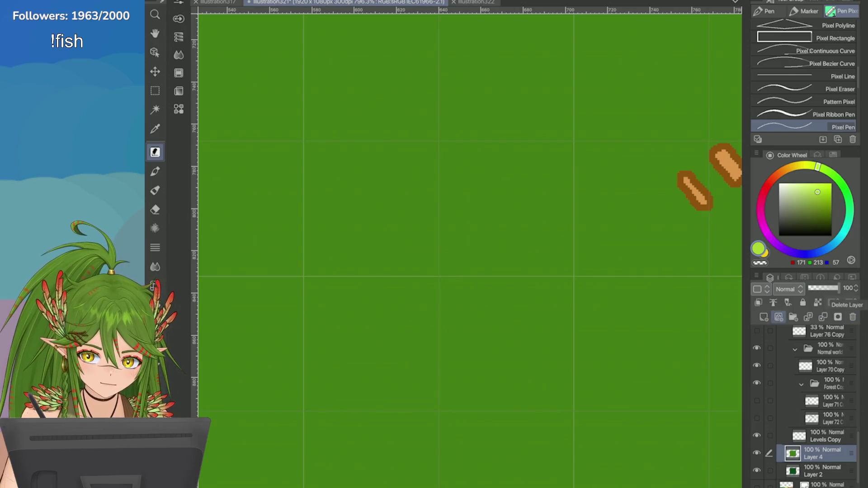
Step: Dot the first light-green grass blades into the centre of the field patch
{"action": "left_click", "coordinate": [508, 195]}
{"action": "left_click", "coordinate": [501, 196]}
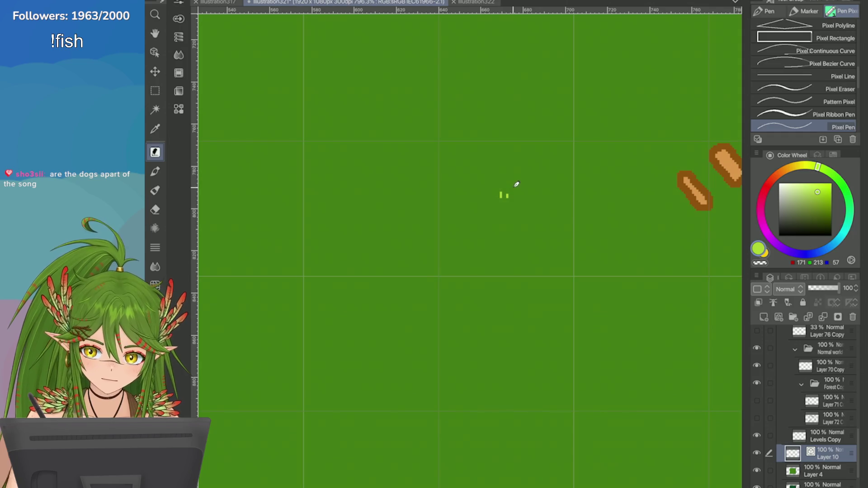
{"action": "scroll", "coordinate": [626, 421], "scroll_direction": "up", "scroll_amount": 1}
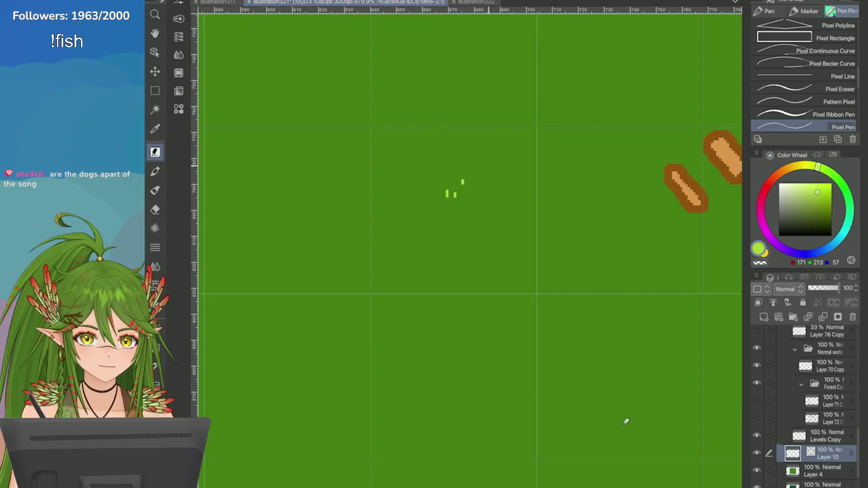
{"action": "left_click", "coordinate": [470, 233]}
{"action": "left_click", "coordinate": [454, 233]}
{"action": "left_click", "coordinate": [463, 221]}
{"action": "left_click", "coordinate": [442, 217]}
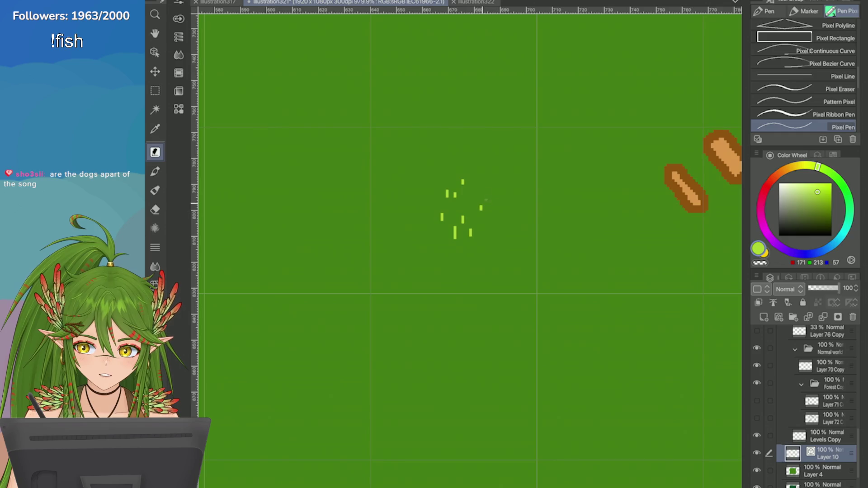
{"action": "left_click", "coordinate": [463, 207]}
{"action": "left_click", "coordinate": [480, 206]}
{"action": "left_click", "coordinate": [471, 200]}
{"action": "left_click", "coordinate": [471, 212]}
{"action": "left_click", "coordinate": [453, 213]}
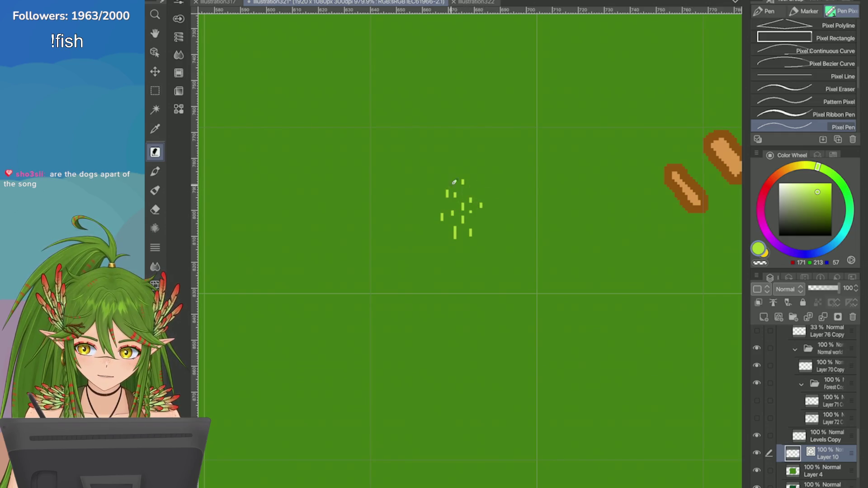
{"action": "left_click", "coordinate": [450, 177]}
Step: Widen the grass patch with blades and dashes on its left and right sides
{"action": "left_click", "coordinate": [432, 185]}
{"action": "left_click", "coordinate": [436, 201]}
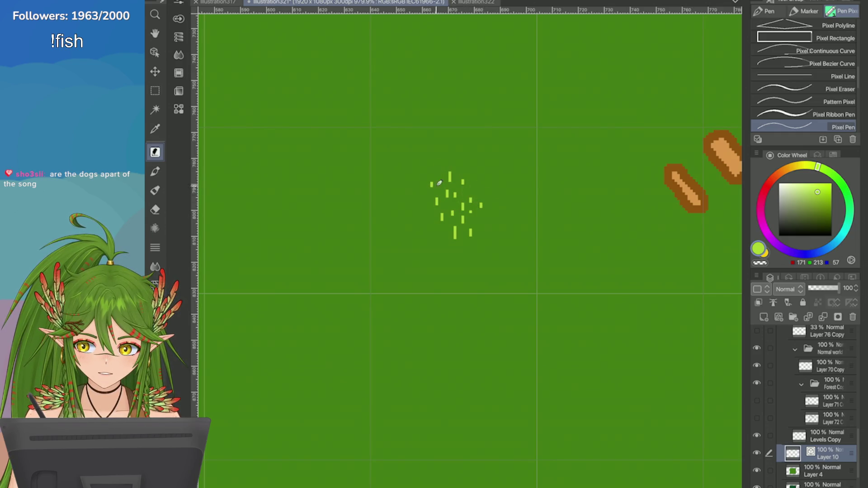
{"action": "left_click", "coordinate": [424, 227]}
{"action": "left_click", "coordinate": [416, 192]}
{"action": "left_click", "coordinate": [432, 216]}
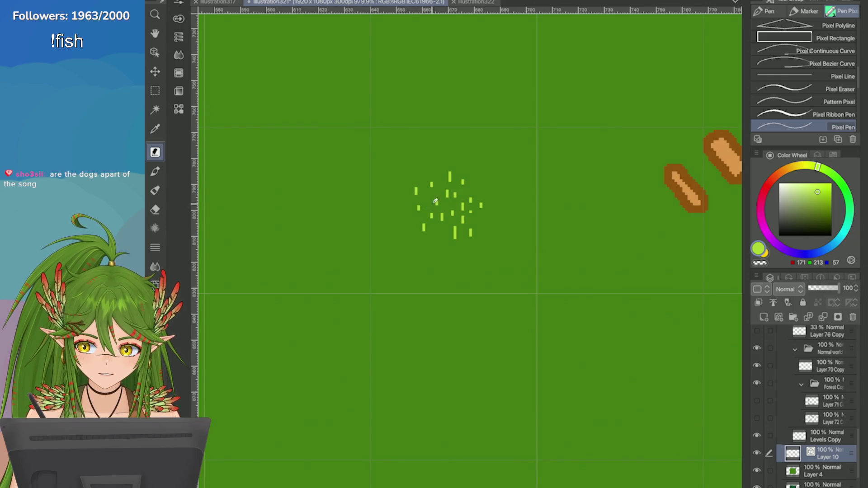
{"action": "left_click", "coordinate": [481, 187]}
{"action": "left_click", "coordinate": [495, 225]}
{"action": "left_click", "coordinate": [481, 220]}
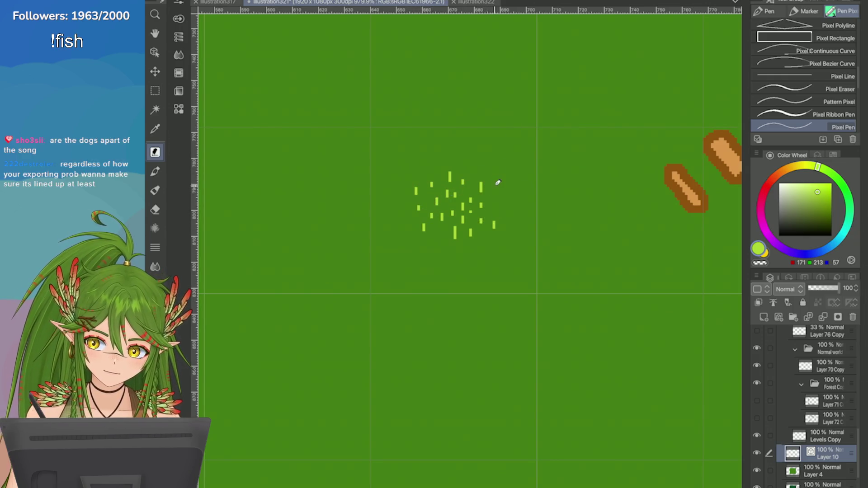
{"action": "left_click", "coordinate": [494, 190]}
{"action": "left_click", "coordinate": [489, 171]}
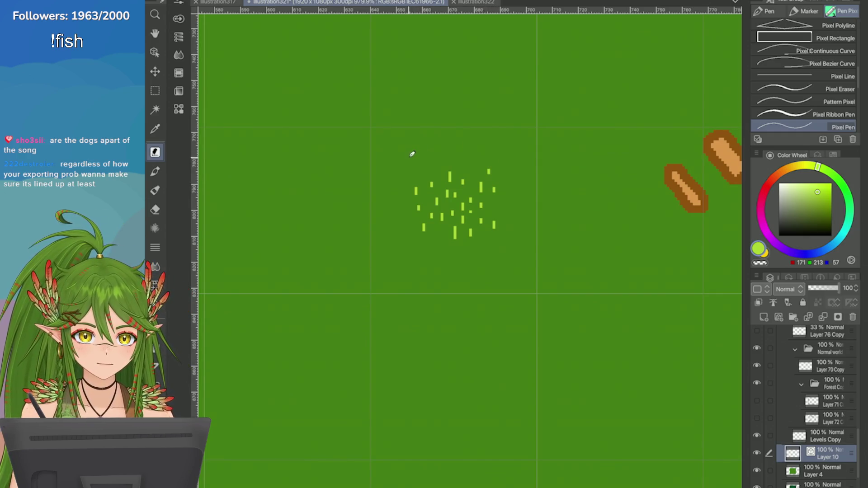
{"action": "left_click", "coordinate": [401, 219]}
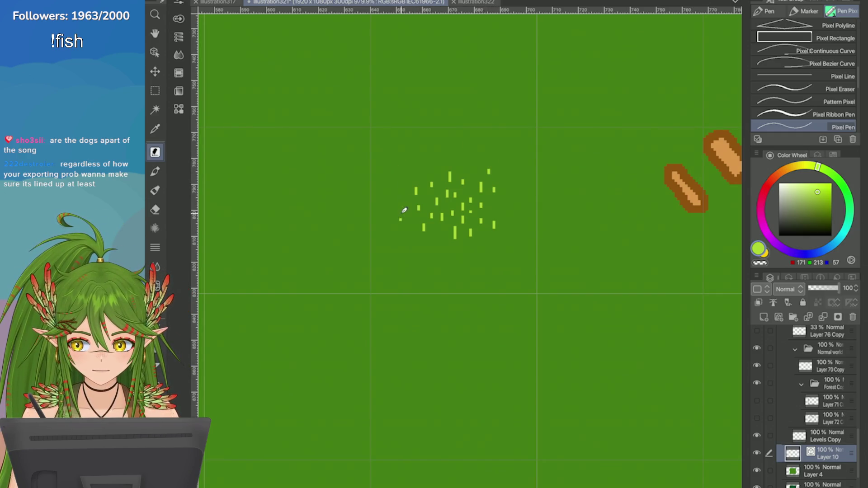
{"action": "left_click_drag", "start_coordinate": [401, 213], "coordinate": [401, 220]}
{"action": "left_click", "coordinate": [398, 193]}
{"action": "left_click", "coordinate": [390, 197]}
{"action": "left_click", "coordinate": [403, 175]}
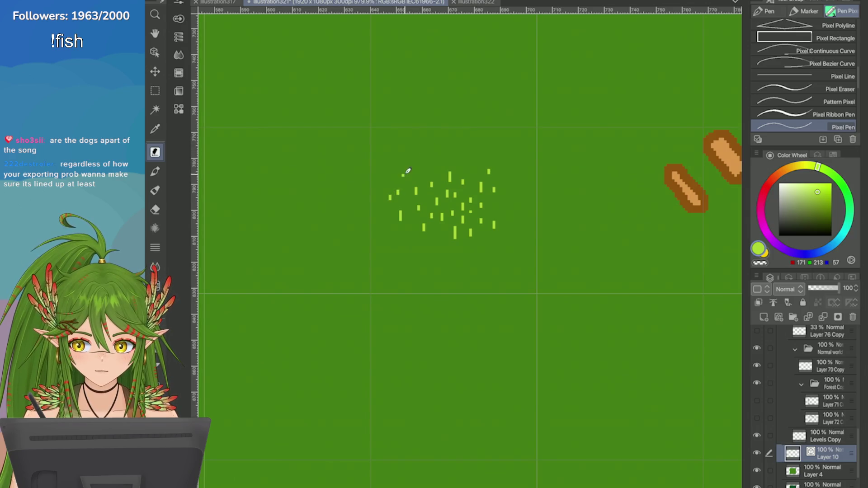
Step: Extend the grass patch upward and scatter blades along its right edge
{"action": "left_click", "coordinate": [406, 172]}
{"action": "left_click", "coordinate": [426, 157]}
{"action": "left_click", "coordinate": [412, 152]}
{"action": "left_click", "coordinate": [411, 146]}
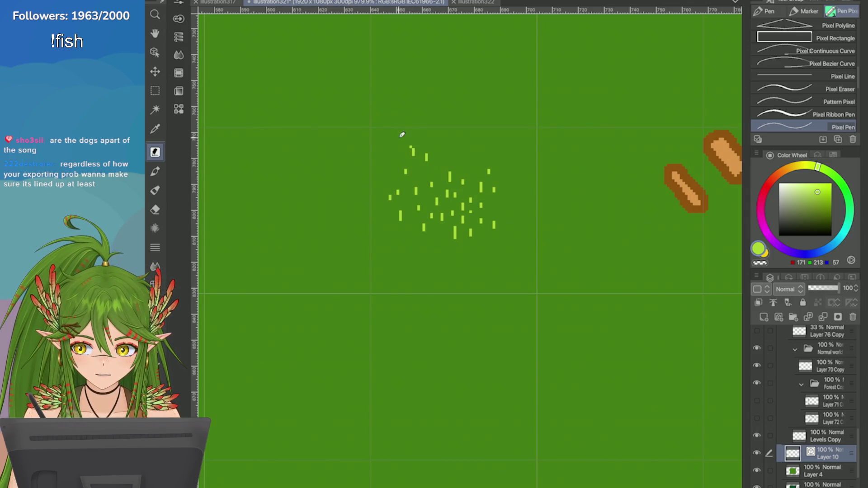
{"action": "left_click", "coordinate": [390, 148]}
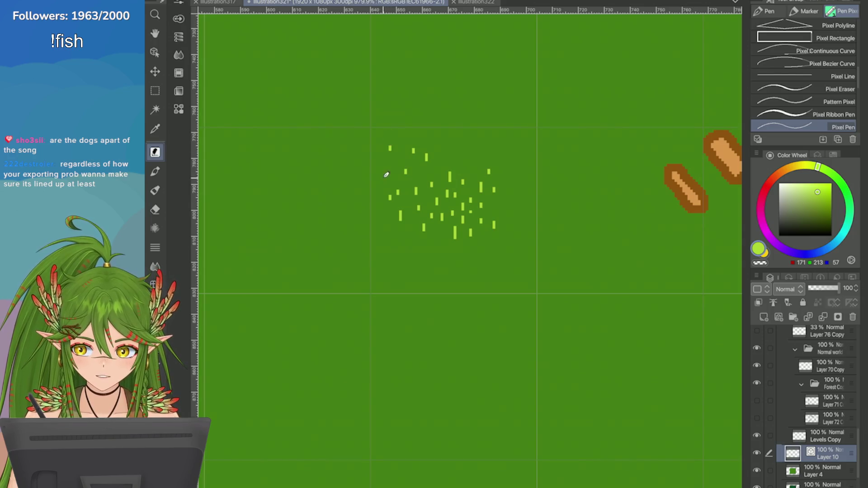
{"action": "left_click_drag", "start_coordinate": [382, 170], "coordinate": [382, 179]}
{"action": "left_click", "coordinate": [392, 176]}
{"action": "left_click", "coordinate": [471, 156]}
{"action": "left_click", "coordinate": [517, 172]}
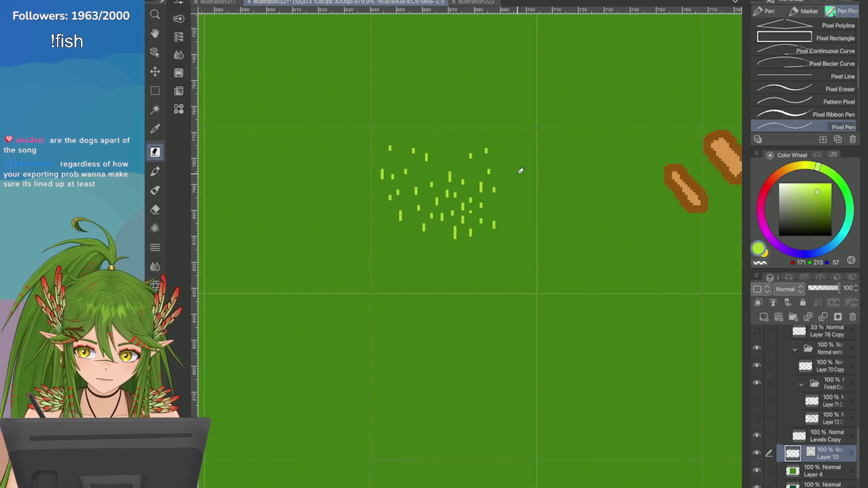
{"action": "left_click", "coordinate": [517, 206]}
{"action": "left_click", "coordinate": [507, 199]}
{"action": "left_click", "coordinate": [507, 240]}
Step: Add grass dashes along the patch's bottom and lower left, finishing at the top right
{"action": "left_click", "coordinate": [482, 257]}
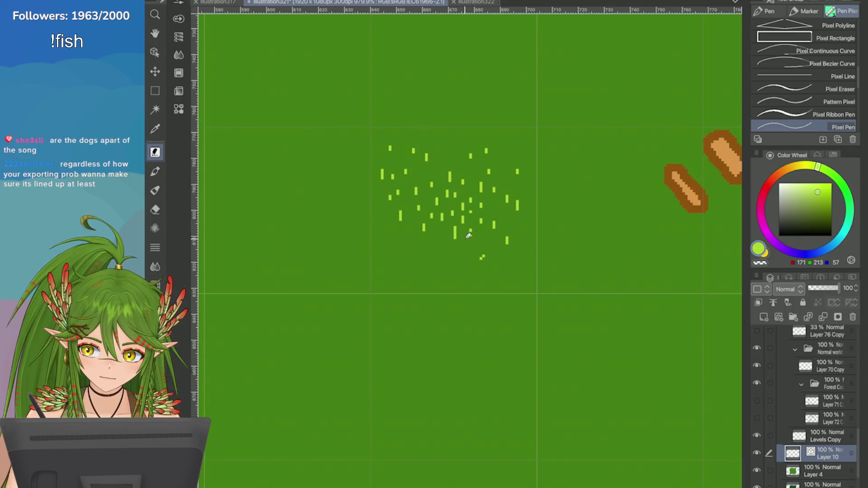
{"action": "mouse_move", "coordinate": [481, 258]}
{"action": "left_mouse_down"}
{"action": "mouse_move", "coordinate": [437, 283]}
{"action": "mouse_move", "coordinate": [405, 254]}
{"action": "left_mouse_up"}
{"action": "left_click", "coordinate": [465, 279]}
{"action": "left_click", "coordinate": [392, 252]}
{"action": "left_click", "coordinate": [383, 242]}
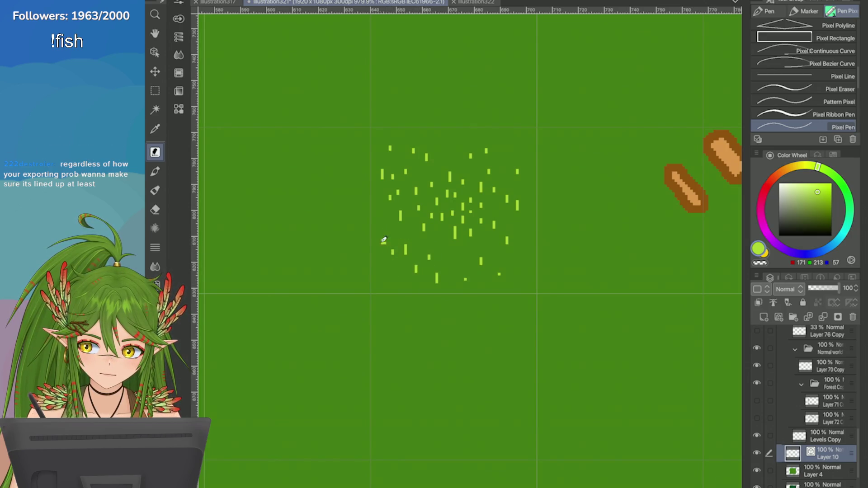
{"action": "left_click", "coordinate": [379, 278]}
{"action": "left_click", "coordinate": [385, 225]}
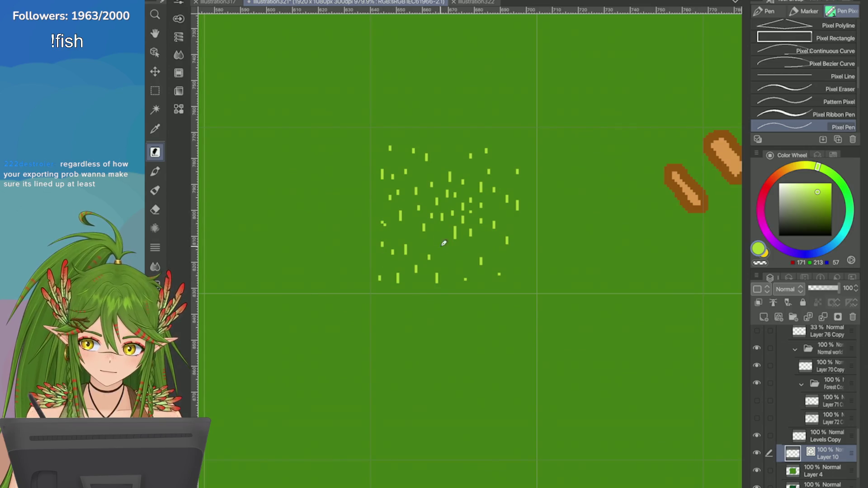
{"action": "left_click_drag", "start_coordinate": [448, 261], "coordinate": [448, 253]}
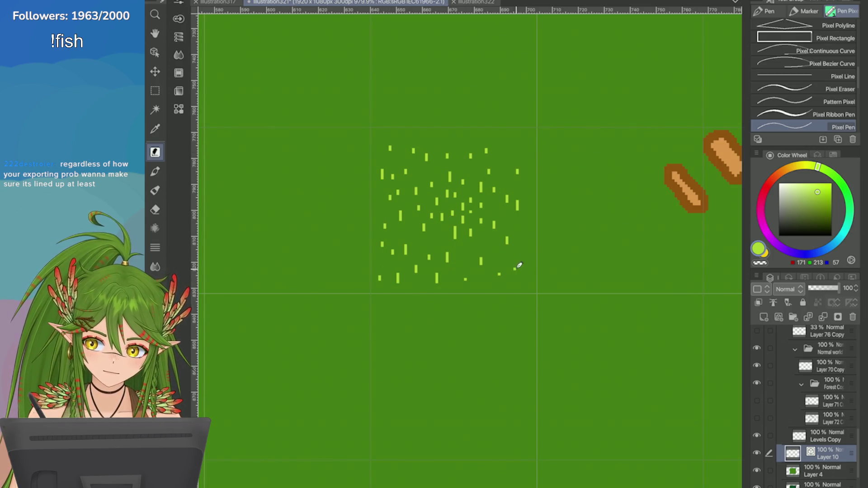
{"action": "left_click", "coordinate": [510, 154]}
{"action": "left_click", "coordinate": [506, 167]}
{"action": "left_click", "coordinate": [514, 142]}
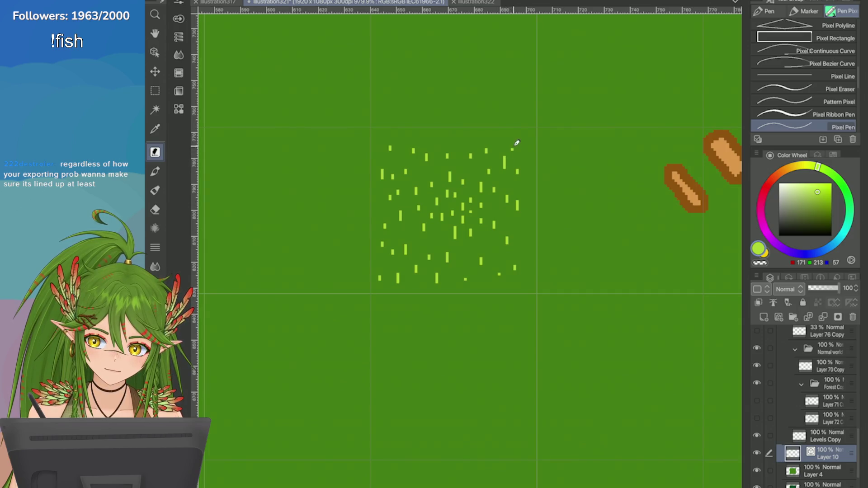
Step: Add a last grass dot, then set the dirt path's border edge thickness to 1.0
{"action": "left_click", "coordinate": [469, 142]}
{"action": "scroll", "coordinate": [470, 244], "scroll_direction": "down", "scroll_amount": 5}
{"action": "key", "text": "o"}
{"action": "scroll", "coordinate": [471, 245], "scroll_direction": "up", "scroll_amount": 2}
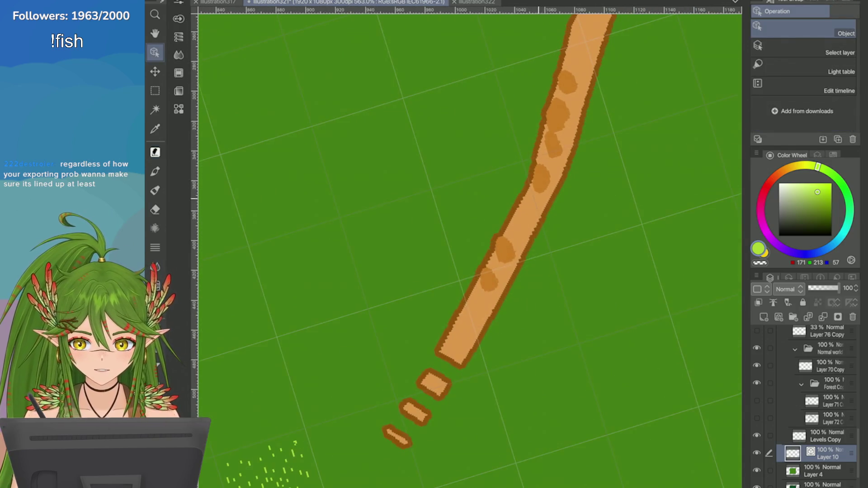
{"action": "left_click", "coordinate": [428, 395]}
{"action": "key", "text": "ctrl+d"}
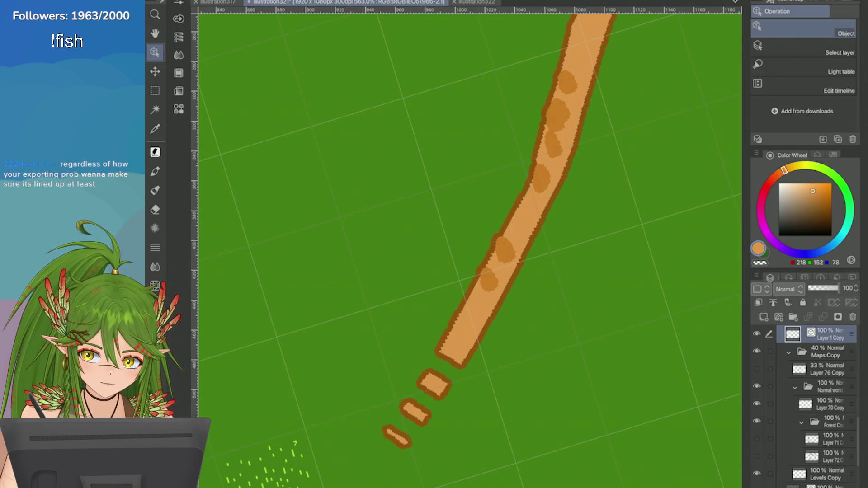
{"action": "left_click", "coordinate": [819, 155]}
{"action": "left_click", "coordinate": [786, 155]}
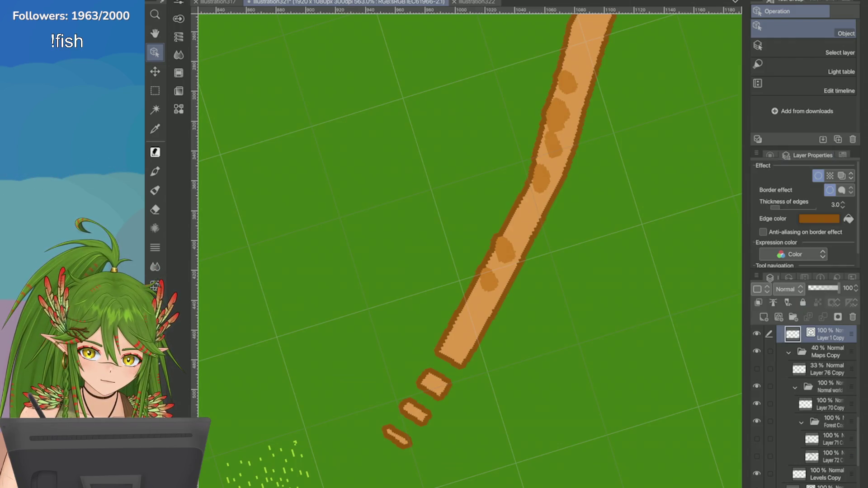
{"action": "left_click", "coordinate": [843, 207]}
Step: Select the blue river and lower its border edge thickness to 1.0
{"action": "scroll", "coordinate": [470, 249], "scroll_direction": "down", "scroll_amount": 5}
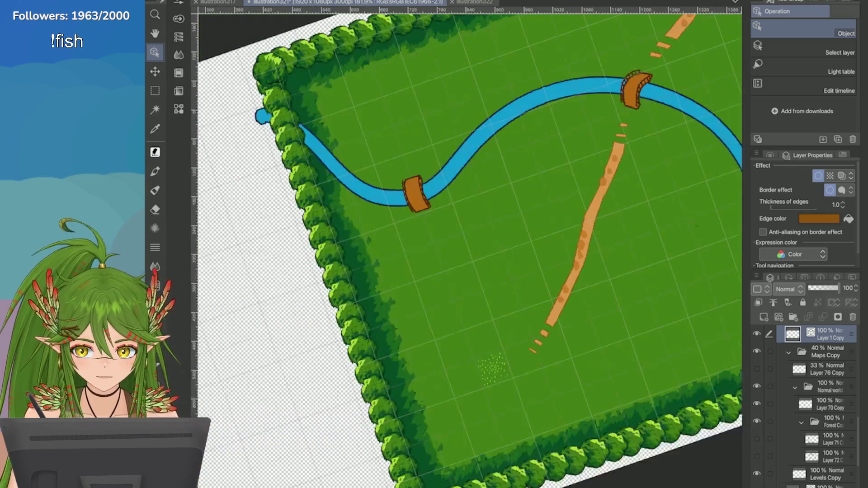
{"action": "scroll", "coordinate": [470, 249], "scroll_direction": "up", "scroll_amount": 5}
{"action": "left_click", "coordinate": [529, 175]}
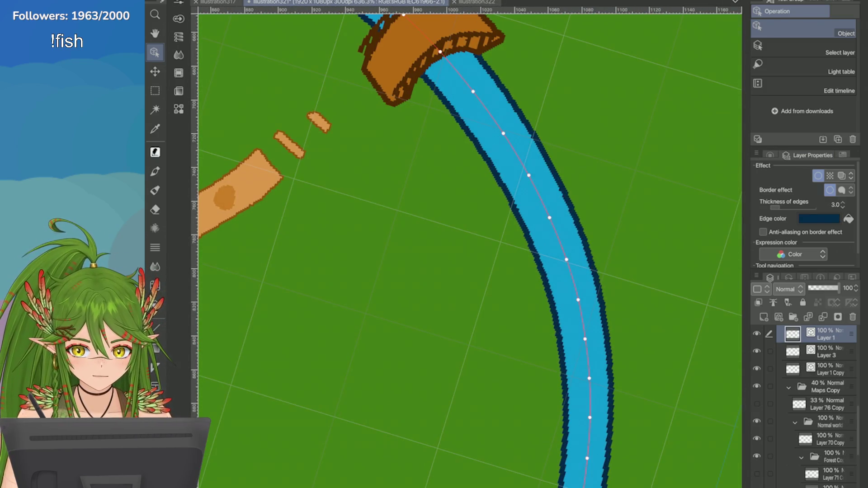
{"action": "left_click", "coordinate": [843, 207]}
{"action": "left_click", "coordinate": [843, 207]}
{"action": "scroll", "coordinate": [470, 249], "scroll_direction": "down", "scroll_amount": 5}
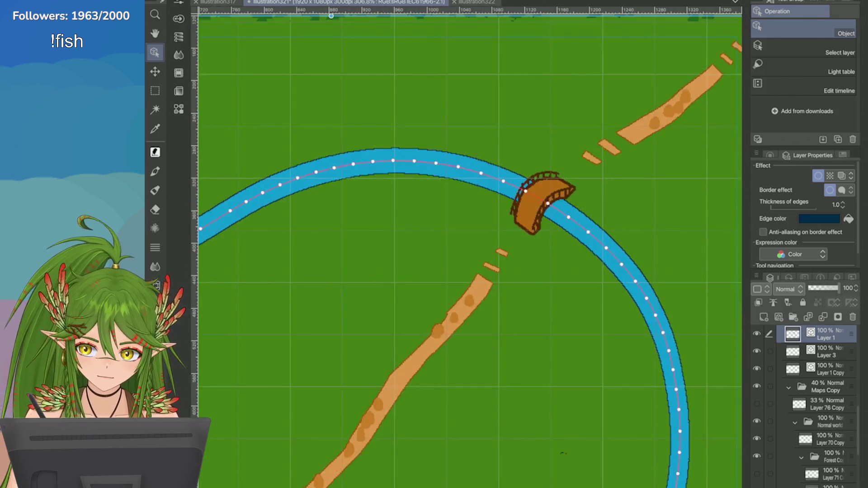
{"action": "scroll", "coordinate": [368, 443], "scroll_direction": "down", "scroll_amount": 1}
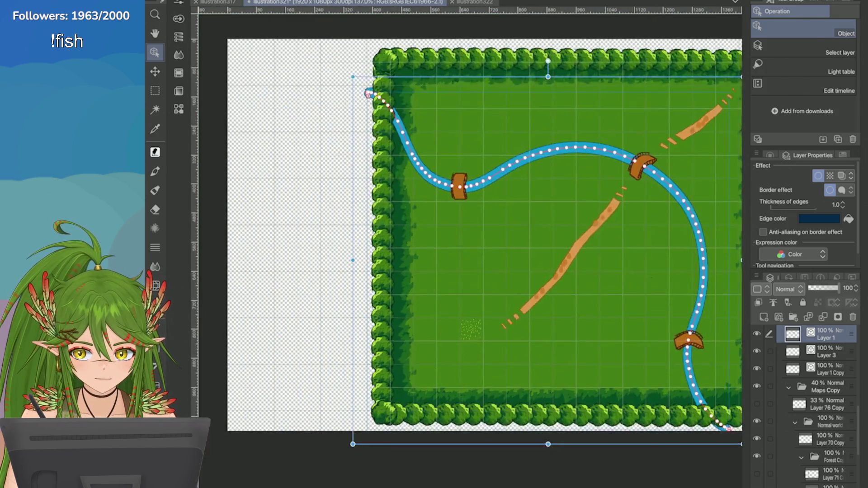
{"action": "scroll", "coordinate": [368, 443], "scroll_direction": "up", "scroll_amount": 6}
{"action": "scroll", "coordinate": [497, 239], "scroll_direction": "up", "scroll_amount": 1}
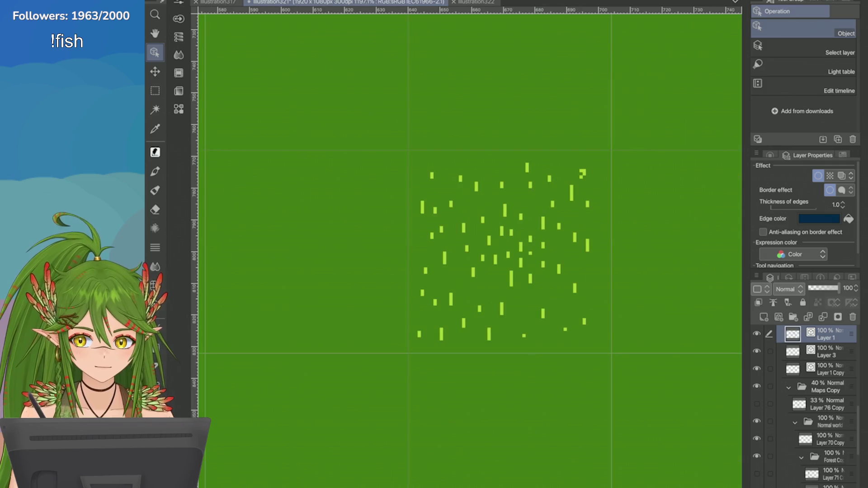
Step: Start a new layer, switch to the Pixel Pen and pick pure bright yellow
{"action": "left_click", "coordinate": [496, 259]}
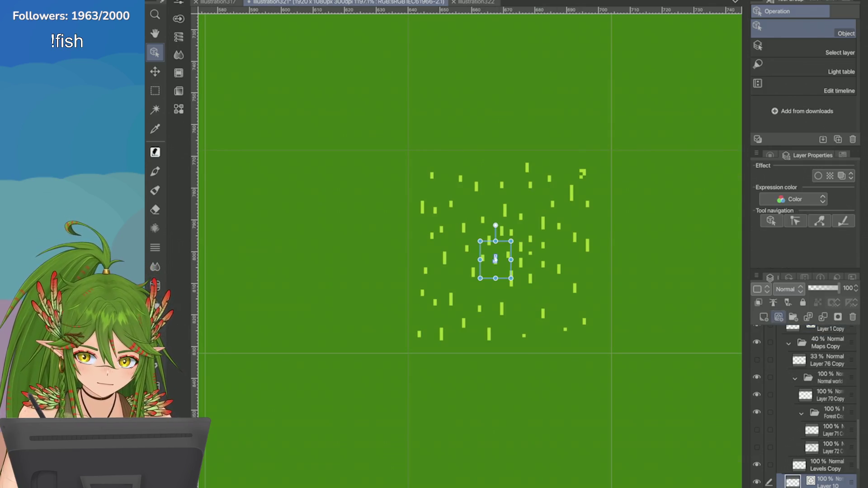
{"action": "key", "text": "ctrl+shift+n"}
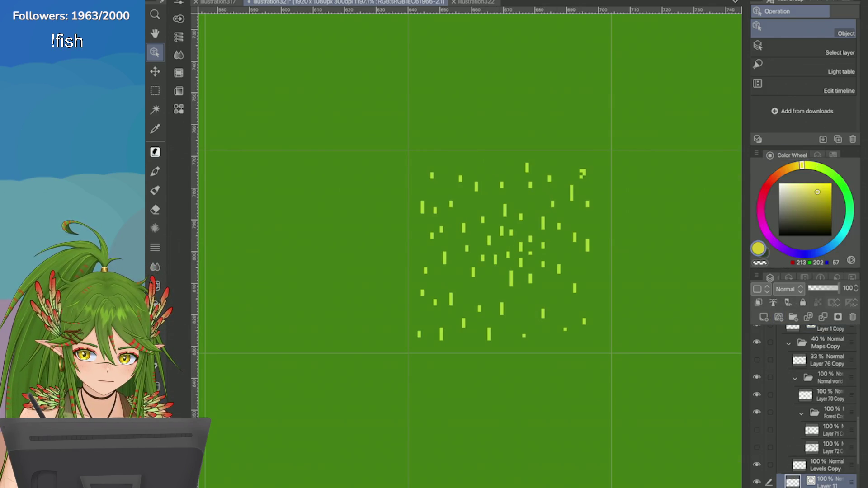
{"action": "key", "text": "p"}
{"action": "scroll", "coordinate": [619, 232], "scroll_direction": "up", "scroll_amount": 1}
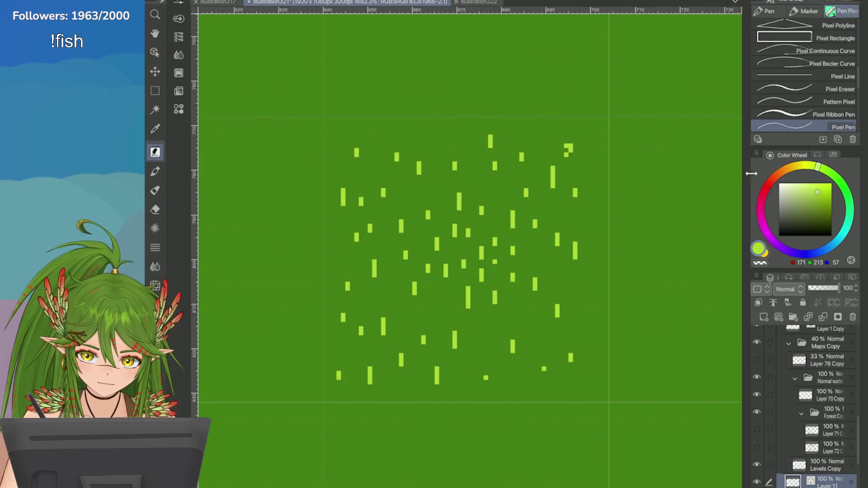
{"action": "left_click", "coordinate": [802, 166]}
{"action": "left_click", "coordinate": [831, 183]}
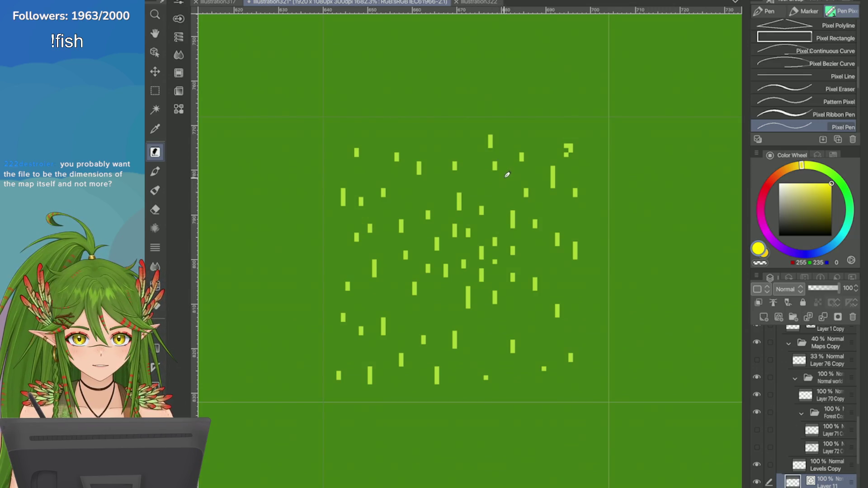
Step: Place single yellow pixels among the grass tufts, undoing stray two-pixel dashes
{"action": "left_click", "coordinate": [499, 195]}
{"action": "left_click_drag", "start_coordinate": [410, 218], "coordinate": [415, 217]}
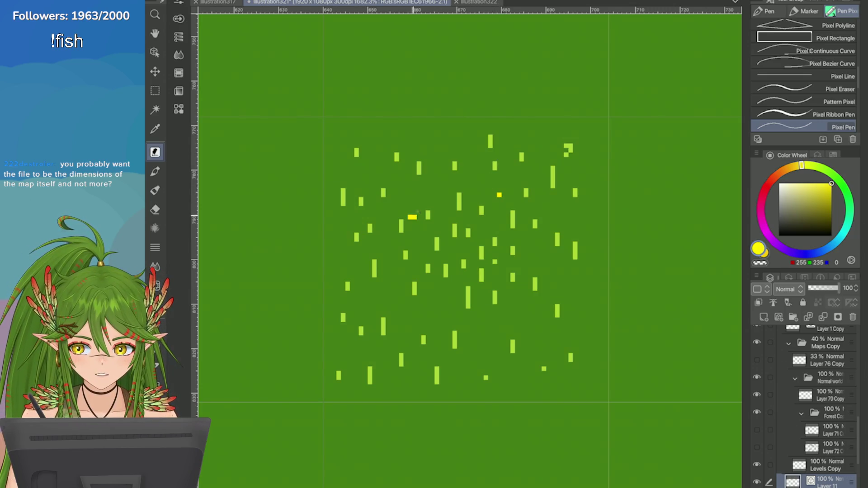
{"action": "key", "text": "ctrl+z"}
{"action": "left_click", "coordinate": [495, 338]}
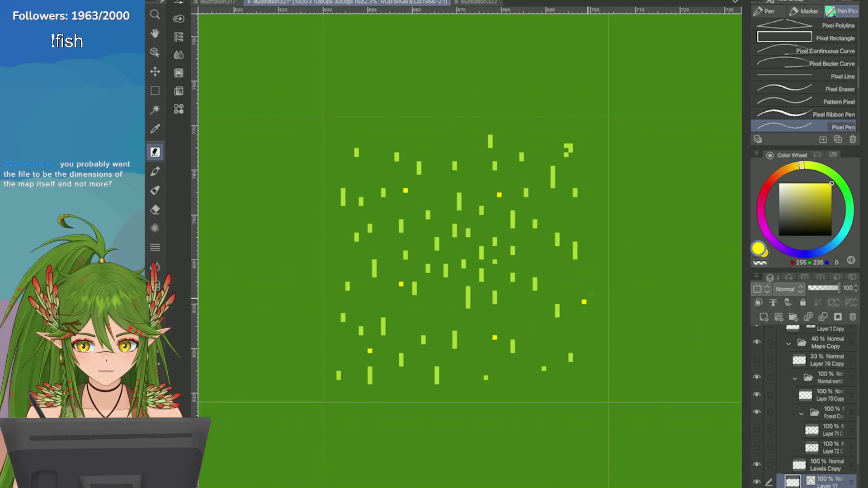
{"action": "left_click", "coordinate": [357, 243]}
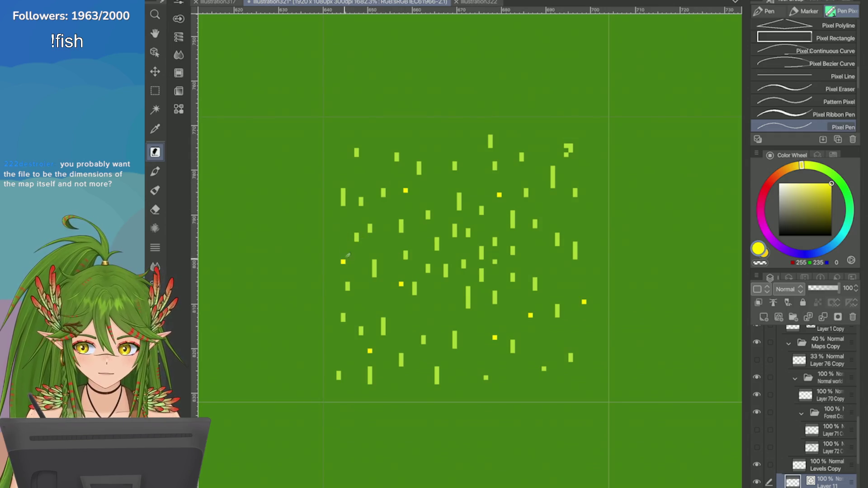
{"action": "key", "text": "ctrl+z"}
{"action": "left_click", "coordinate": [356, 173]}
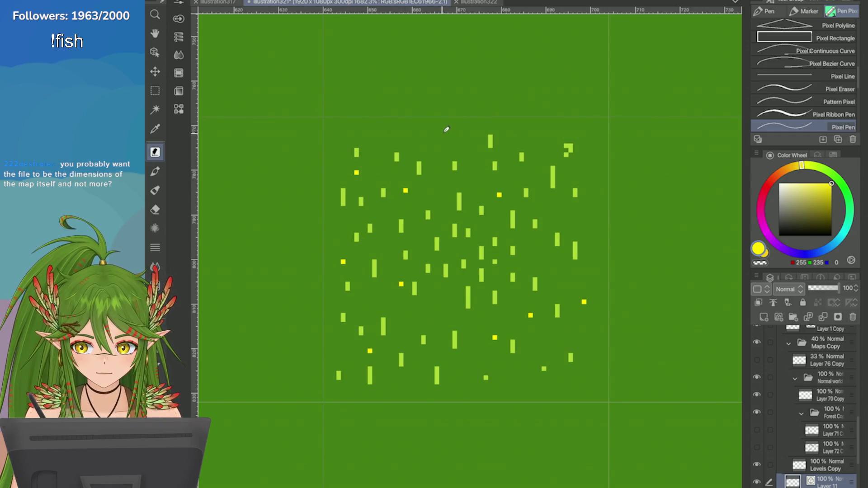
{"action": "left_click", "coordinate": [441, 132]}
{"action": "left_click", "coordinate": [530, 133]}
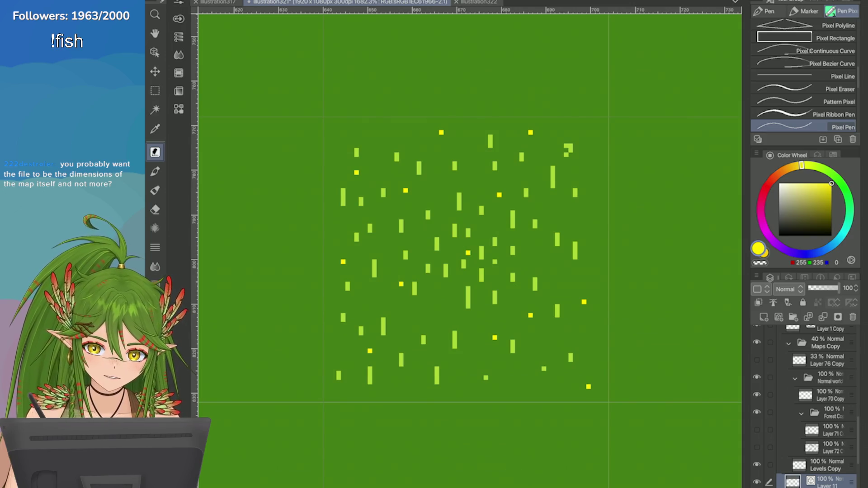
{"action": "left_click", "coordinate": [761, 214]}
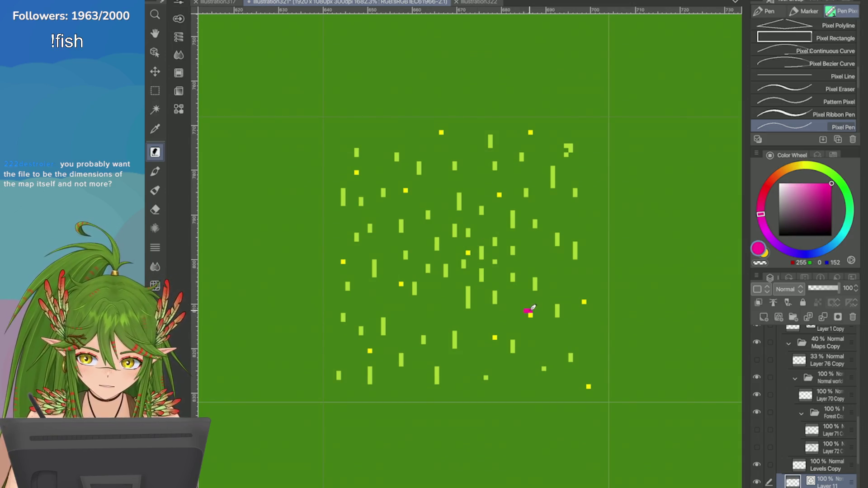
Step: Add magenta petals around several yellow dots, completing one four-petal flower
{"action": "left_click", "coordinate": [494, 333]}
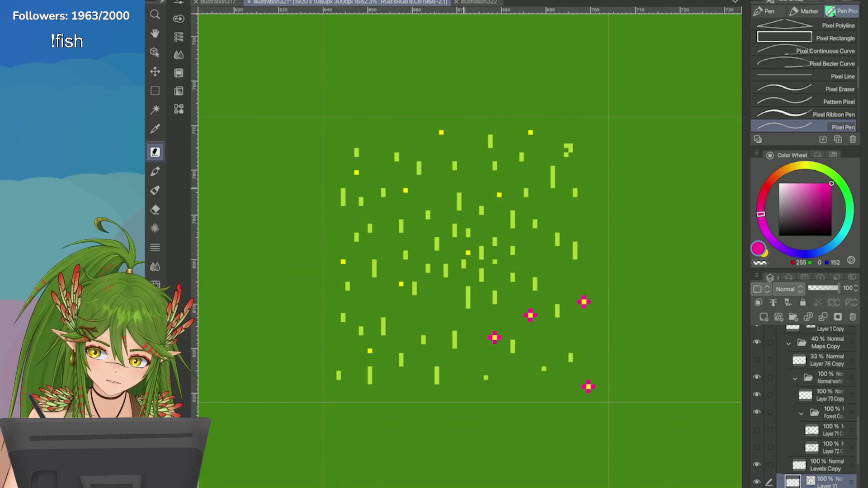
{"action": "left_click", "coordinate": [526, 132]}
{"action": "left_click", "coordinate": [531, 123]}
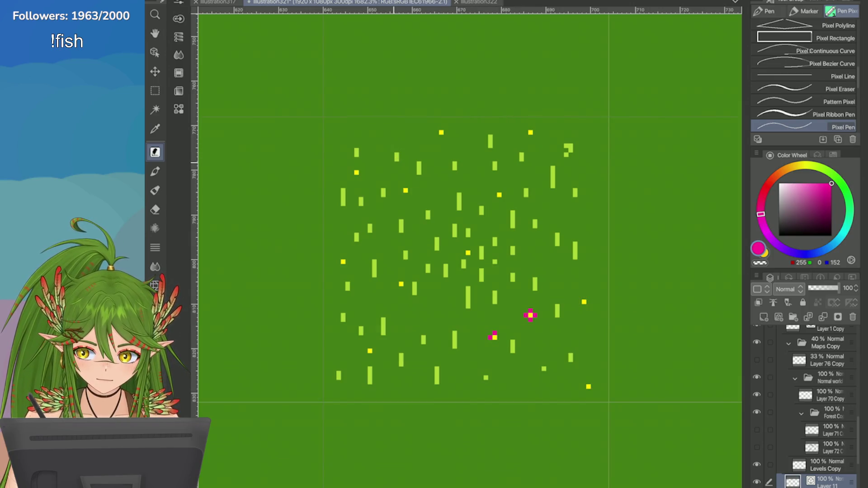
{"action": "left_click", "coordinate": [406, 284]}
{"action": "left_click", "coordinate": [402, 280]}
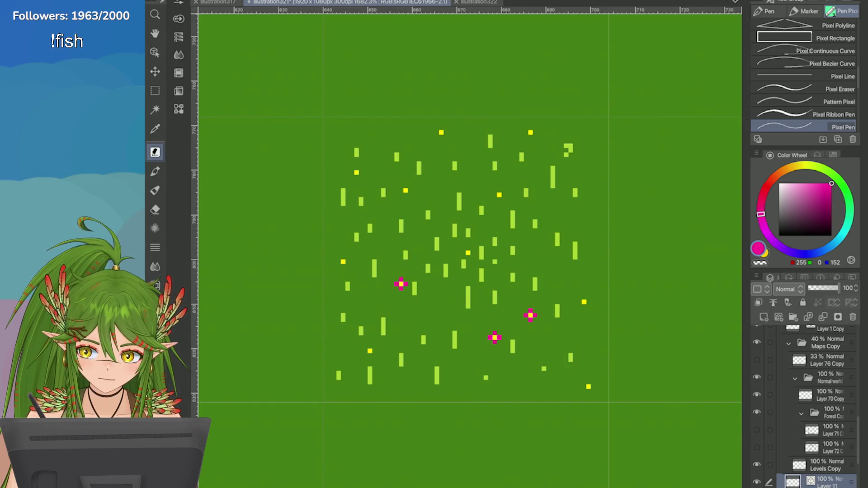
{"action": "left_click", "coordinate": [410, 191]}
{"action": "left_click", "coordinate": [406, 186]}
{"action": "left_click", "coordinate": [401, 190]}
{"action": "left_click", "coordinate": [406, 195]}
Step: Lighten the magenta slightly and build a flower near the middle plus petals on the top dot
{"action": "left_click", "coordinate": [820, 184]}
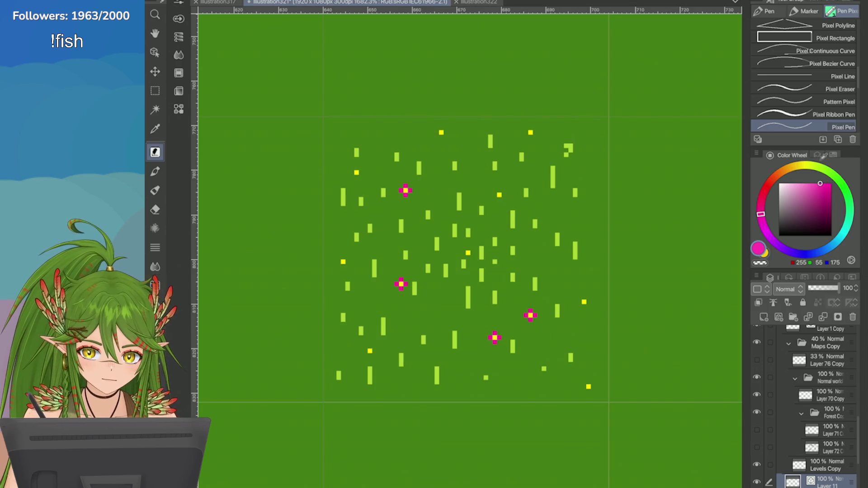
{"action": "left_click", "coordinate": [473, 253]}
{"action": "left_click", "coordinate": [468, 248]}
{"action": "left_click", "coordinate": [464, 253]}
{"action": "left_click", "coordinate": [468, 258]}
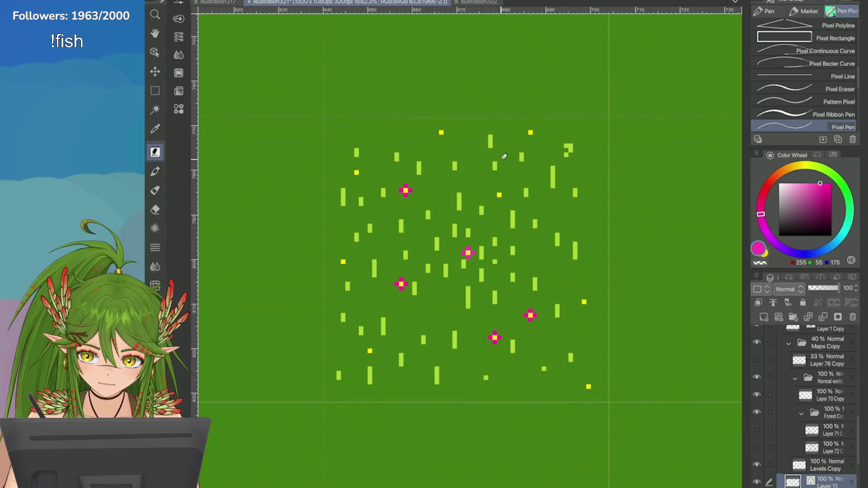
{"action": "left_click", "coordinate": [527, 132]}
{"action": "left_click", "coordinate": [531, 128]}
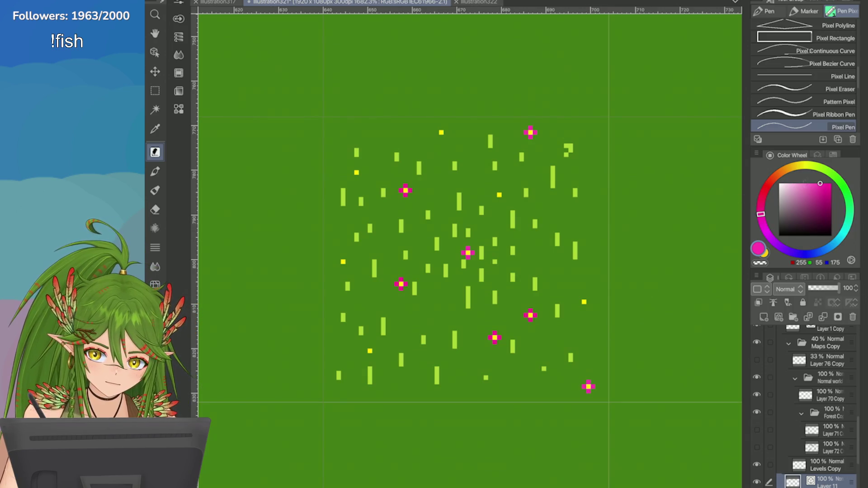
Step: Switch to light pink and add pink flowers at upper left, top, left and bottom left
{"action": "left_click", "coordinate": [804, 183]}
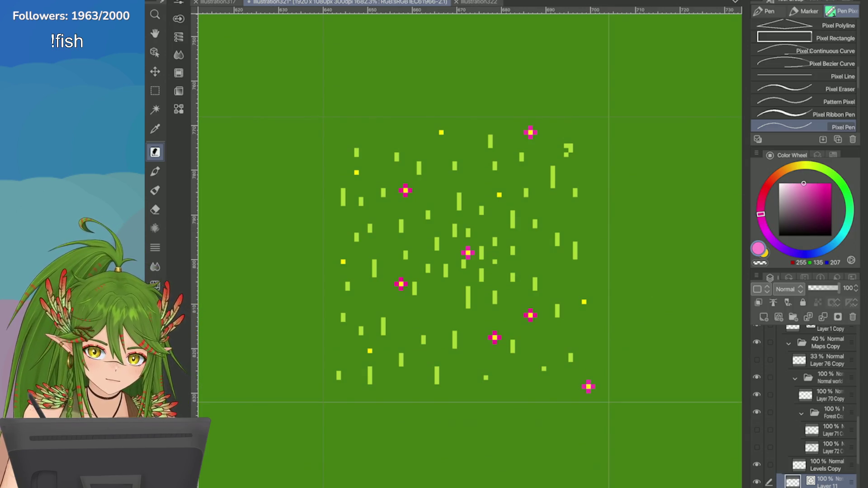
{"action": "left_click", "coordinate": [352, 172]}
{"action": "left_click", "coordinate": [360, 172]}
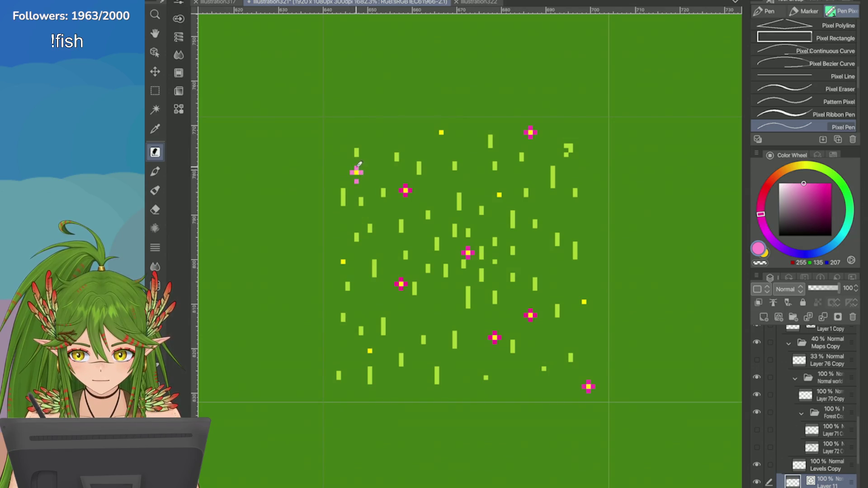
{"action": "left_click", "coordinate": [357, 177]}
{"action": "left_click", "coordinate": [441, 128]}
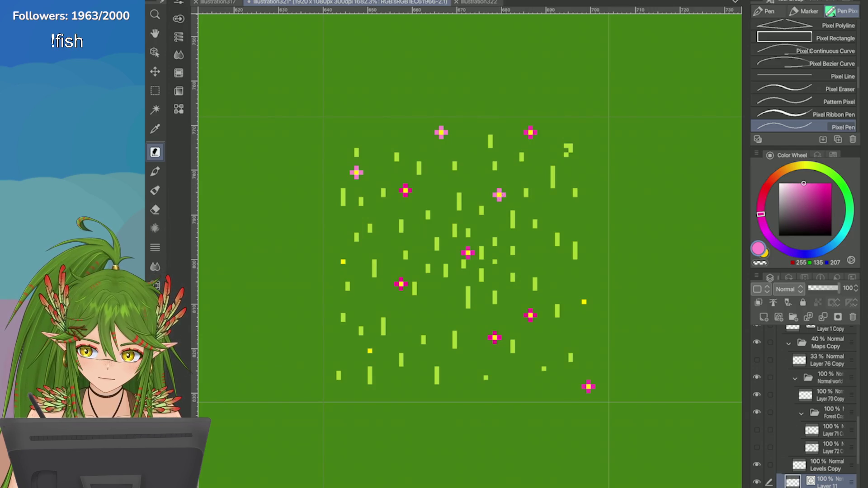
{"action": "left_click", "coordinate": [339, 261]}
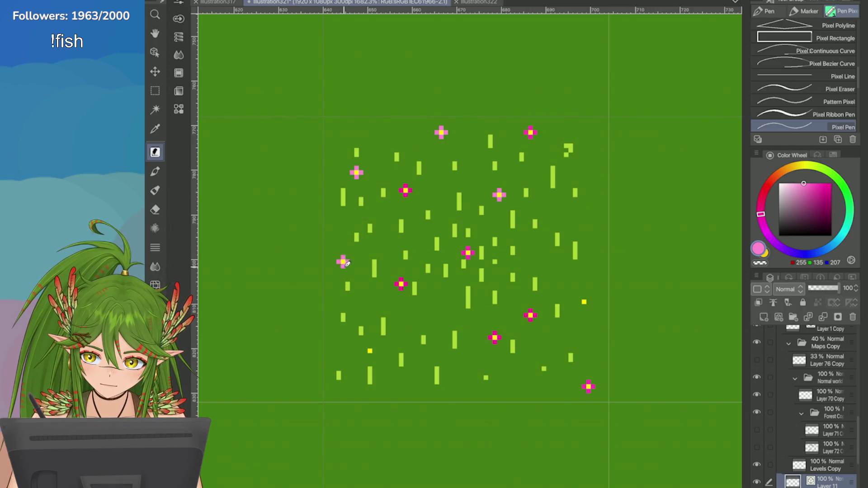
{"action": "left_click", "coordinate": [365, 351]}
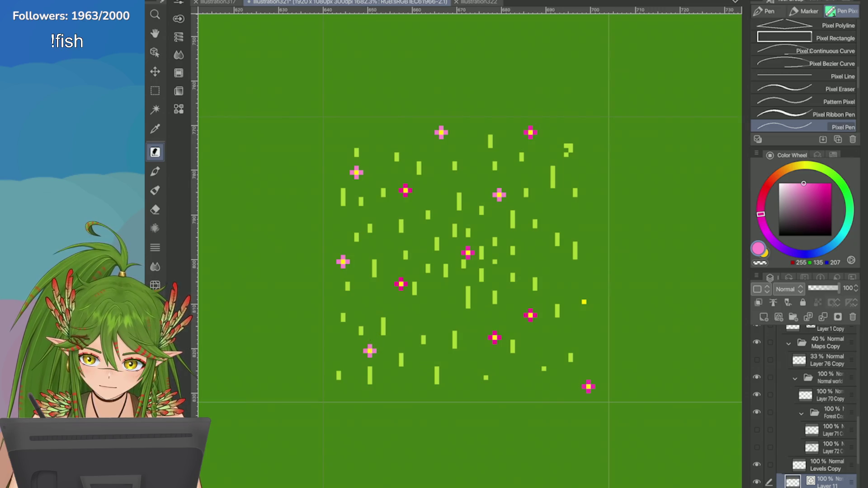
{"action": "scroll", "coordinate": [470, 254], "scroll_direction": "right", "scroll_amount": 3}
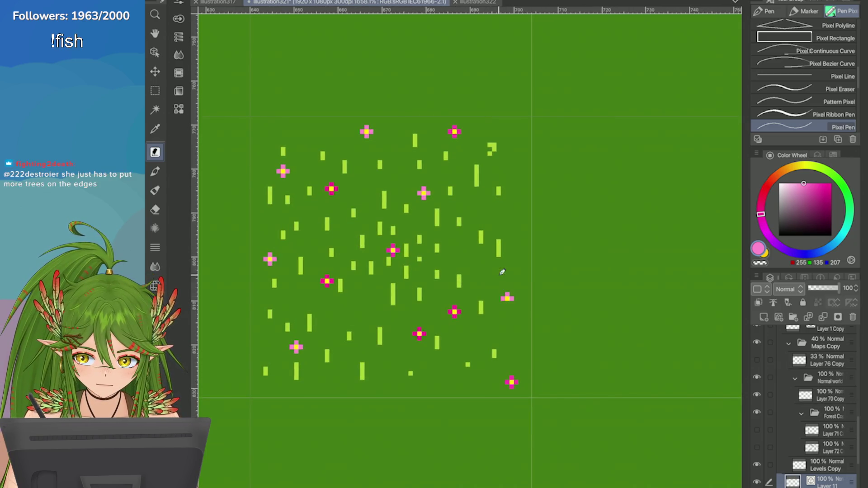
Step: Try scaling the flower patch with Ctrl+T, then cancel the resize
{"action": "scroll", "coordinate": [593, 294], "scroll_direction": "down", "scroll_amount": 5}
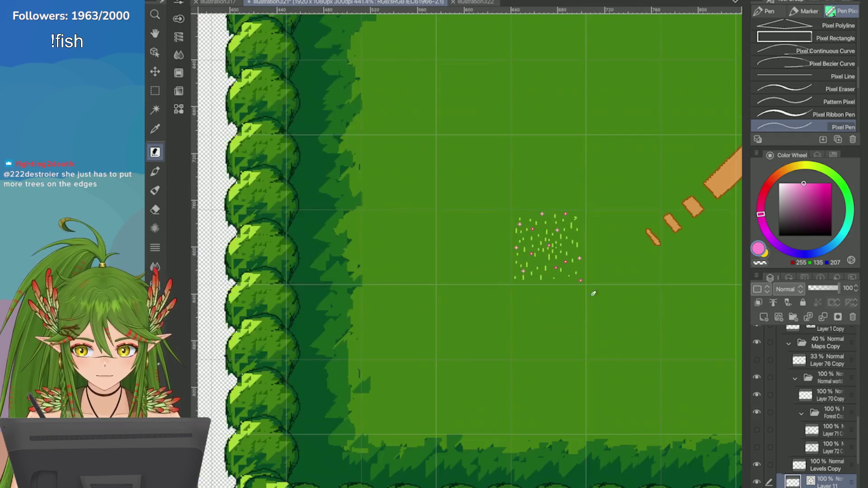
{"action": "scroll", "coordinate": [547, 246], "scroll_direction": "up", "scroll_amount": 1}
{"action": "scroll", "coordinate": [547, 246], "scroll_direction": "down", "scroll_amount": 4}
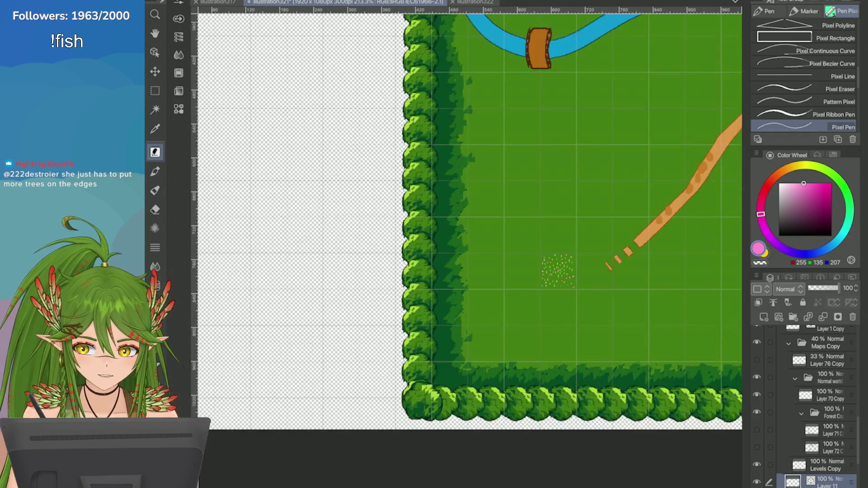
{"action": "scroll", "coordinate": [683, 285], "scroll_direction": "down", "scroll_amount": 1}
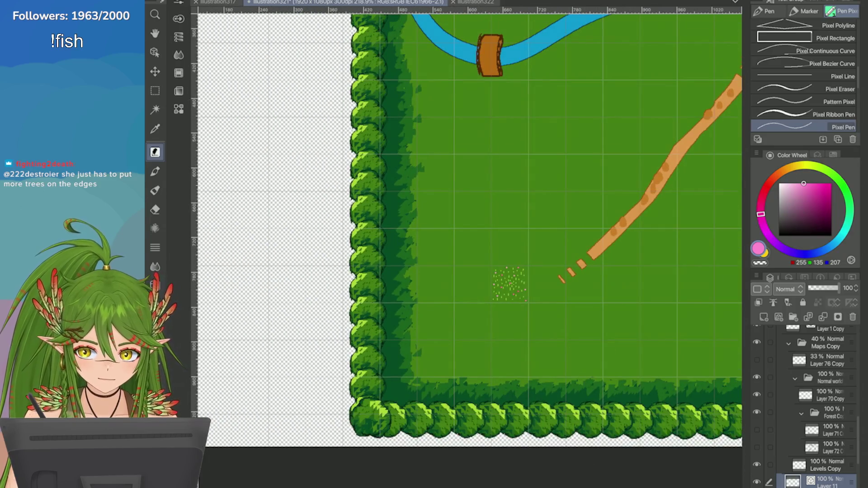
{"action": "scroll", "coordinate": [539, 239], "scroll_direction": "up", "scroll_amount": 3}
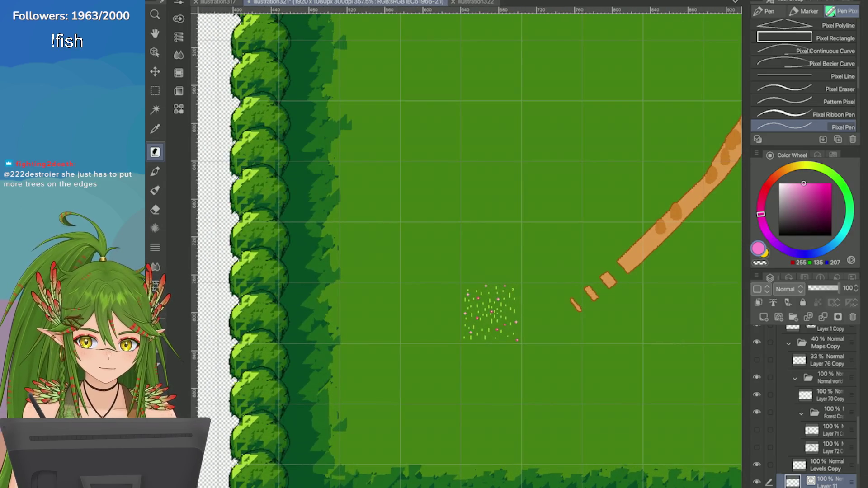
{"action": "scroll", "coordinate": [604, 222], "scroll_direction": "down", "scroll_amount": 2}
{"action": "key", "text": "ctrl+t"}
{"action": "mouse_move", "coordinate": [515, 310]}
{"action": "left_mouse_down"}
{"action": "mouse_move", "coordinate": [490, 339]}
{"action": "mouse_move", "coordinate": [476, 337]}
{"action": "left_mouse_up"}
{"action": "left_click", "coordinate": [476, 368]}
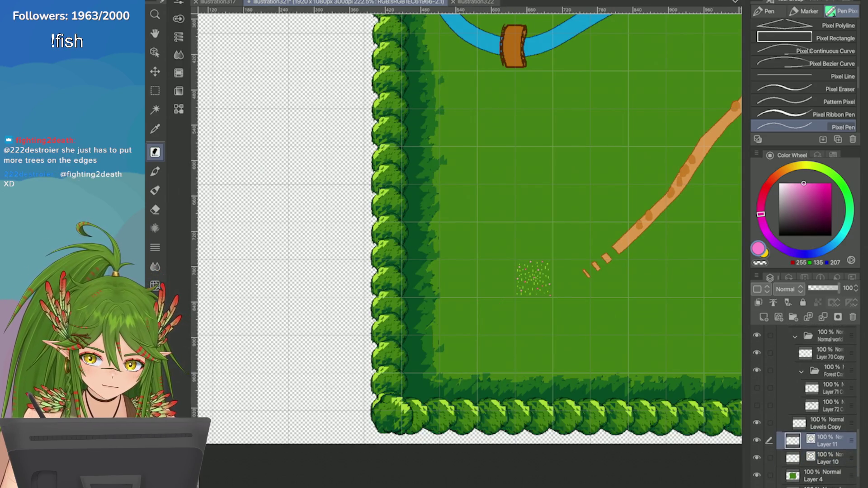
Step: Free-transform the flower patch to about double size and confirm it
{"action": "key", "text": "ctrl+t"}
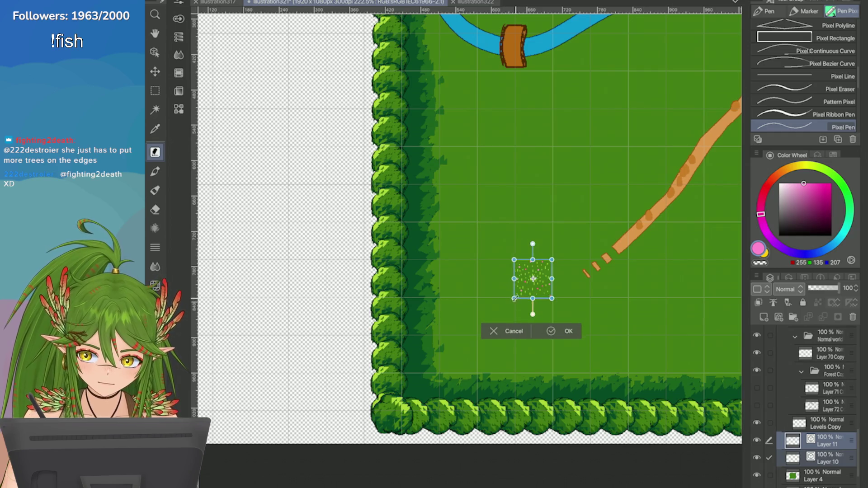
{"action": "left_click_drag", "start_coordinate": [514, 310], "coordinate": [475, 334]}
{"action": "left_click", "coordinate": [536, 367]}
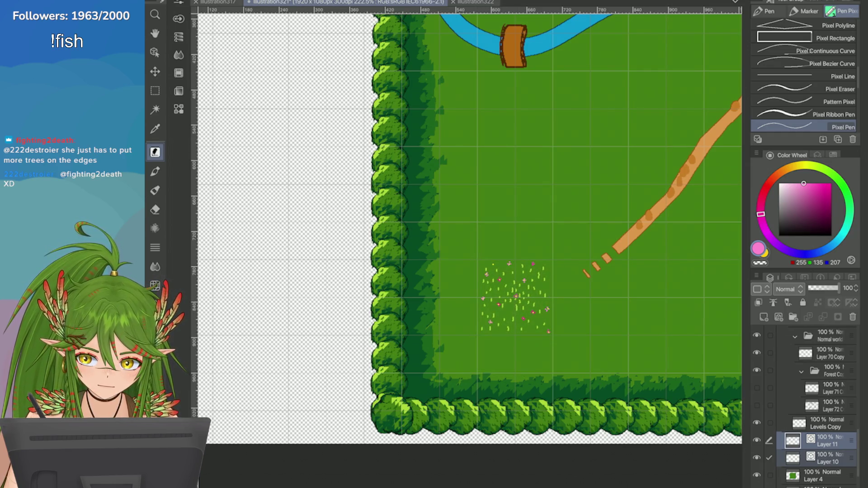
{"action": "scroll", "coordinate": [519, 335], "scroll_direction": "up", "scroll_amount": 3}
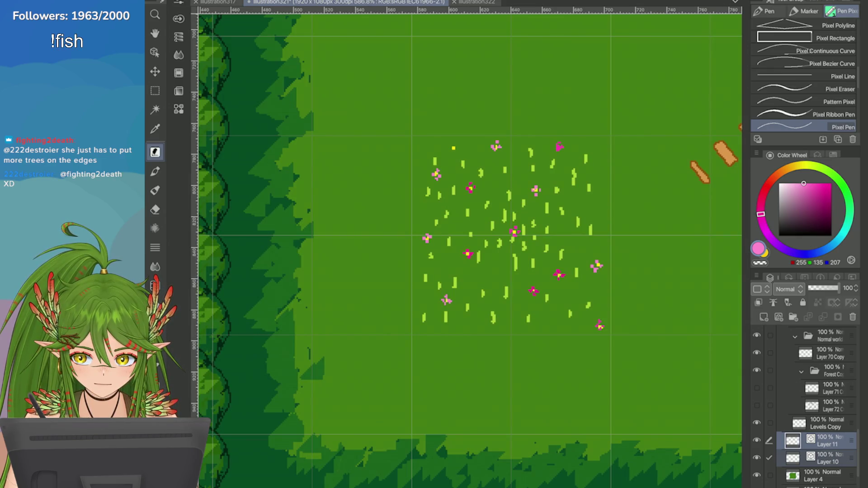
{"action": "scroll", "coordinate": [572, 297], "scroll_direction": "down", "scroll_amount": 5}
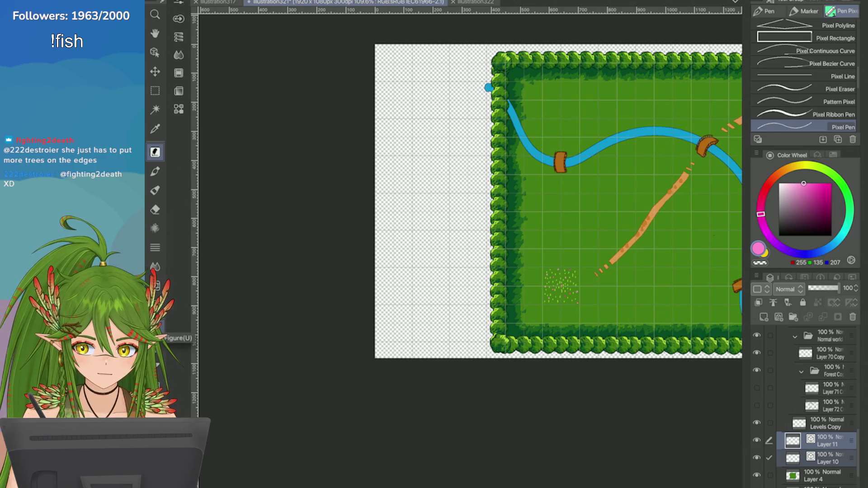
Step: Delete the flower patch layer and eyedrop the light green from the tree edge
{"action": "left_click", "coordinate": [853, 317]}
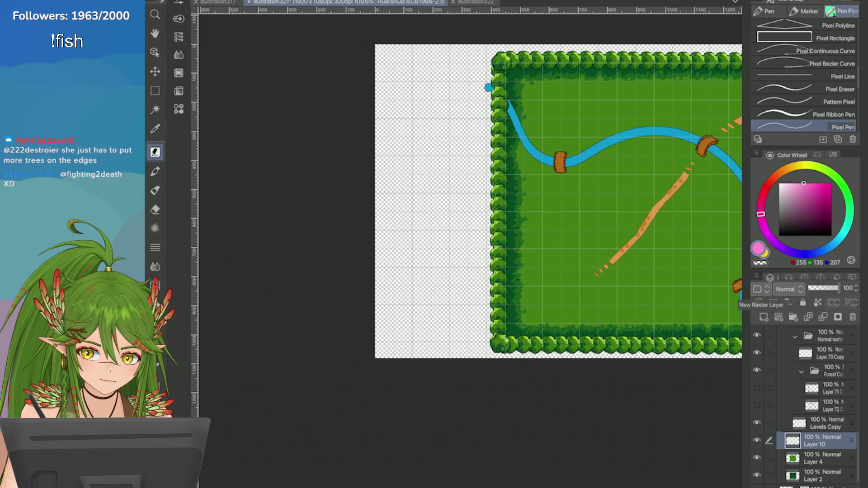
{"action": "scroll", "coordinate": [726, 169], "scroll_direction": "up", "scroll_amount": 2}
{"action": "key", "text": "i"}
{"action": "left_click", "coordinate": [340, 196]}
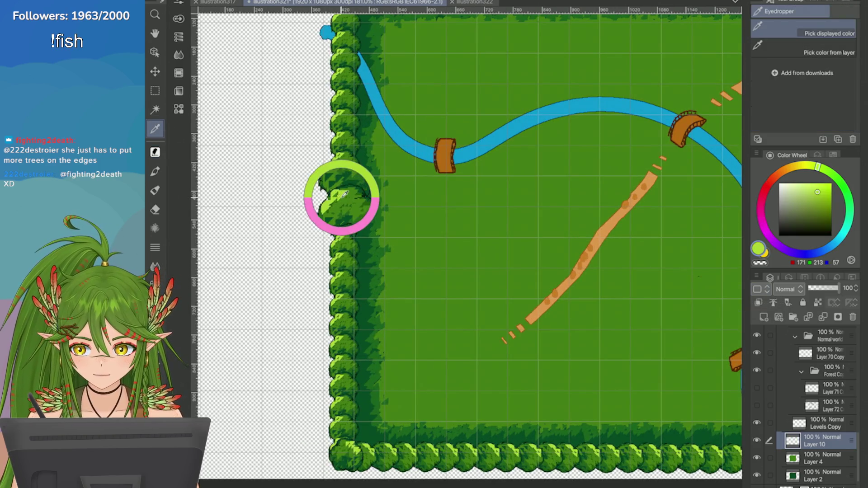
{"action": "scroll", "coordinate": [504, 239], "scroll_direction": "down", "scroll_amount": 2}
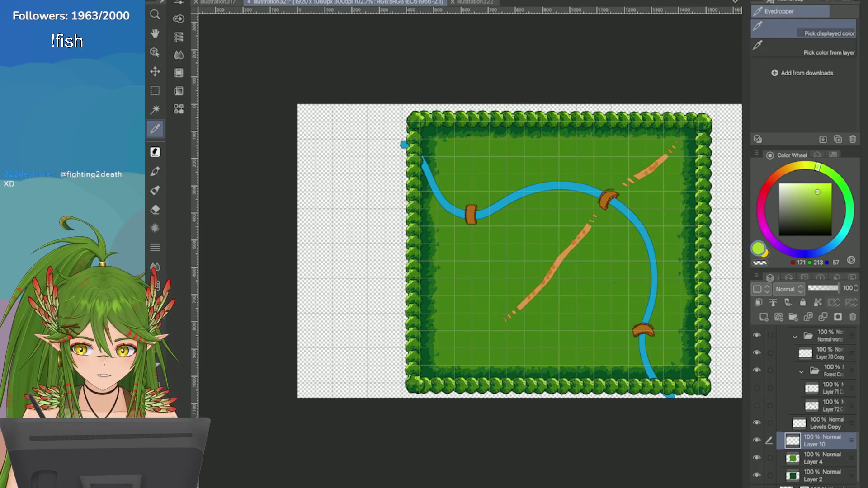
{"action": "scroll", "coordinate": [688, 273], "scroll_direction": "up", "scroll_amount": 2}
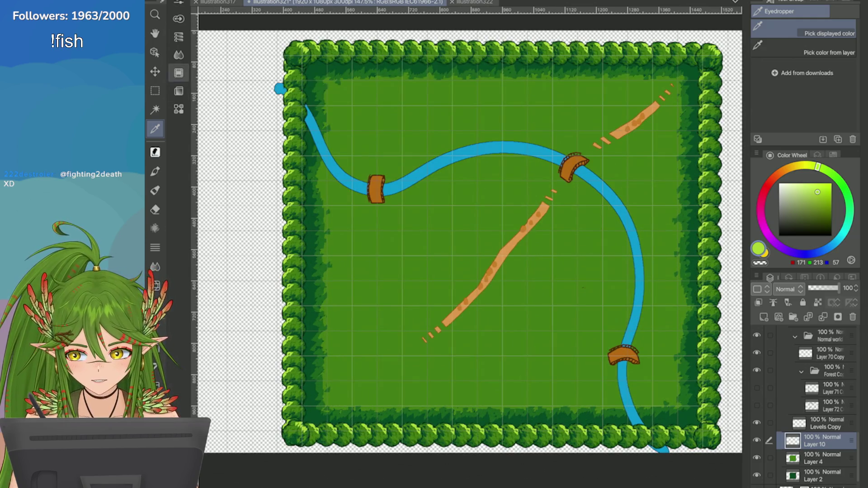
Step: Flip the left border-tree layer horizontally via Edit > Transform and apply the flip
{"action": "key", "text": "o"}
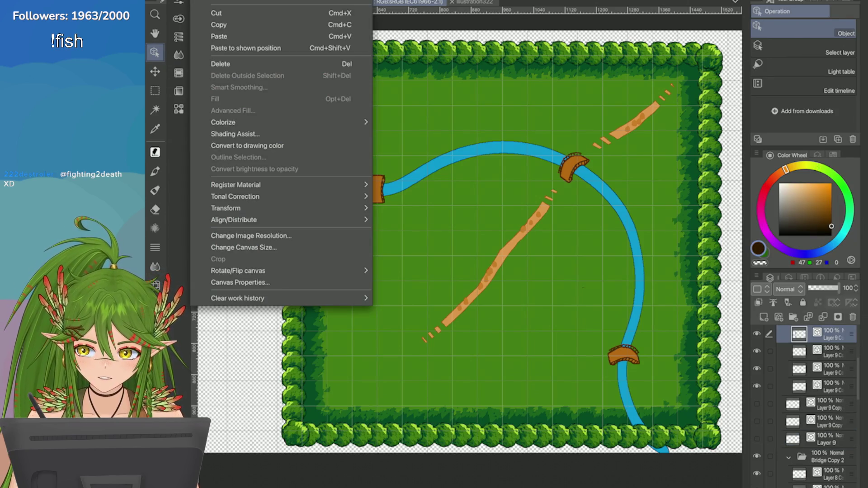
{"action": "left_click", "coordinate": [201, 1]}
{"action": "mouse_move", "coordinate": [226, 208]}
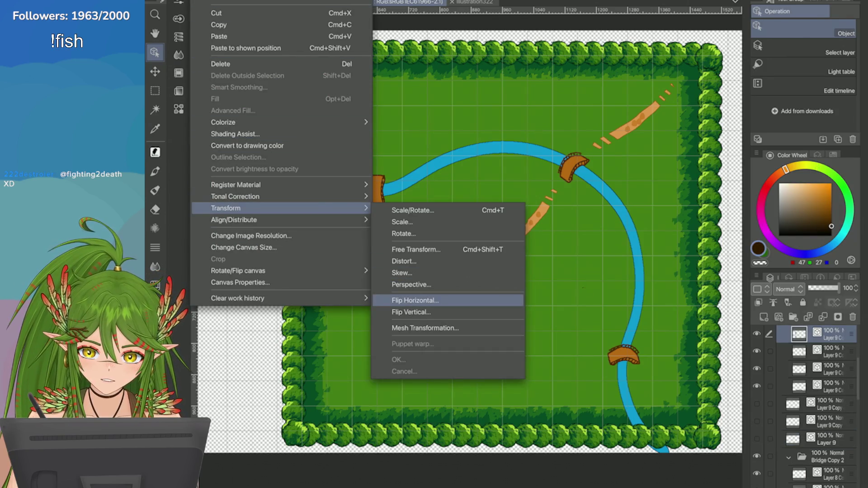
{"action": "left_click", "coordinate": [416, 301]}
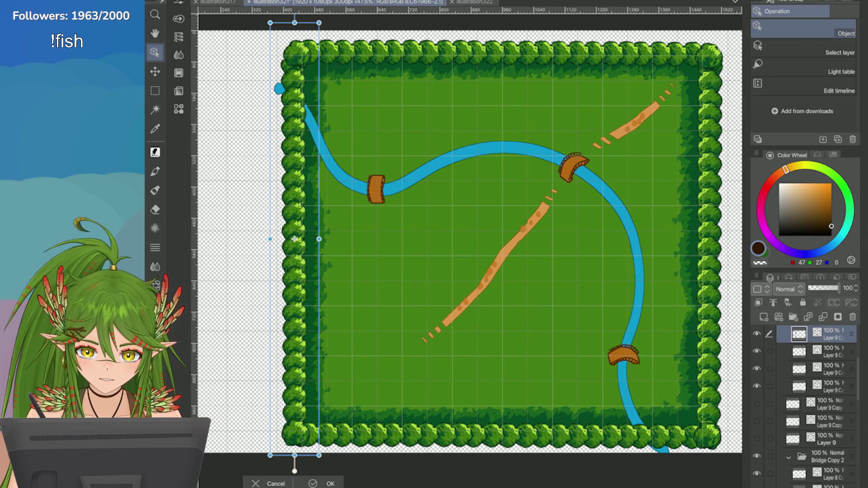
{"action": "key", "text": "p"}
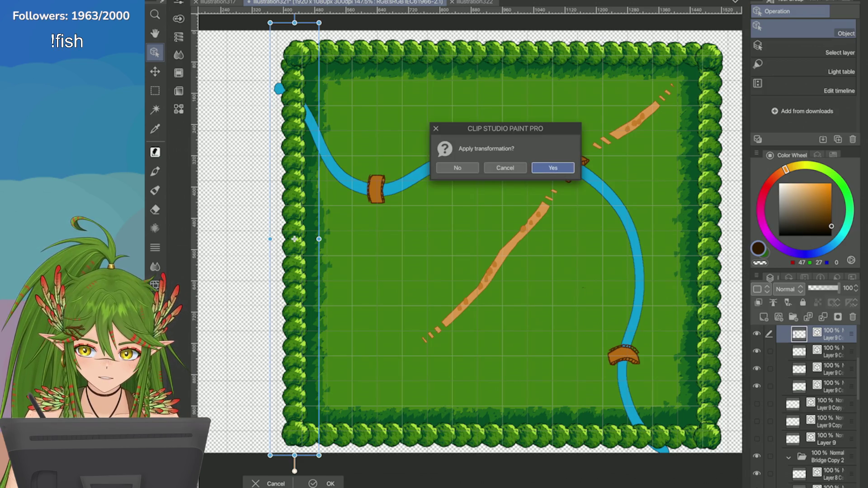
{"action": "left_click", "coordinate": [553, 168]}
{"action": "scroll", "coordinate": [466, 245], "scroll_direction": "up", "scroll_amount": 3}
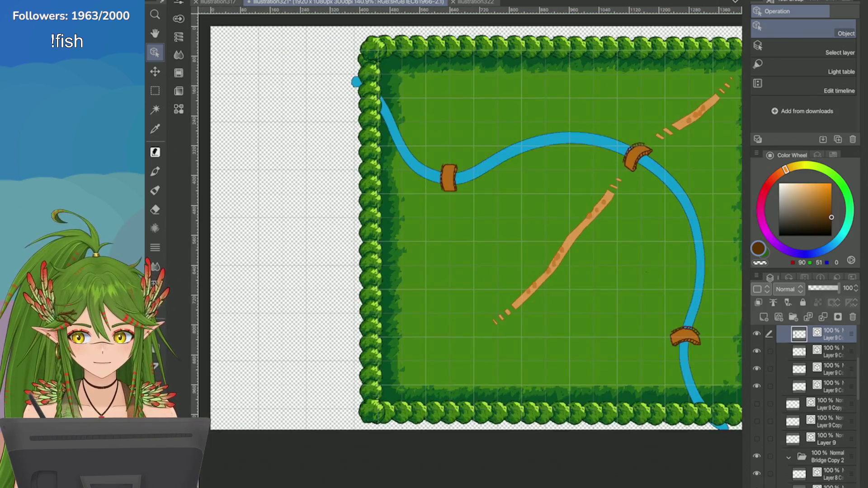
Step: On Layer 10, paint a first light-green blob in the field with the Painter Pixel brush
{"action": "scroll", "coordinate": [479, 213], "scroll_direction": "up", "scroll_amount": 2}
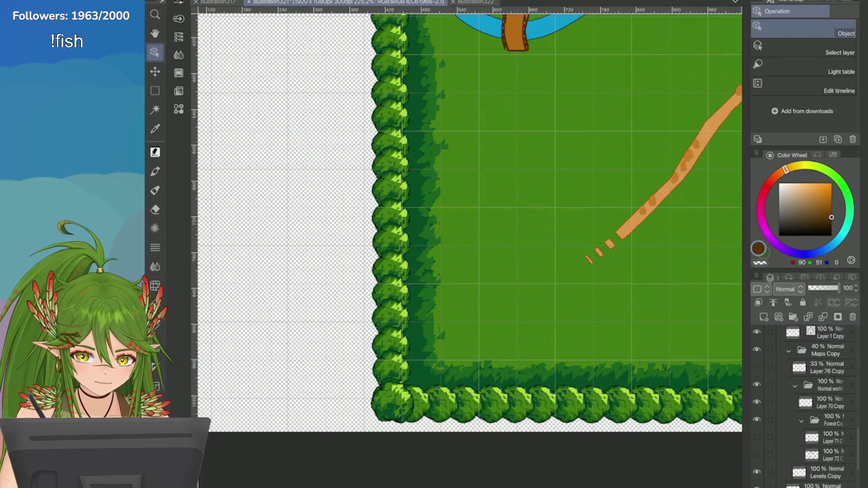
{"action": "scroll", "coordinate": [806, 406], "scroll_direction": "down", "scroll_amount": 3}
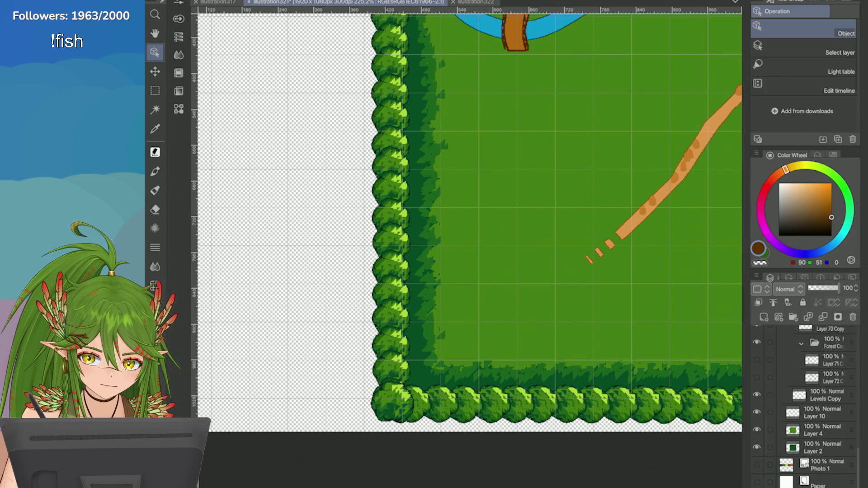
{"action": "left_click", "coordinate": [822, 412]}
{"action": "scroll", "coordinate": [806, 384], "scroll_direction": "up", "scroll_amount": 1}
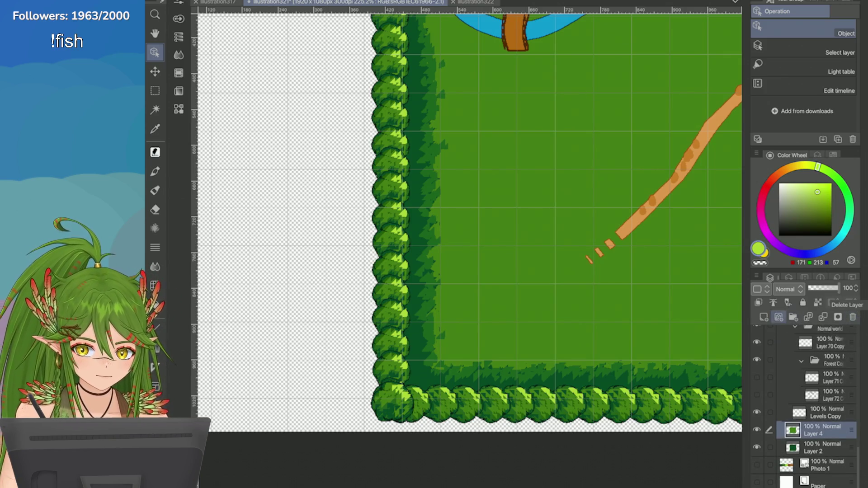
{"action": "scroll", "coordinate": [710, 298], "scroll_direction": "up", "scroll_amount": 3}
{"action": "key", "text": "p"}
{"action": "scroll", "coordinate": [466, 251], "scroll_direction": "down", "scroll_amount": 1}
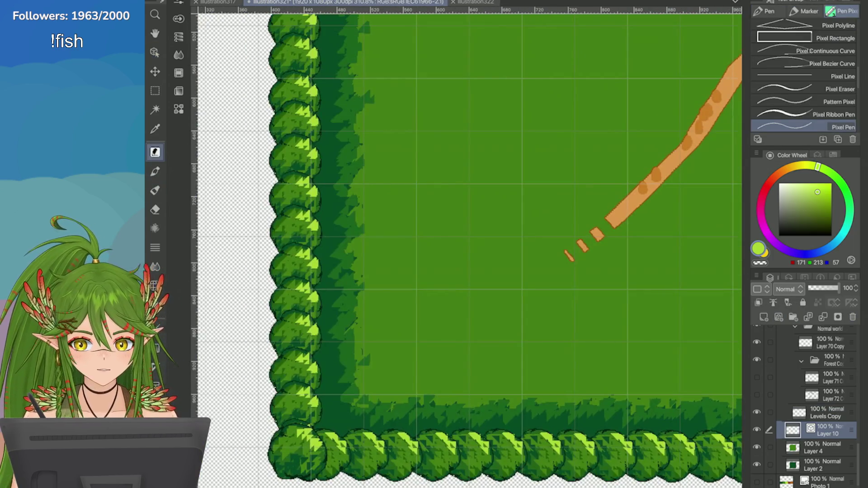
{"action": "scroll", "coordinate": [805, 77], "scroll_direction": "up", "scroll_amount": 5}
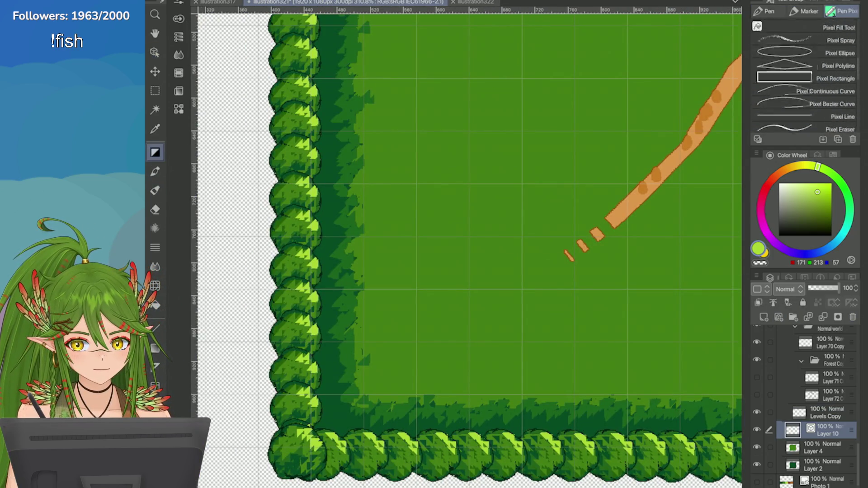
{"action": "left_click", "coordinate": [804, 116]}
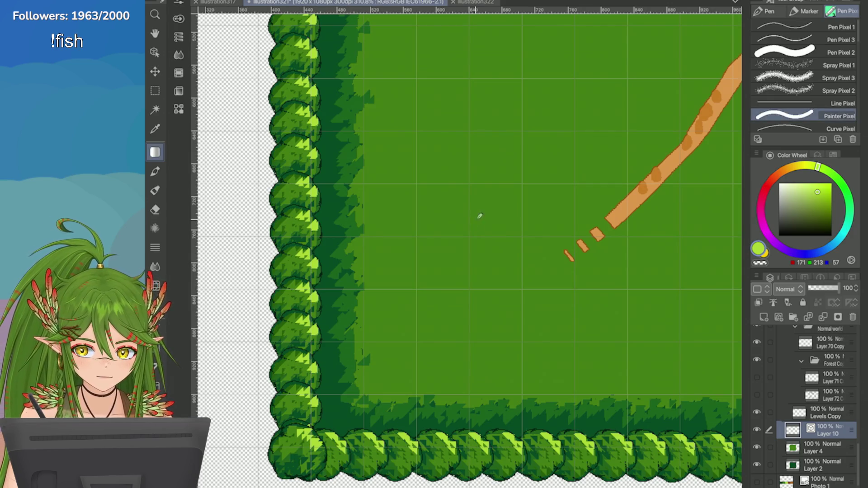
{"action": "left_click", "coordinate": [473, 236]}
{"action": "mouse_move", "coordinate": [484, 213]}
{"action": "left_mouse_down"}
{"action": "mouse_move", "coordinate": [466, 253]}
{"action": "mouse_move", "coordinate": [475, 244]}
{"action": "mouse_move", "coordinate": [456, 246]}
{"action": "mouse_move", "coordinate": [483, 209]}
{"action": "mouse_move", "coordinate": [457, 254]}
{"action": "left_mouse_up"}
Step: Eyedrop the darker grass green and paint over the accidental yellow blob
{"action": "key", "text": "ctrl+z"}
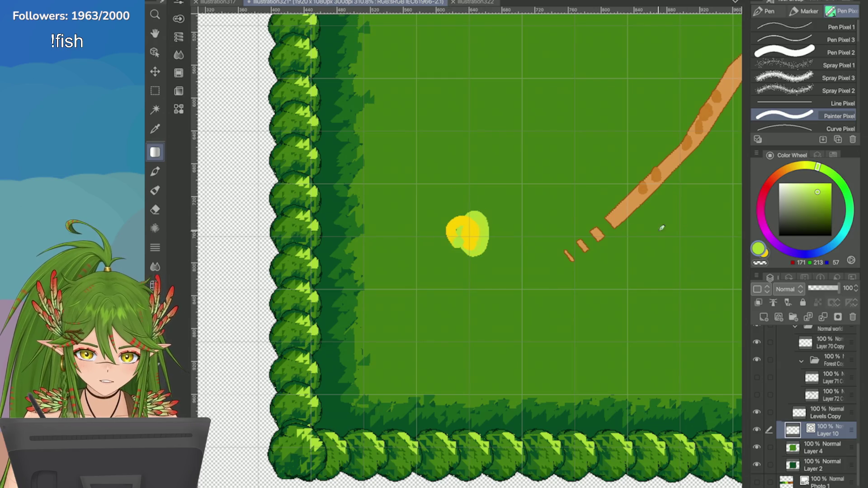
{"action": "key", "text": "x"}
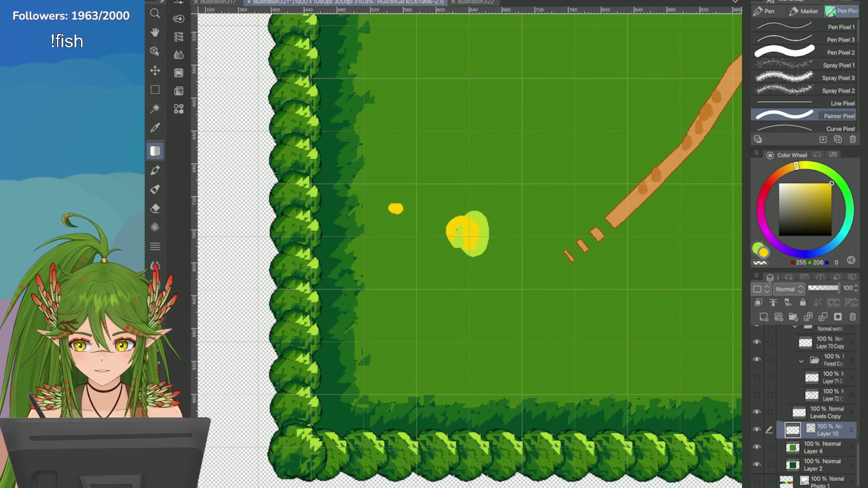
{"action": "scroll", "coordinate": [667, 281], "scroll_direction": "up", "scroll_amount": 1}
{"action": "key", "text": "i"}
{"action": "left_click", "coordinate": [310, 211]}
{"action": "key", "text": "p"}
{"action": "mouse_move", "coordinate": [435, 199]}
{"action": "left_mouse_down"}
{"action": "mouse_move", "coordinate": [434, 249]}
{"action": "mouse_move", "coordinate": [407, 244]}
{"action": "left_mouse_up"}
{"action": "left_click_drag", "start_coordinate": [402, 202], "coordinate": [398, 236]}
Step: Build up a leafy light-green grass clump with repeated strokes, undoing stray ones
{"action": "left_click", "coordinate": [817, 192]}
{"action": "left_click", "coordinate": [450, 214]}
{"action": "mouse_move", "coordinate": [440, 188]}
{"action": "left_mouse_down"}
{"action": "mouse_move", "coordinate": [436, 248]}
{"action": "mouse_move", "coordinate": [407, 244]}
{"action": "left_mouse_up"}
{"action": "key", "text": "ctrl+z"}
{"action": "mouse_move", "coordinate": [447, 196]}
{"action": "left_mouse_down"}
{"action": "mouse_move", "coordinate": [465, 244]}
{"action": "mouse_move", "coordinate": [416, 239]}
{"action": "left_mouse_up"}
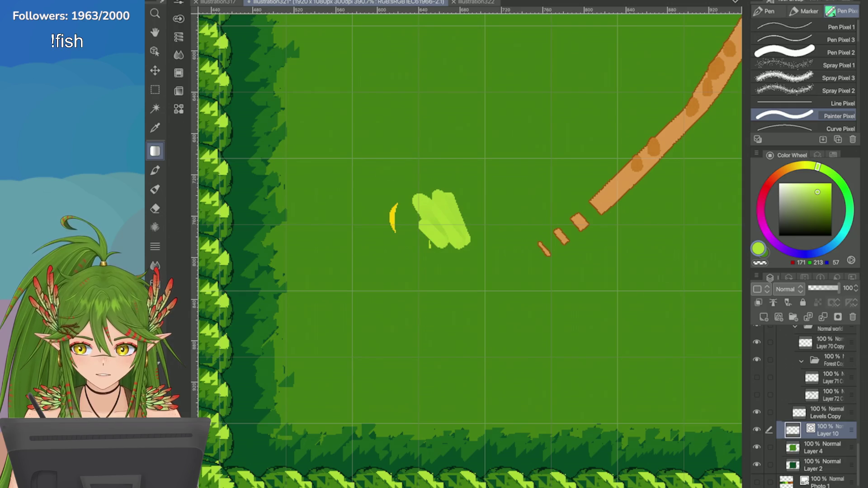
{"action": "key", "text": "ctrl+z"}
{"action": "mouse_move", "coordinate": [420, 208]}
{"action": "left_mouse_down"}
{"action": "mouse_move", "coordinate": [430, 238]}
{"action": "mouse_move", "coordinate": [453, 232]}
{"action": "mouse_move", "coordinate": [416, 242]}
{"action": "mouse_move", "coordinate": [398, 235]}
{"action": "mouse_move", "coordinate": [456, 245]}
{"action": "left_mouse_up"}
{"action": "left_click_drag", "start_coordinate": [389, 212], "coordinate": [432, 235]}
{"action": "left_click_drag", "start_coordinate": [443, 194], "coordinate": [466, 245]}
{"action": "left_click_drag", "start_coordinate": [434, 174], "coordinate": [470, 251]}
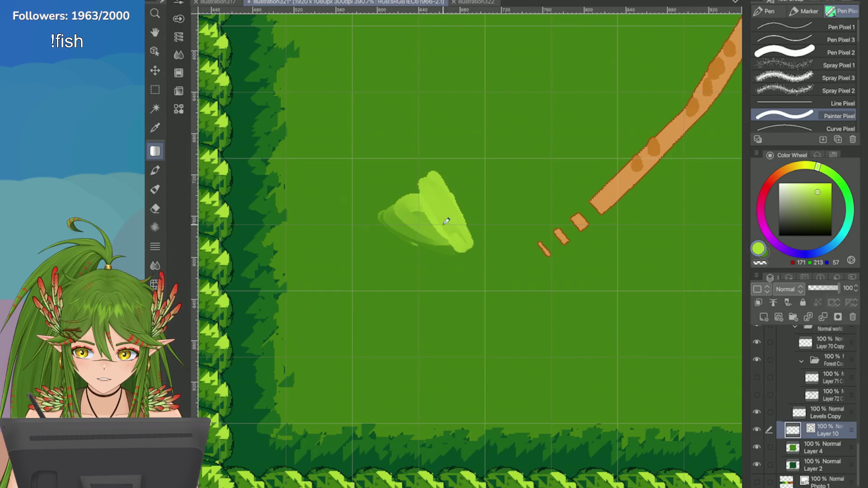
{"action": "mouse_move", "coordinate": [448, 190]}
{"action": "left_mouse_down"}
{"action": "mouse_move", "coordinate": [393, 253]}
{"action": "mouse_move", "coordinate": [412, 182]}
{"action": "mouse_move", "coordinate": [448, 254]}
{"action": "mouse_move", "coordinate": [466, 244]}
{"action": "left_mouse_up"}
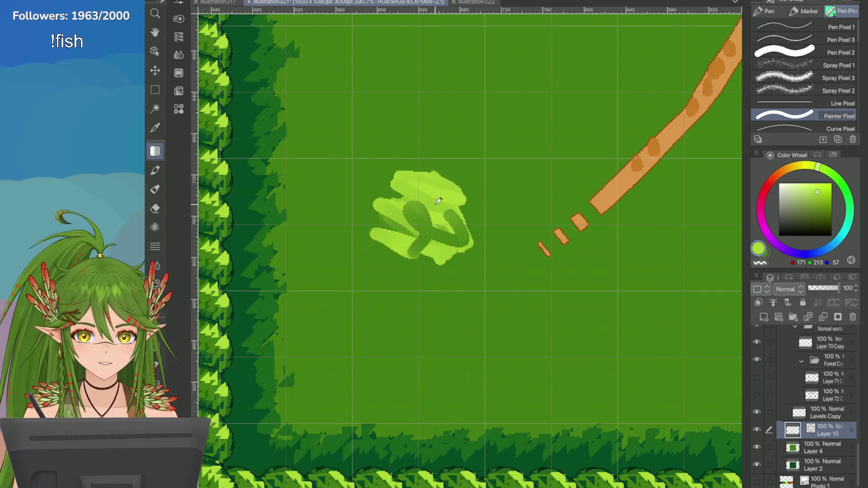
Step: Shade the grass clump with darker green and test texture block brush 2
{"action": "left_click_drag", "start_coordinate": [470, 177], "coordinate": [430, 231]}
{"action": "mouse_move", "coordinate": [430, 179]}
{"action": "left_mouse_down"}
{"action": "mouse_move", "coordinate": [457, 198]}
{"action": "mouse_move", "coordinate": [407, 181]}
{"action": "mouse_move", "coordinate": [457, 251]}
{"action": "left_mouse_up"}
{"action": "scroll", "coordinate": [805, 77], "scroll_direction": "down", "scroll_amount": 3}
{"action": "left_click", "coordinate": [805, 108]}
{"action": "left_click_drag", "start_coordinate": [375, 235], "coordinate": [407, 289]}
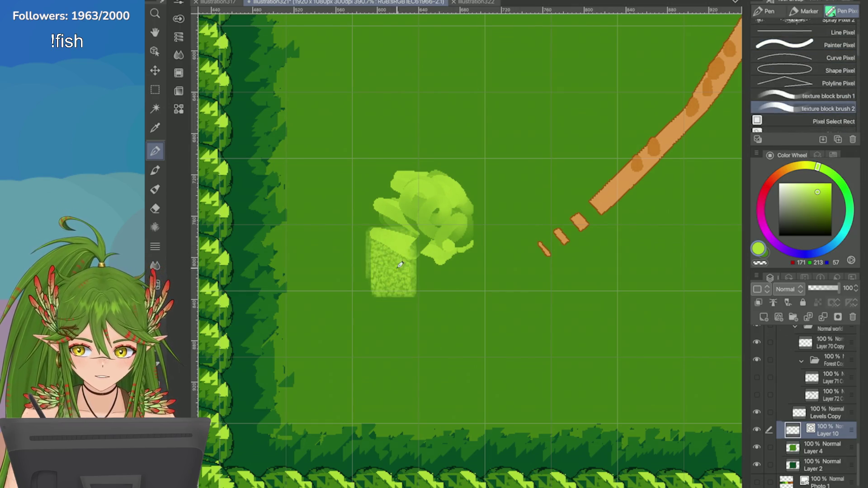
Step: Clear the test strokes and paint light-green textured patches in the lower-left field
{"action": "left_click_drag", "start_coordinate": [414, 226], "coordinate": [416, 278]}
{"action": "key", "text": "Delete"}
{"action": "mouse_move", "coordinate": [454, 195]}
{"action": "left_mouse_down"}
{"action": "mouse_move", "coordinate": [465, 201]}
{"action": "mouse_move", "coordinate": [434, 240]}
{"action": "mouse_move", "coordinate": [395, 202]}
{"action": "mouse_move", "coordinate": [474, 180]}
{"action": "mouse_move", "coordinate": [457, 244]}
{"action": "mouse_move", "coordinate": [462, 163]}
{"action": "mouse_move", "coordinate": [488, 136]}
{"action": "mouse_move", "coordinate": [497, 212]}
{"action": "mouse_move", "coordinate": [483, 266]}
{"action": "mouse_move", "coordinate": [418, 243]}
{"action": "mouse_move", "coordinate": [355, 126]}
{"action": "mouse_move", "coordinate": [367, 248]}
{"action": "mouse_move", "coordinate": [355, 239]}
{"action": "mouse_move", "coordinate": [421, 254]}
{"action": "mouse_move", "coordinate": [409, 293]}
{"action": "mouse_move", "coordinate": [425, 336]}
{"action": "mouse_move", "coordinate": [508, 300]}
{"action": "mouse_move", "coordinate": [465, 246]}
{"action": "mouse_move", "coordinate": [487, 218]}
{"action": "mouse_move", "coordinate": [477, 326]}
{"action": "mouse_move", "coordinate": [491, 316]}
{"action": "left_mouse_up"}
{"action": "scroll", "coordinate": [397, 252], "scroll_direction": "down", "scroll_amount": 3}
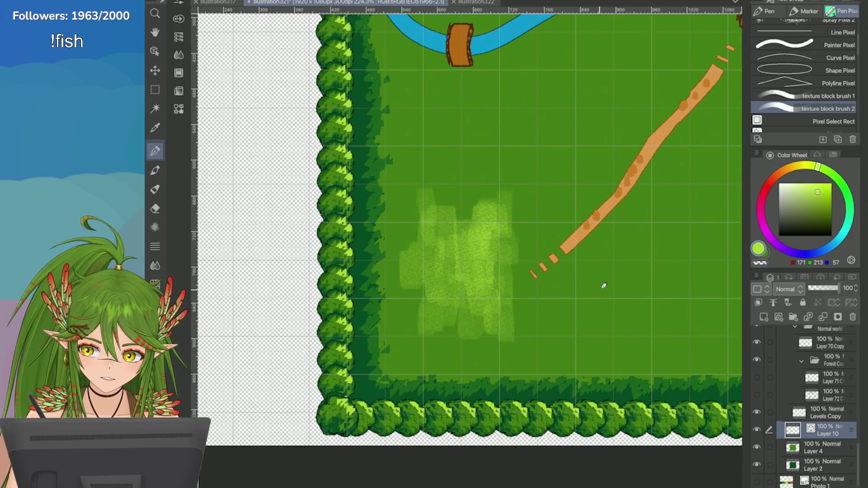
{"action": "mouse_move", "coordinate": [603, 287]}
{"action": "left_mouse_down"}
{"action": "mouse_move", "coordinate": [568, 310]}
{"action": "mouse_move", "coordinate": [624, 293]}
{"action": "mouse_move", "coordinate": [606, 286]}
{"action": "mouse_move", "coordinate": [624, 326]}
{"action": "mouse_move", "coordinate": [552, 345]}
{"action": "mouse_move", "coordinate": [550, 298]}
{"action": "left_mouse_up"}
Step: Add more light-green texture to the patch's upper part
{"action": "scroll", "coordinate": [550, 298], "scroll_direction": "up", "scroll_amount": 5}
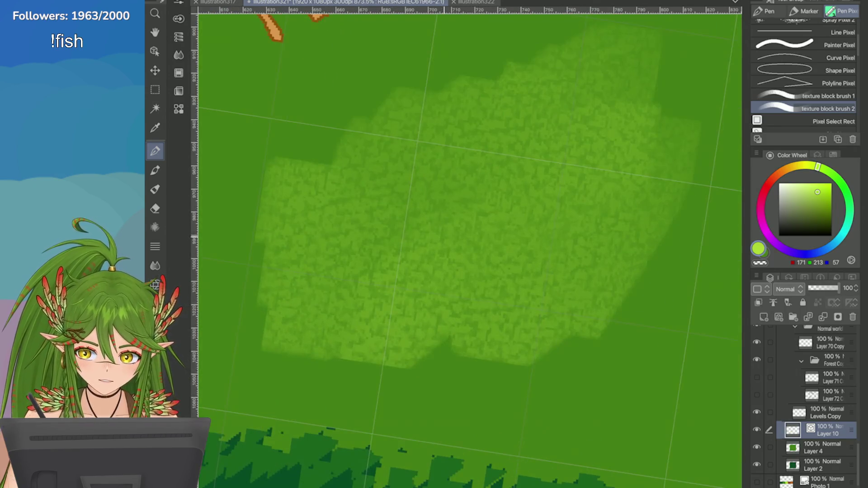
{"action": "scroll", "coordinate": [483, 196], "scroll_direction": "down", "scroll_amount": 6}
{"action": "mouse_move", "coordinate": [483, 196]}
{"action": "left_mouse_down"}
{"action": "mouse_move", "coordinate": [511, 196]}
{"action": "mouse_move", "coordinate": [470, 168]}
{"action": "mouse_move", "coordinate": [442, 219]}
{"action": "mouse_move", "coordinate": [441, 279]}
{"action": "left_mouse_up"}
{"action": "scroll", "coordinate": [472, 192], "scroll_direction": "up", "scroll_amount": 2}
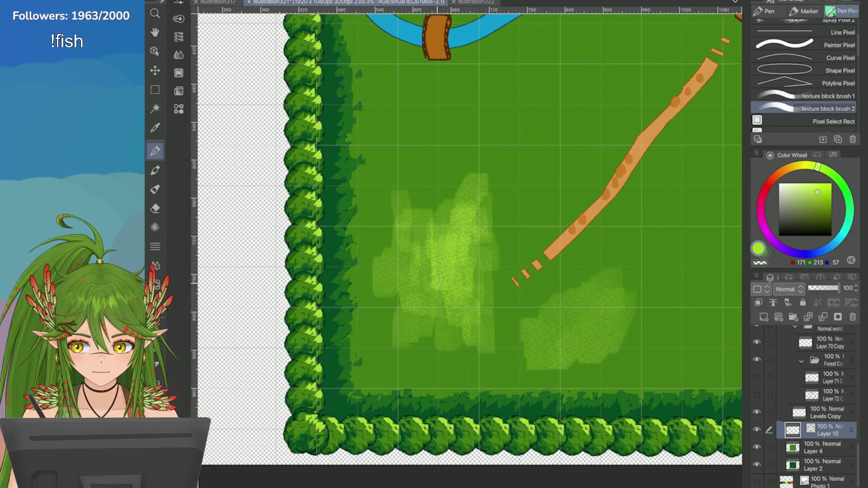
{"action": "scroll", "coordinate": [535, 194], "scroll_direction": "down", "scroll_amount": 2}
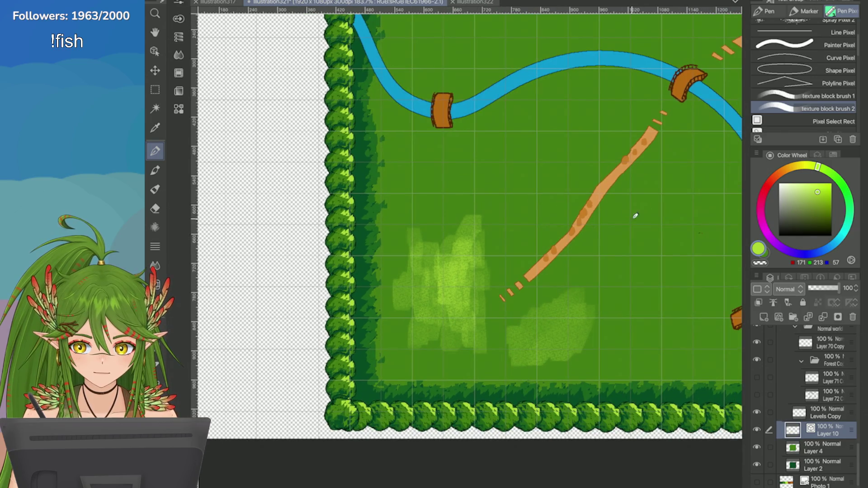
{"action": "scroll", "coordinate": [633, 213], "scroll_direction": "down", "scroll_amount": 1}
{"action": "scroll", "coordinate": [466, 213], "scroll_direction": "down", "scroll_amount": 1}
Step: With texture block brush 2, extend the patch along its bottom edge and save with Ctrl+S
{"action": "left_click", "coordinate": [805, 95]}
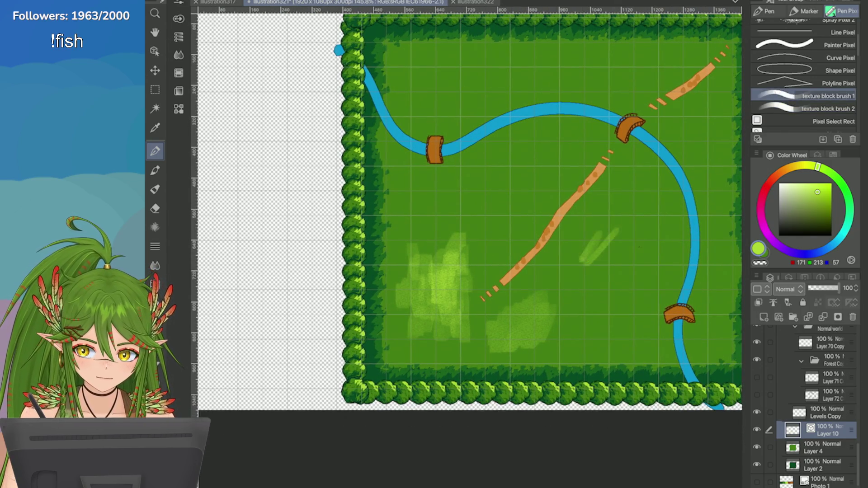
{"action": "left_click", "coordinate": [805, 109]}
{"action": "mouse_move", "coordinate": [491, 329]}
{"action": "left_mouse_down"}
{"action": "mouse_move", "coordinate": [424, 347]}
{"action": "mouse_move", "coordinate": [401, 337]}
{"action": "mouse_move", "coordinate": [434, 349]}
{"action": "mouse_move", "coordinate": [468, 333]}
{"action": "mouse_move", "coordinate": [428, 357]}
{"action": "mouse_move", "coordinate": [358, 361]}
{"action": "mouse_move", "coordinate": [373, 319]}
{"action": "mouse_move", "coordinate": [385, 348]}
{"action": "mouse_move", "coordinate": [374, 349]}
{"action": "mouse_move", "coordinate": [386, 333]}
{"action": "mouse_move", "coordinate": [425, 353]}
{"action": "mouse_move", "coordinate": [348, 321]}
{"action": "mouse_move", "coordinate": [339, 362]}
{"action": "mouse_move", "coordinate": [328, 368]}
{"action": "mouse_move", "coordinate": [335, 332]}
{"action": "left_mouse_up"}
{"action": "key", "text": "ctrl+s"}
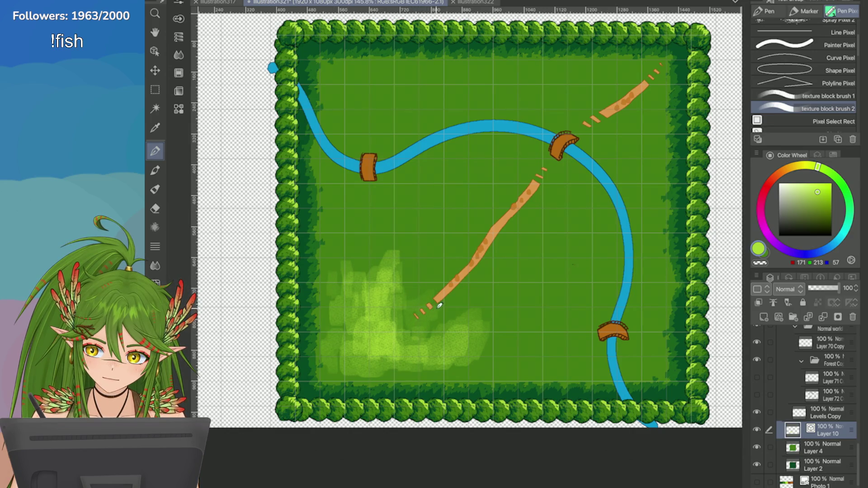
{"action": "left_click_drag", "start_coordinate": [465, 364], "coordinate": [402, 367]}
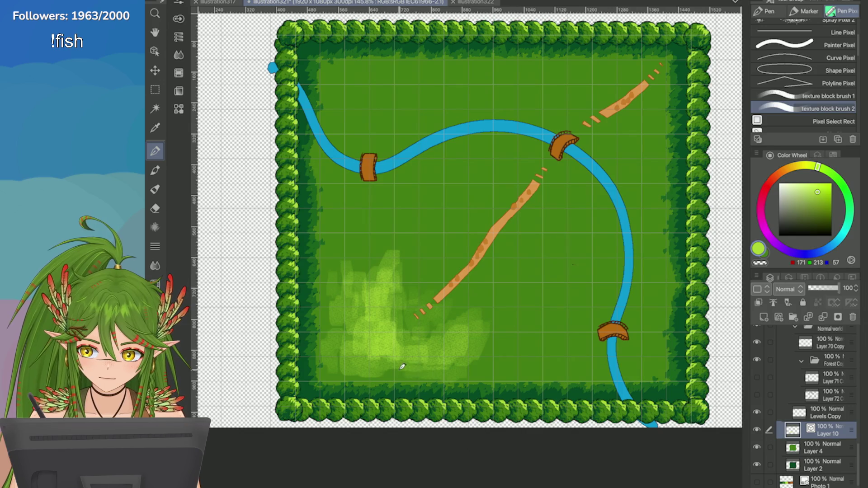
Step: Paint a new light-green textured grass patch across the upper field above the river
{"action": "left_click_drag", "start_coordinate": [435, 84], "coordinate": [388, 125]}
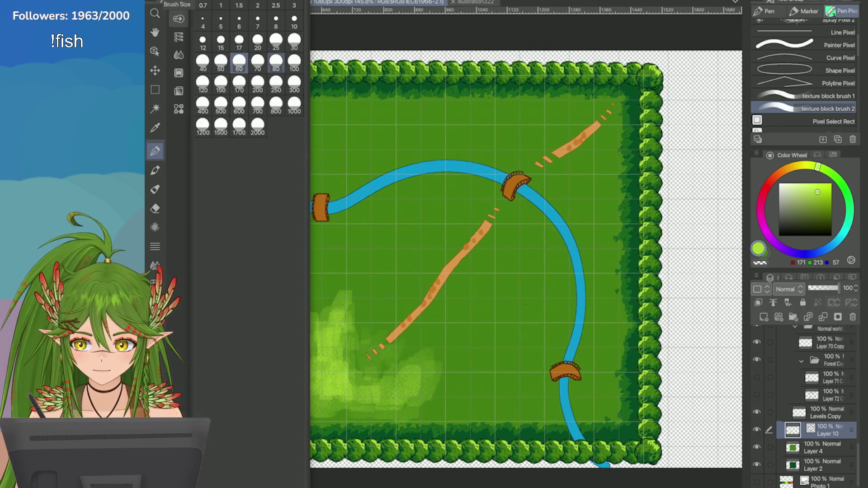
{"action": "mouse_move", "coordinate": [446, 118]}
{"action": "left_mouse_down"}
{"action": "mouse_move", "coordinate": [425, 124]}
{"action": "mouse_move", "coordinate": [442, 132]}
{"action": "mouse_move", "coordinate": [446, 97]}
{"action": "mouse_move", "coordinate": [481, 116]}
{"action": "mouse_move", "coordinate": [442, 138]}
{"action": "mouse_move", "coordinate": [399, 134]}
{"action": "mouse_move", "coordinate": [496, 153]}
{"action": "left_mouse_up"}
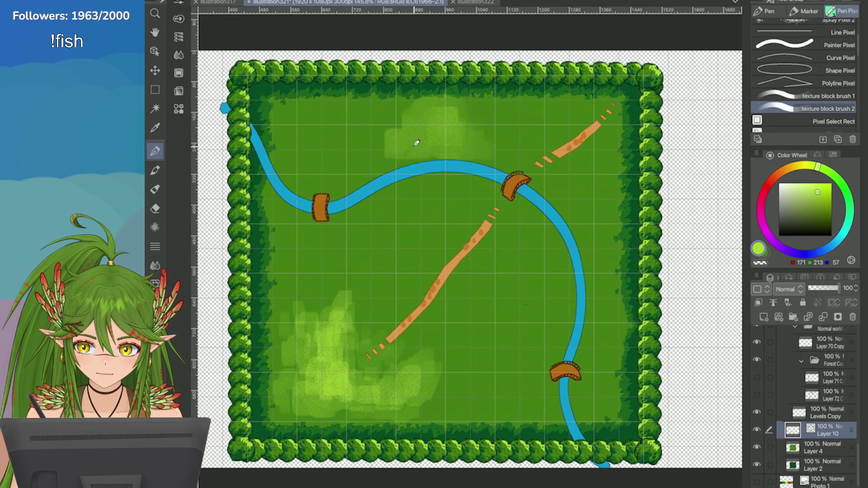
{"action": "mouse_move", "coordinate": [413, 139]}
{"action": "left_mouse_down"}
{"action": "mouse_move", "coordinate": [384, 160]}
{"action": "mouse_move", "coordinate": [399, 106]}
{"action": "mouse_move", "coordinate": [444, 101]}
{"action": "mouse_move", "coordinate": [364, 134]}
{"action": "left_mouse_up"}
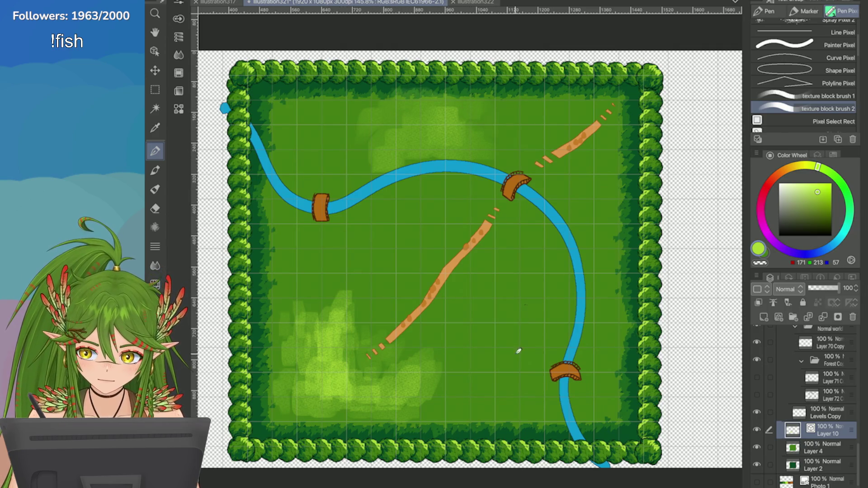
{"action": "scroll", "coordinate": [533, 304], "scroll_direction": "up", "scroll_amount": 5}
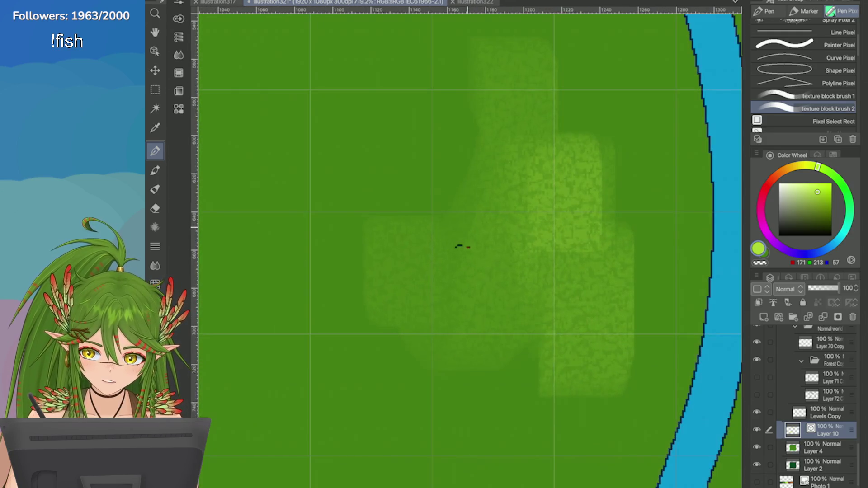
{"action": "scroll", "coordinate": [434, 226], "scroll_direction": "up", "scroll_amount": 3}
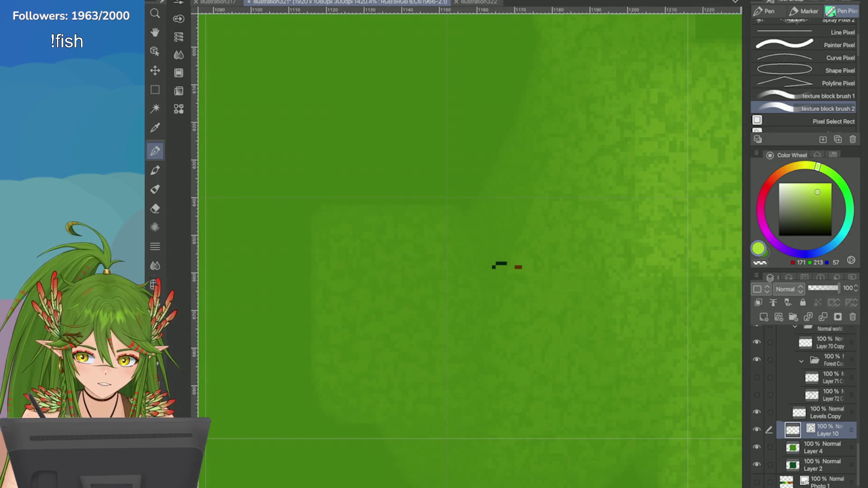
{"action": "key", "text": "o"}
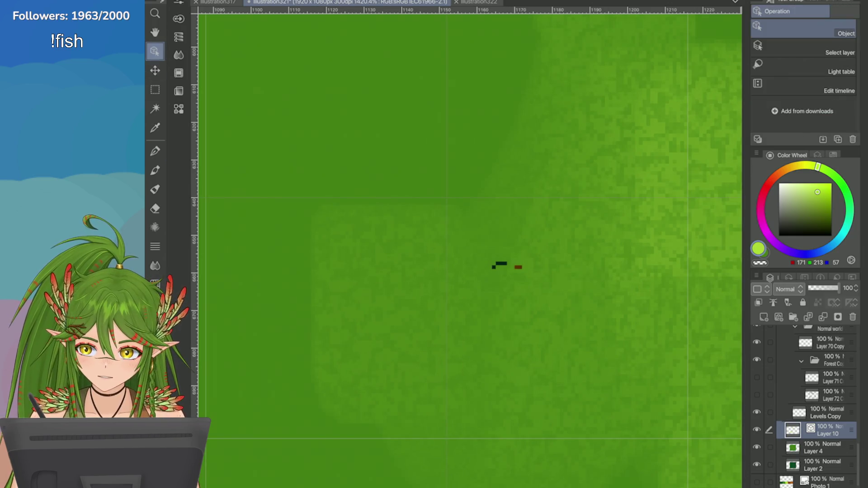
{"action": "left_click", "coordinate": [499, 259]}
{"action": "scroll", "coordinate": [600, 292], "scroll_direction": "down", "scroll_amount": 8}
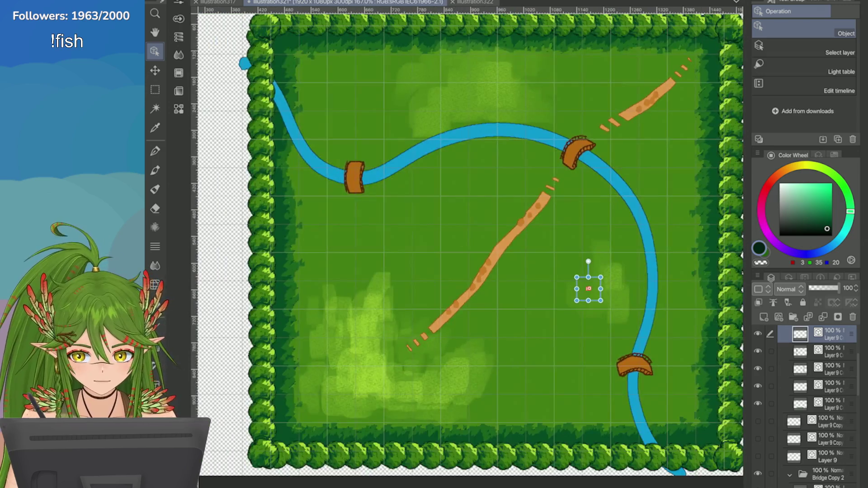
{"action": "left_click", "coordinate": [757, 333]}
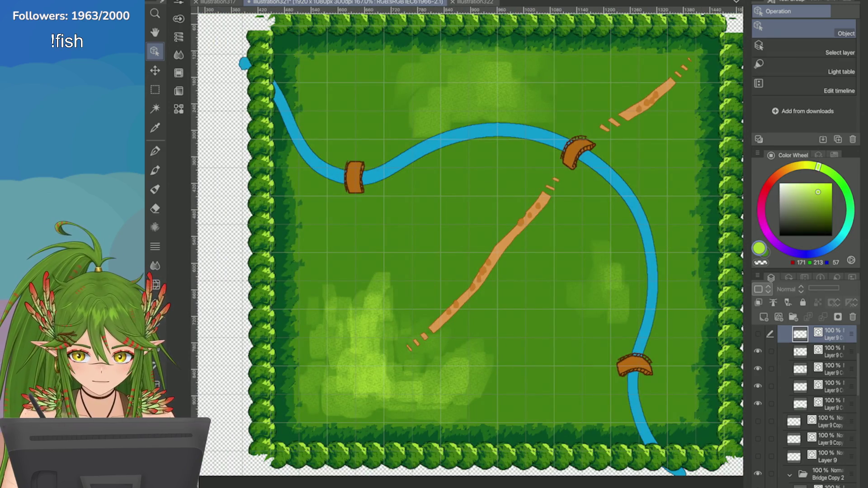
{"action": "left_click", "coordinate": [758, 334]}
{"action": "scroll", "coordinate": [660, 325], "scroll_direction": "up", "scroll_amount": 3}
{"action": "key", "text": "m"}
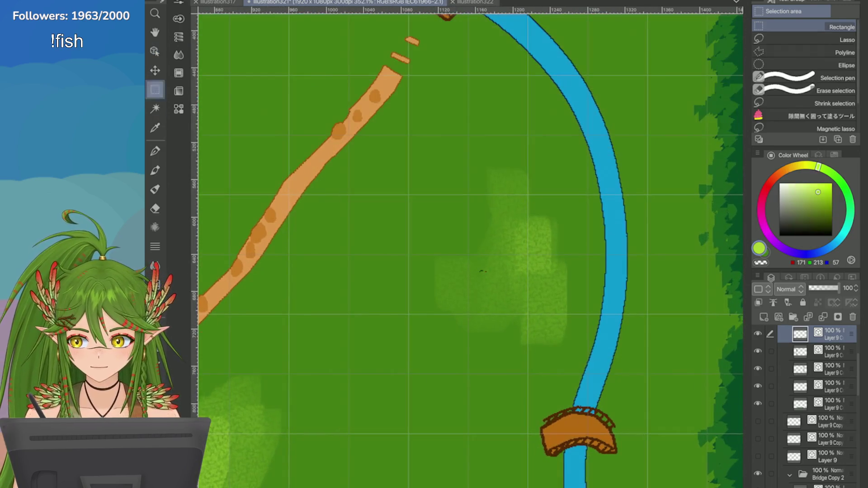
{"action": "left_click_drag", "start_coordinate": [404, 226], "coordinate": [530, 326]}
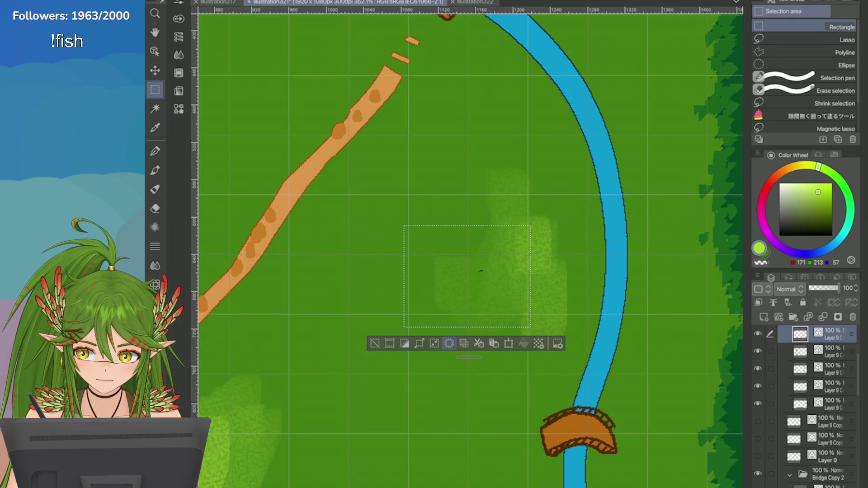
{"action": "scroll", "coordinate": [482, 271], "scroll_direction": "down", "scroll_amount": 5}
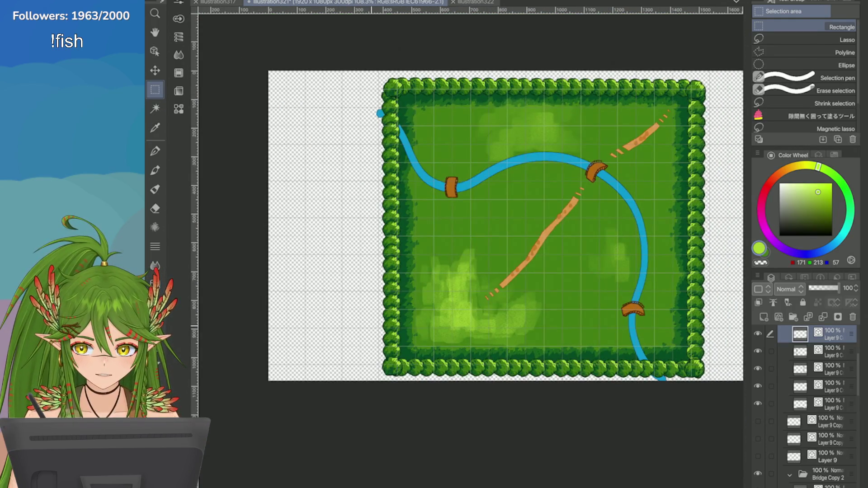
{"action": "scroll", "coordinate": [662, 252], "scroll_direction": "up", "scroll_amount": 1}
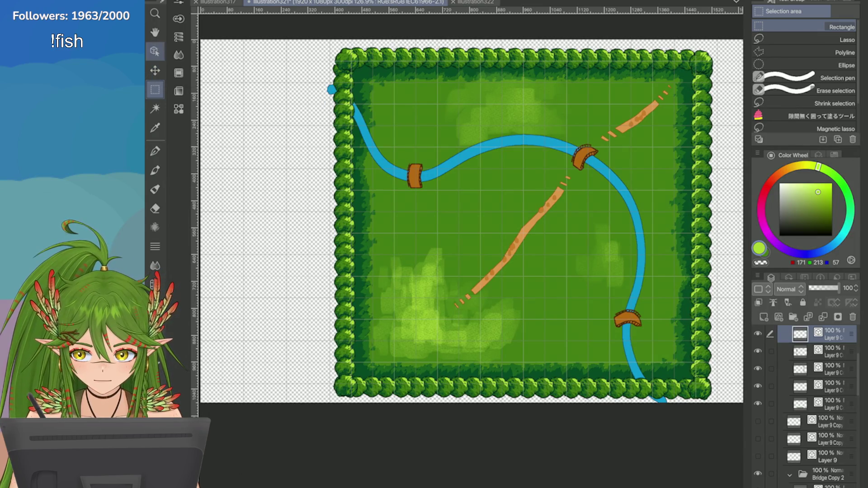
{"action": "left_click", "coordinate": [155, 51]}
{"action": "scroll", "coordinate": [676, 359], "scroll_direction": "up", "scroll_amount": 3}
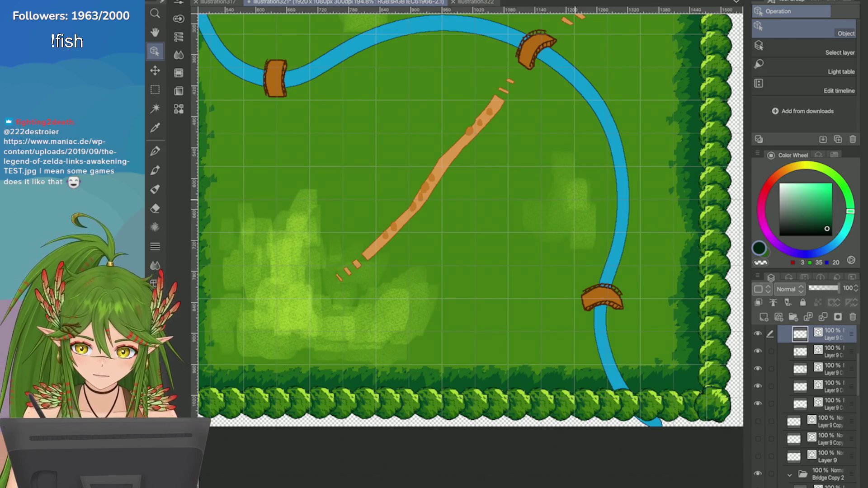
Step: Select Layer 10 from the patch and paint more texture-brush grass inside the river curve
{"action": "left_click", "coordinate": [578, 197]}
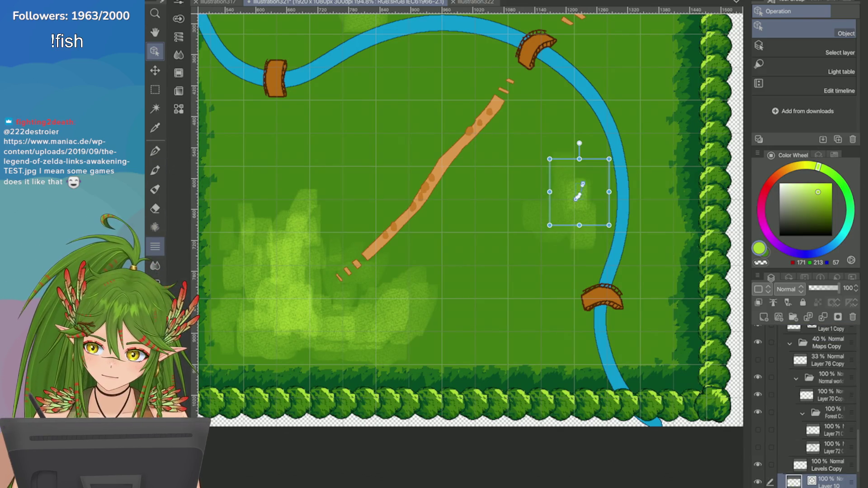
{"action": "left_click", "coordinate": [155, 151]}
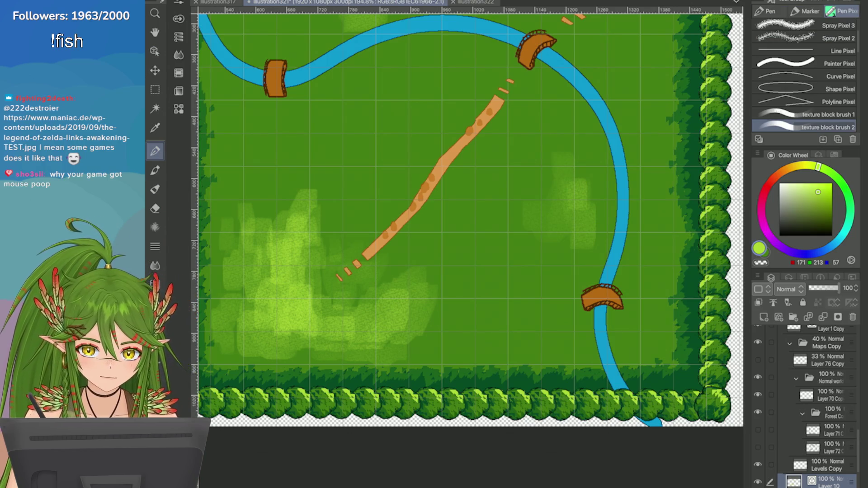
{"action": "mouse_move", "coordinate": [606, 176]}
{"action": "left_mouse_down"}
{"action": "mouse_move", "coordinate": [543, 84]}
{"action": "mouse_move", "coordinate": [540, 142]}
{"action": "mouse_move", "coordinate": [572, 167]}
{"action": "mouse_move", "coordinate": [598, 208]}
{"action": "mouse_move", "coordinate": [590, 217]}
{"action": "left_mouse_up"}
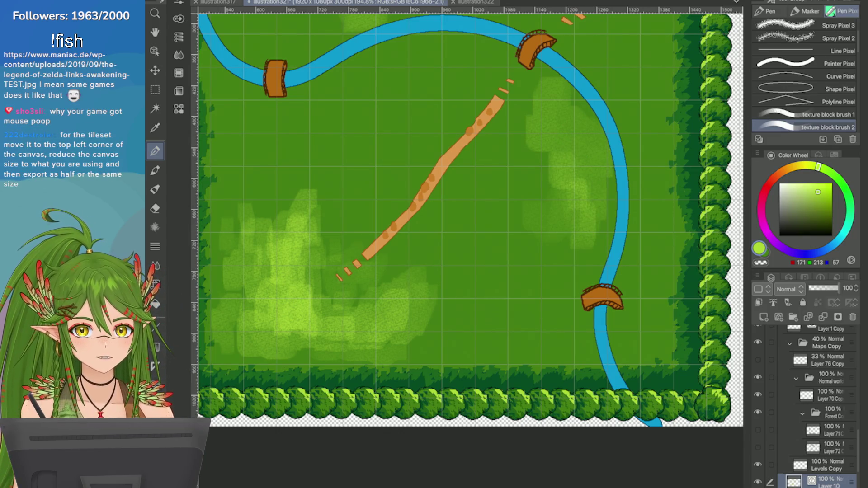
{"action": "scroll", "coordinate": [468, 217], "scroll_direction": "down", "scroll_amount": 3}
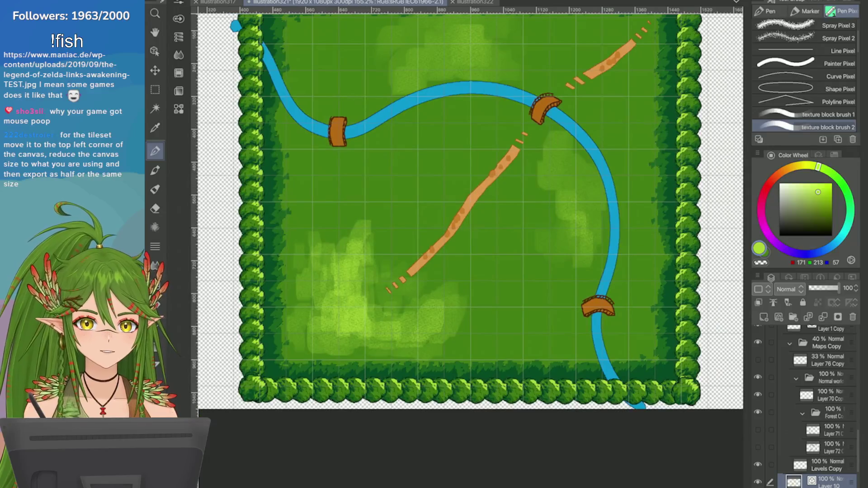
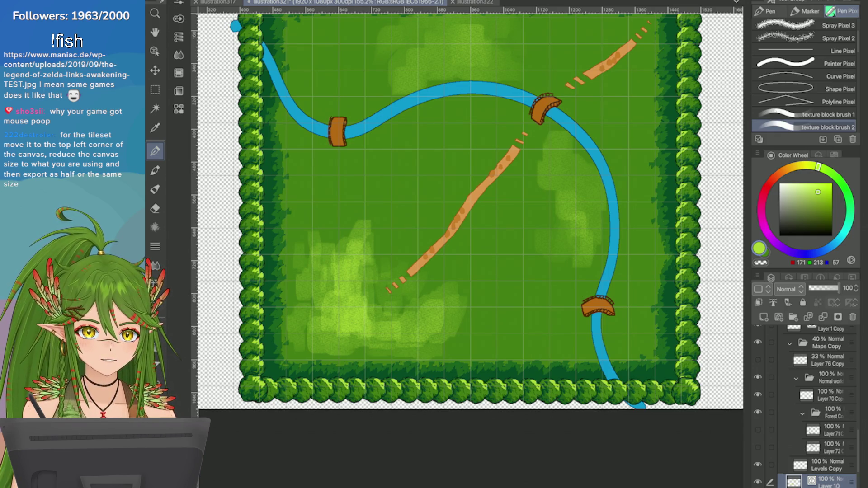
Step: Undo and retry the light-green texture strokes to the right of the river
{"action": "key", "text": "ctrl+z"}
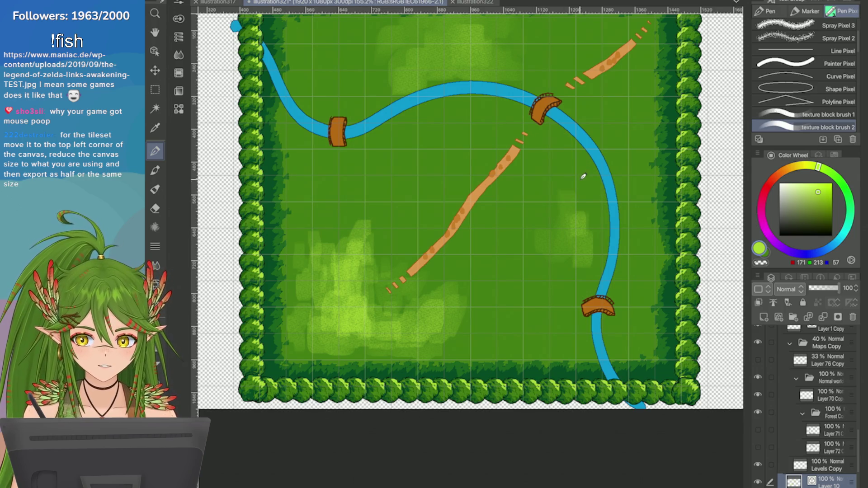
{"action": "left_click_drag", "start_coordinate": [584, 176], "coordinate": [540, 136]}
{"action": "key", "text": "ctrl+z"}
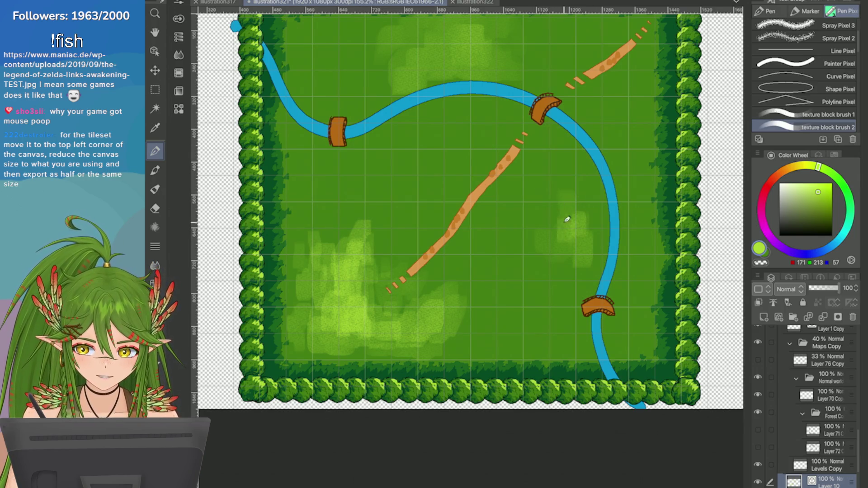
{"action": "mouse_move", "coordinate": [567, 219]}
{"action": "left_mouse_down"}
{"action": "mouse_move", "coordinate": [575, 208]}
{"action": "mouse_move", "coordinate": [588, 260]}
{"action": "mouse_move", "coordinate": [552, 303]}
{"action": "mouse_move", "coordinate": [590, 354]}
{"action": "mouse_move", "coordinate": [534, 296]}
{"action": "mouse_move", "coordinate": [591, 286]}
{"action": "mouse_move", "coordinate": [530, 344]}
{"action": "mouse_move", "coordinate": [506, 337]}
{"action": "left_mouse_up"}
{"action": "key", "text": "ctrl+z"}
{"action": "key", "text": "ctrl+z"}
{"action": "key", "text": "ctrl+z"}
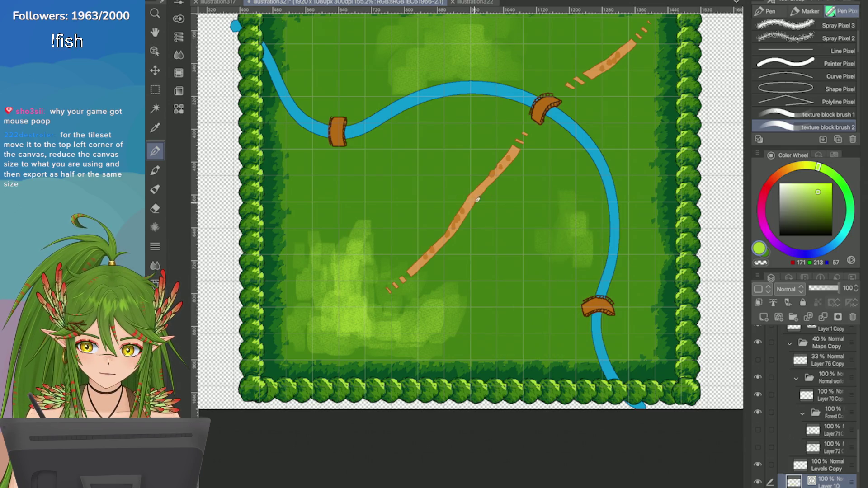
Step: Clear the texture inside a rectangular area to the right of the river
{"action": "key", "text": "ctrl+d"}
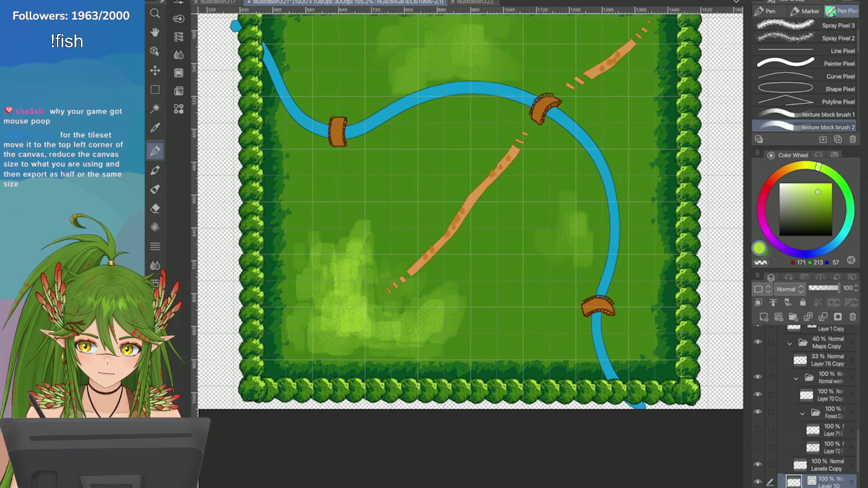
{"action": "left_click", "coordinate": [155, 90]}
{"action": "left_click_drag", "start_coordinate": [510, 176], "coordinate": [605, 311]}
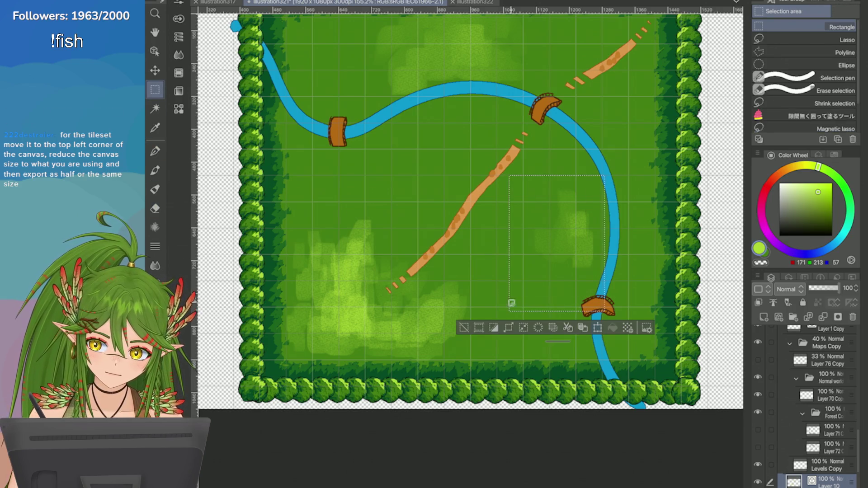
{"action": "left_click", "coordinate": [538, 328]}
{"action": "left_click", "coordinate": [464, 327]}
Step: Repaint light-green grass patches beside the river and fade Layer 10 to 44% opacity
{"action": "left_click", "coordinate": [155, 151]}
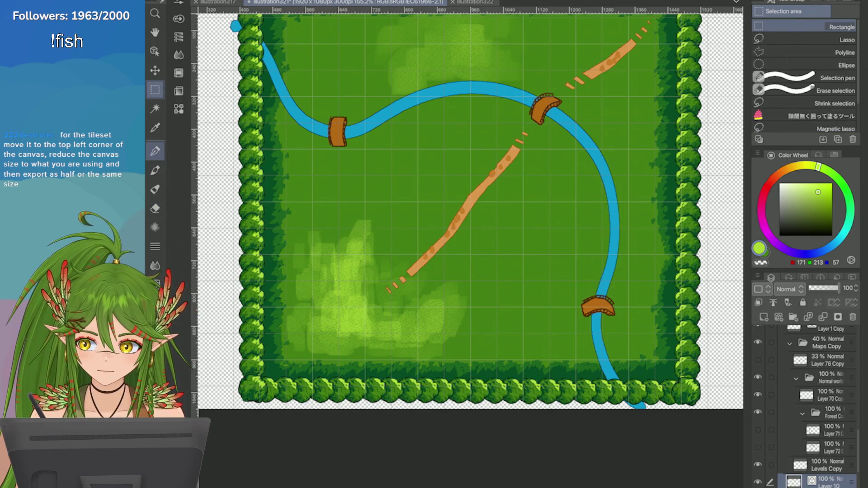
{"action": "mouse_move", "coordinate": [582, 219]}
{"action": "left_mouse_down"}
{"action": "mouse_move", "coordinate": [588, 182]}
{"action": "mouse_move", "coordinate": [554, 178]}
{"action": "mouse_move", "coordinate": [591, 257]}
{"action": "mouse_move", "coordinate": [540, 239]}
{"action": "mouse_move", "coordinate": [541, 212]}
{"action": "left_mouse_up"}
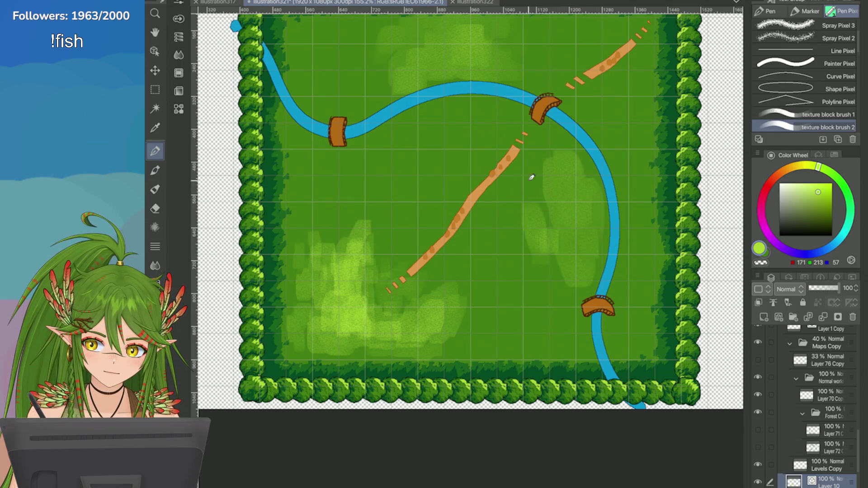
{"action": "key", "text": "ctrl+z"}
{"action": "key", "text": "ctrl+z"}
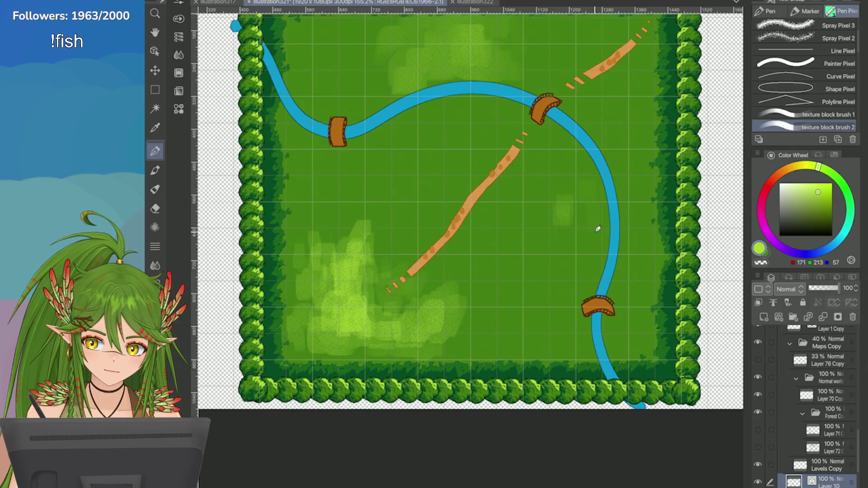
{"action": "mouse_move", "coordinate": [589, 215]}
{"action": "left_mouse_down"}
{"action": "mouse_move", "coordinate": [553, 218]}
{"action": "mouse_move", "coordinate": [560, 169]}
{"action": "mouse_move", "coordinate": [607, 223]}
{"action": "mouse_move", "coordinate": [564, 241]}
{"action": "mouse_move", "coordinate": [558, 179]}
{"action": "left_mouse_up"}
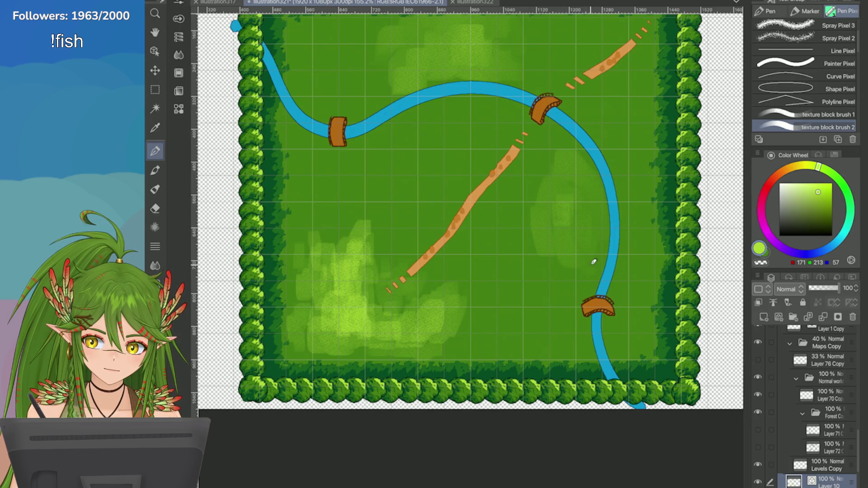
{"action": "left_click_drag", "start_coordinate": [594, 262], "coordinate": [562, 254]}
{"action": "left_click_drag", "start_coordinate": [545, 290], "coordinate": [554, 277]}
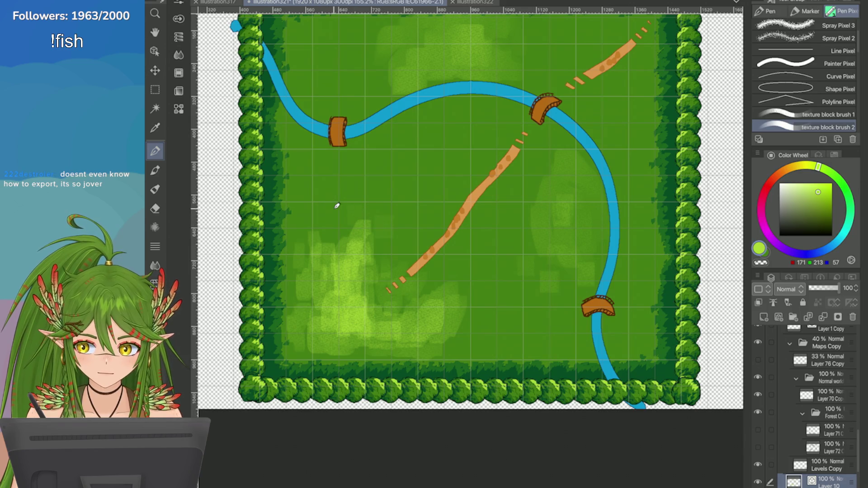
{"action": "scroll", "coordinate": [339, 206], "scroll_direction": "down", "scroll_amount": 3}
{"action": "scroll", "coordinate": [339, 206], "scroll_direction": "up", "scroll_amount": 3}
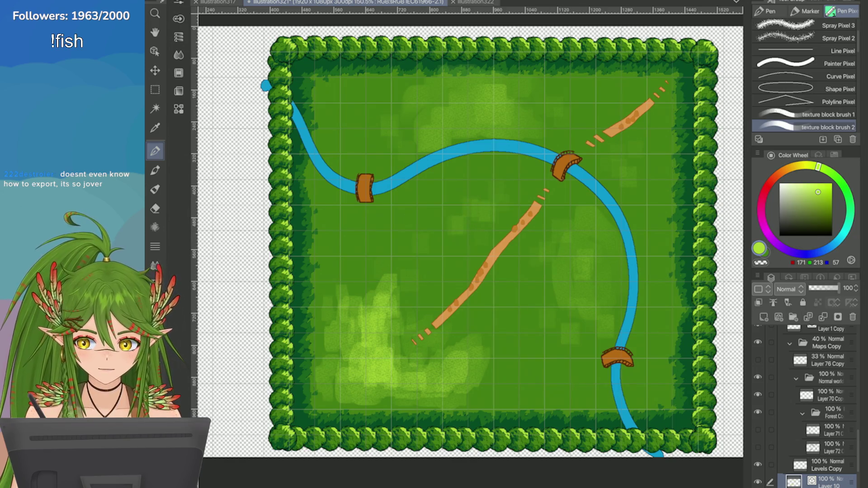
{"action": "key", "text": "ctrl+minus"}
{"action": "left_click_drag", "start_coordinate": [839, 288], "coordinate": [824, 288]}
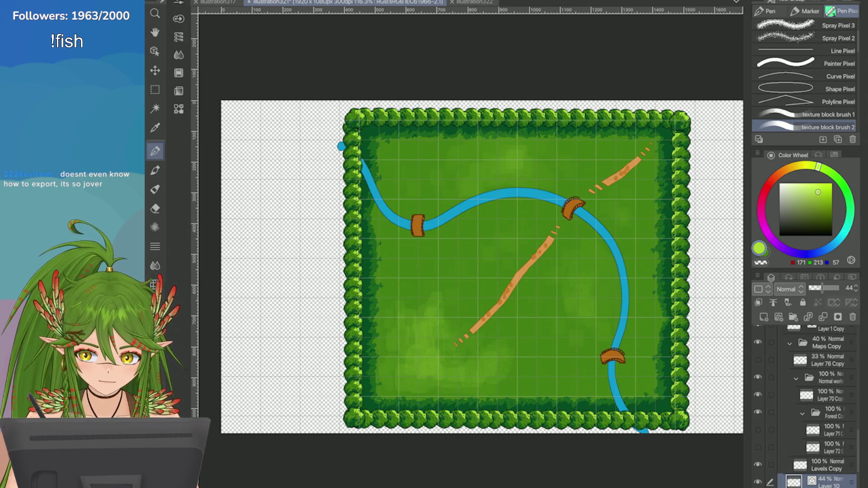
Step: Add a new raster layer and pick the Chonky Line pixel brush in bright yellow
{"action": "left_click", "coordinate": [764, 317]}
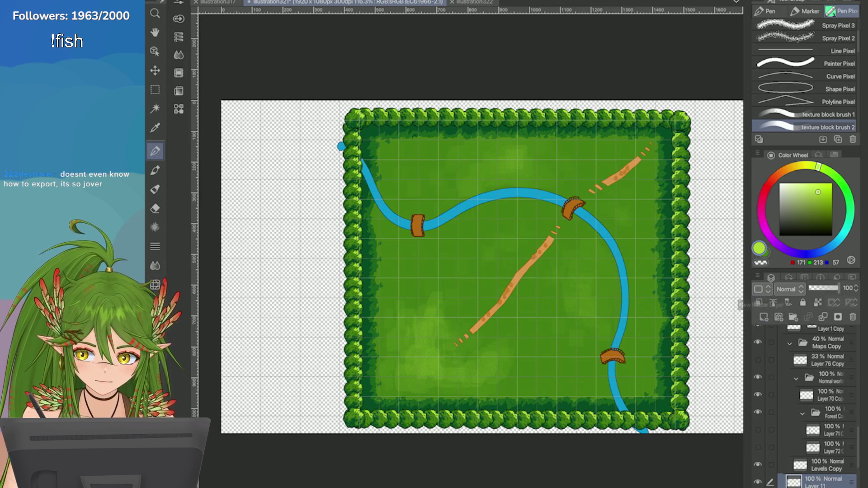
{"action": "scroll", "coordinate": [421, 339], "scroll_direction": "up", "scroll_amount": 10}
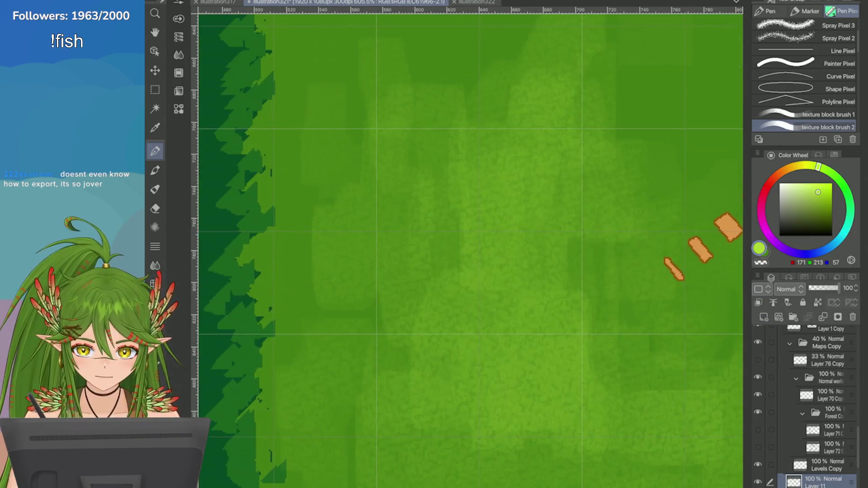
{"action": "scroll", "coordinate": [805, 73], "scroll_direction": "down", "scroll_amount": 5}
{"action": "left_click", "coordinate": [805, 97]}
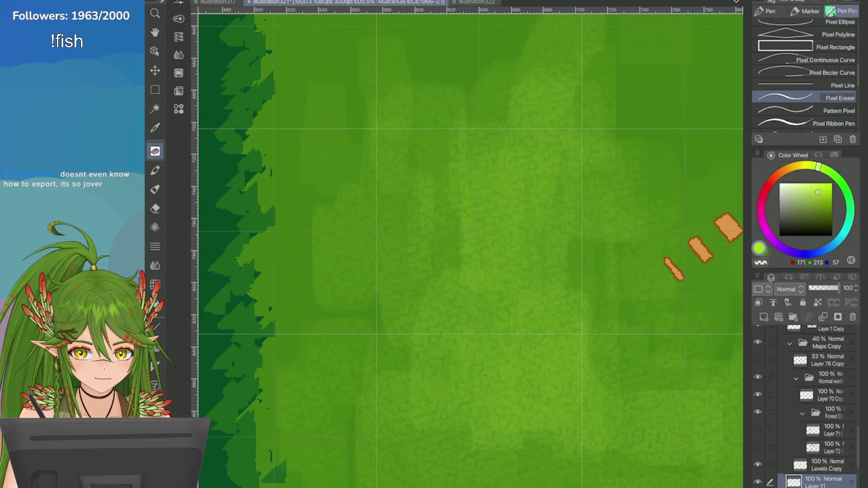
{"action": "scroll", "coordinate": [547, 308], "scroll_direction": "up", "scroll_amount": 2}
{"action": "left_click", "coordinate": [805, 110]}
{"action": "left_click", "coordinate": [805, 123]}
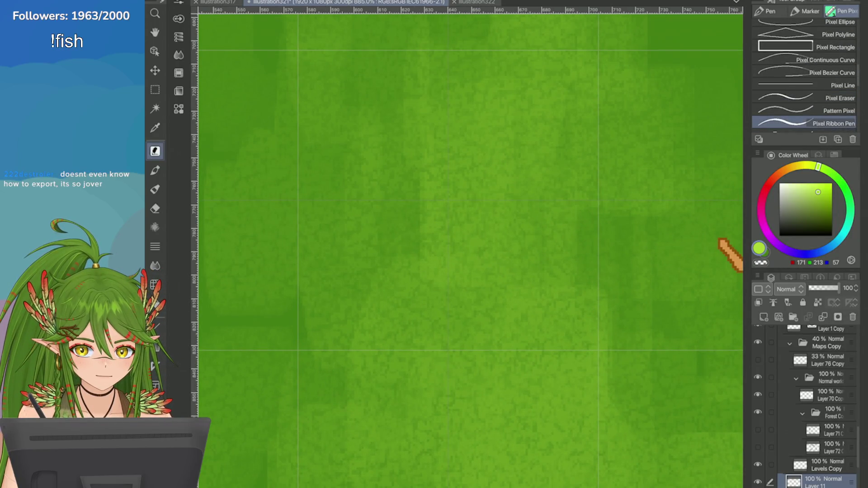
{"action": "left_click", "coordinate": [823, 183]}
{"action": "left_click", "coordinate": [806, 165]}
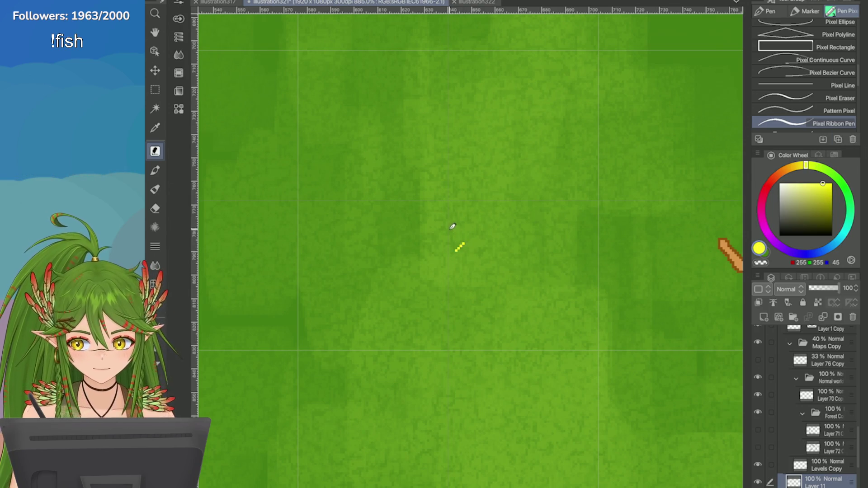
Step: Scatter about nine tiny yellow pixel dots across the grass
{"action": "key", "text": "ctrl+z"}
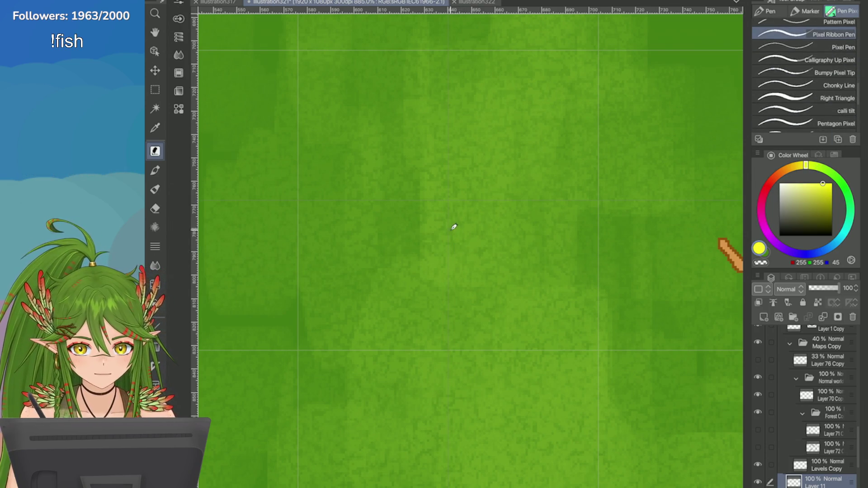
{"action": "left_click", "coordinate": [456, 244]}
{"action": "left_click", "coordinate": [530, 307]}
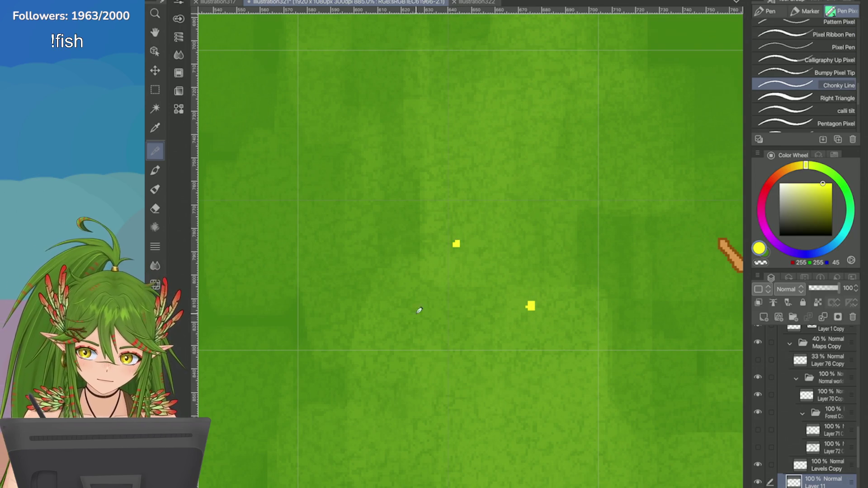
{"action": "left_click", "coordinate": [412, 325]}
{"action": "left_click", "coordinate": [527, 185]}
{"action": "left_click", "coordinate": [403, 126]}
{"action": "left_click", "coordinate": [523, 98]}
{"action": "left_click", "coordinate": [476, 149]}
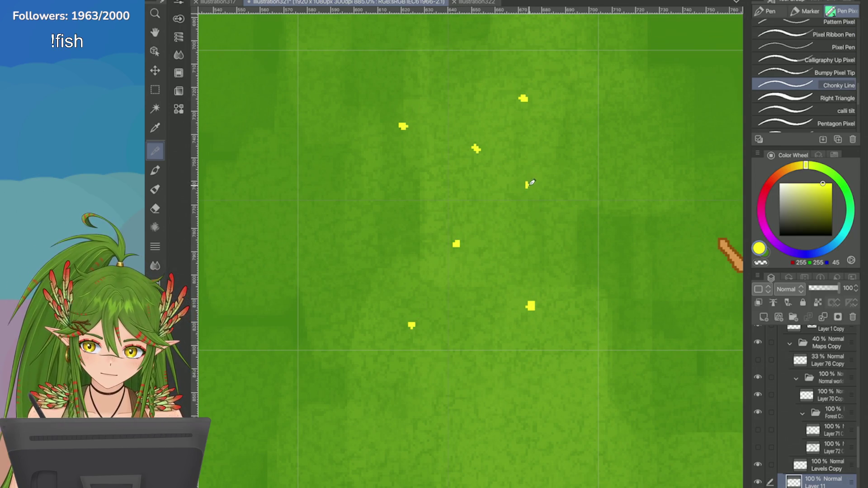
{"action": "left_click", "coordinate": [345, 195]}
{"action": "left_click", "coordinate": [332, 92]}
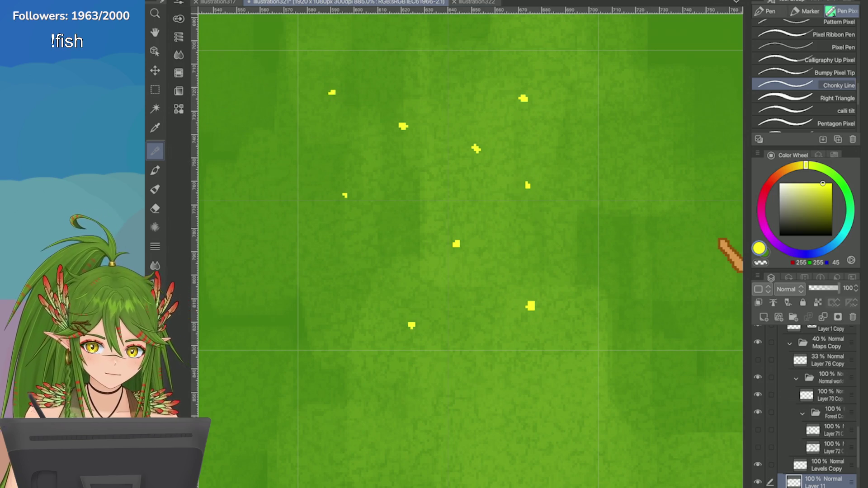
Step: Switch to red and paint petals around one yellow dot to make a flower
{"action": "left_click", "coordinate": [775, 176]}
{"action": "left_click", "coordinate": [771, 181]}
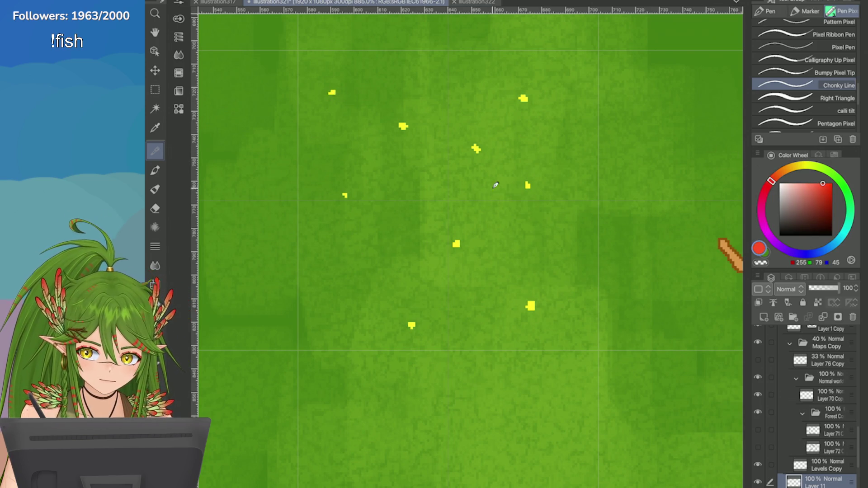
{"action": "left_click", "coordinate": [531, 297]}
{"action": "mouse_move", "coordinate": [533, 296]}
{"action": "left_mouse_down"}
{"action": "mouse_move", "coordinate": [541, 303]}
{"action": "mouse_move", "coordinate": [531, 307]}
{"action": "mouse_move", "coordinate": [543, 303]}
{"action": "mouse_move", "coordinate": [543, 313]}
{"action": "mouse_move", "coordinate": [526, 296]}
{"action": "left_mouse_up"}
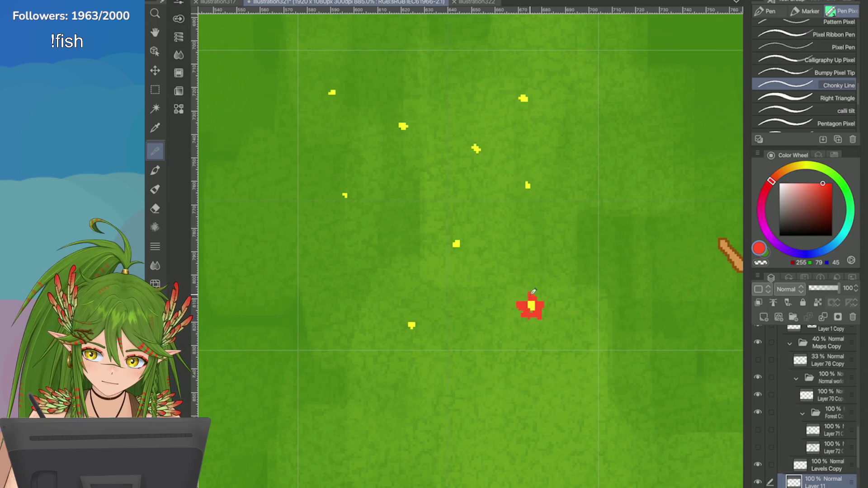
Step: Try yellow and pink marks on the meadow with a pentagon pixel brush, undoing each
{"action": "scroll", "coordinate": [614, 282], "scroll_direction": "down", "scroll_amount": 3}
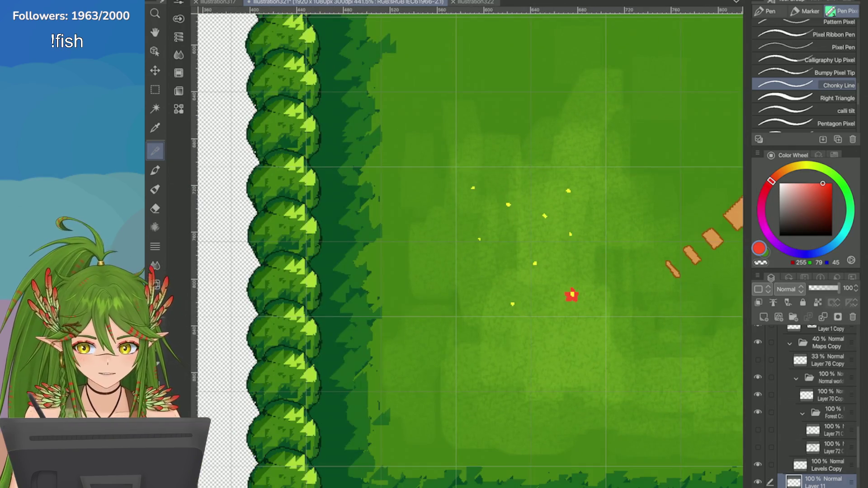
{"action": "scroll", "coordinate": [570, 293], "scroll_direction": "down", "scroll_amount": 4}
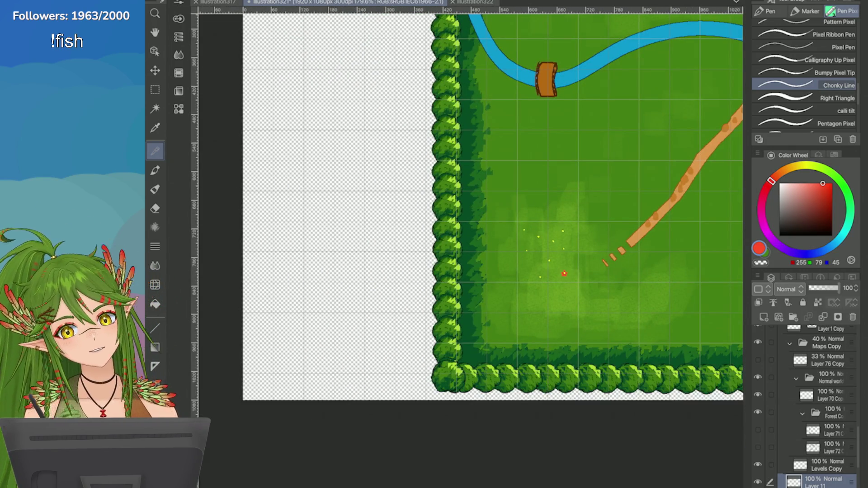
{"action": "scroll", "coordinate": [440, 202], "scroll_direction": "up", "scroll_amount": 6}
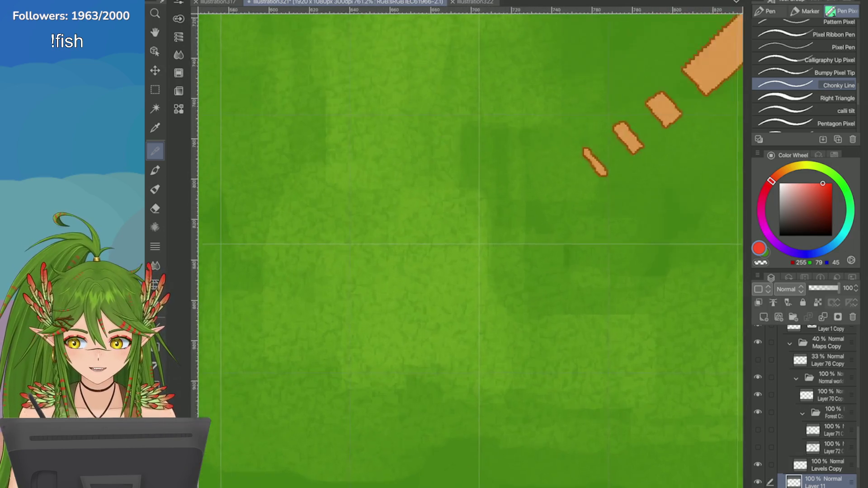
{"action": "left_click", "coordinate": [793, 167]}
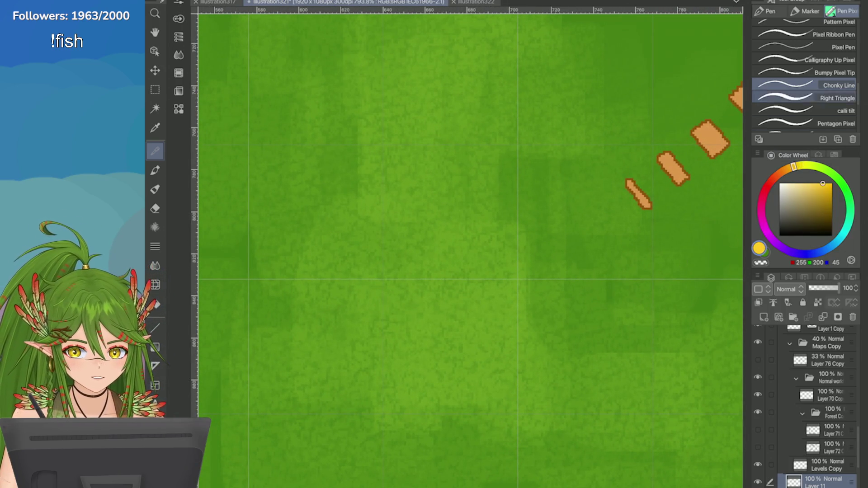
{"action": "left_click", "coordinate": [805, 124]}
{"action": "left_click", "coordinate": [416, 210]}
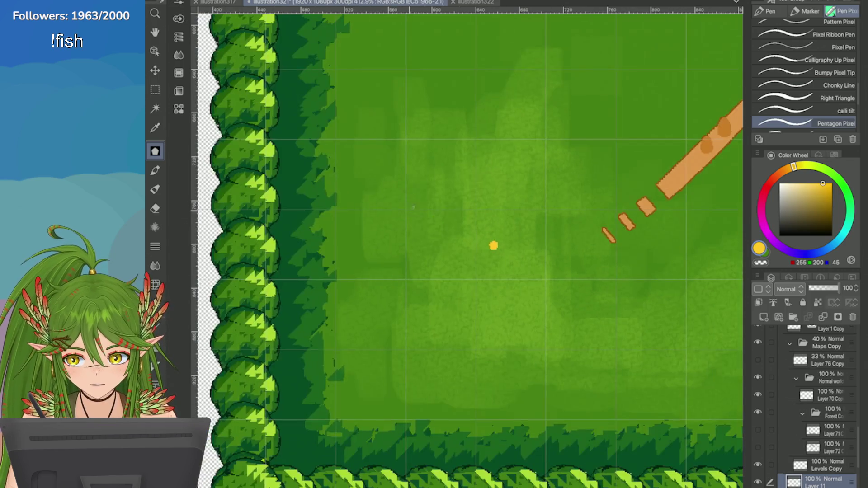
{"action": "scroll", "coordinate": [576, 284], "scroll_direction": "down", "scroll_amount": 3}
{"action": "key", "text": "ctrl+z"}
{"action": "left_click_drag", "start_coordinate": [473, 242], "coordinate": [473, 240]}
{"action": "key", "text": "ctrl+z"}
{"action": "scroll", "coordinate": [487, 275], "scroll_direction": "up", "scroll_amount": 1}
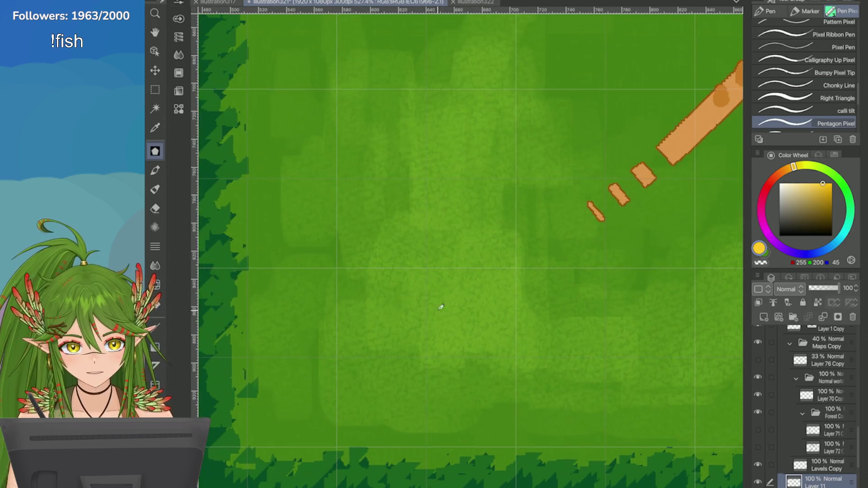
{"action": "scroll", "coordinate": [459, 320], "scroll_direction": "up", "scroll_amount": 2}
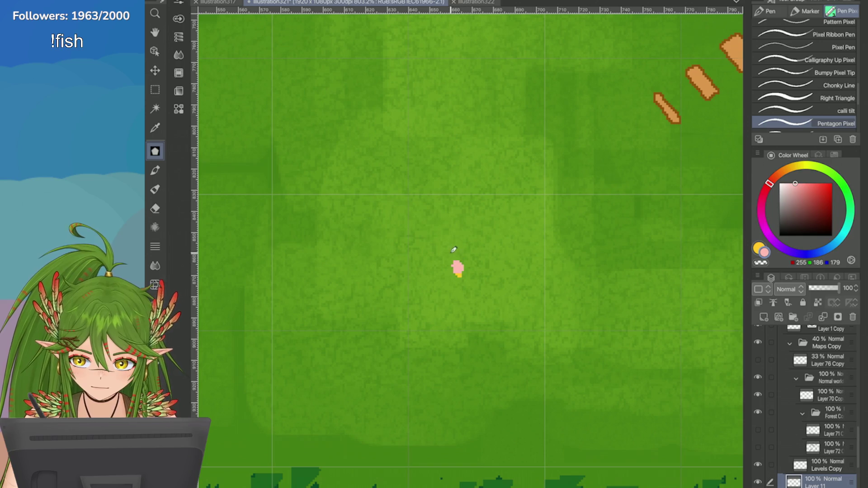
{"action": "left_click_drag", "start_coordinate": [456, 272], "coordinate": [459, 274]}
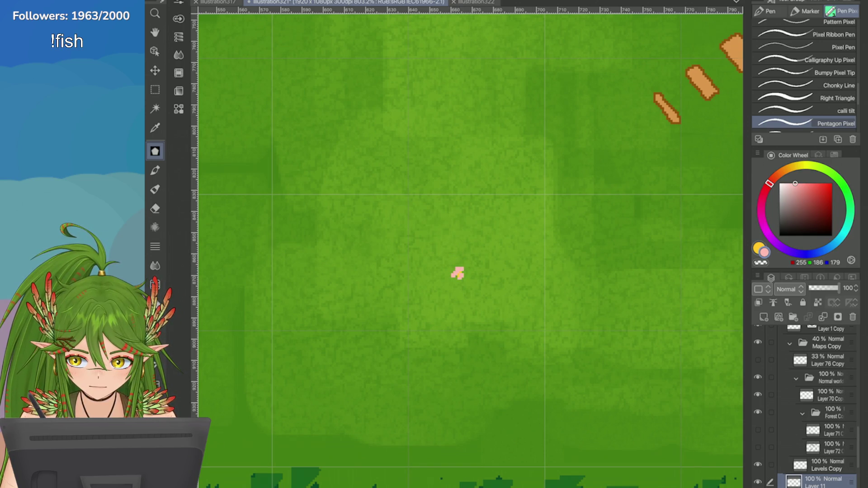
{"action": "key", "text": "ctrl+z"}
Step: Dab small pink dots in the meadow, then undo them
{"action": "key", "text": "ctrl+minus"}
{"action": "left_click", "coordinate": [496, 277]}
{"action": "left_click", "coordinate": [507, 276]}
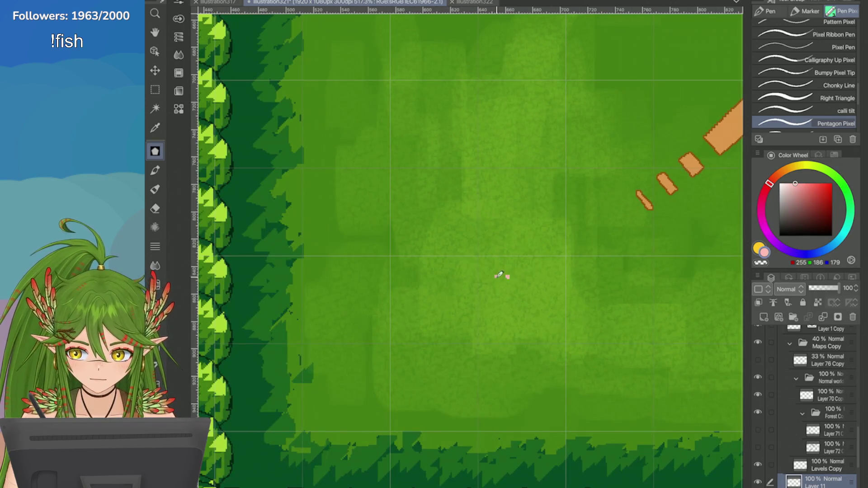
{"action": "left_click", "coordinate": [514, 300]}
{"action": "left_click", "coordinate": [496, 292]}
{"action": "left_click", "coordinate": [504, 287]}
{"action": "left_click", "coordinate": [516, 290]}
{"action": "left_click", "coordinate": [521, 276]}
{"action": "left_click", "coordinate": [501, 281]}
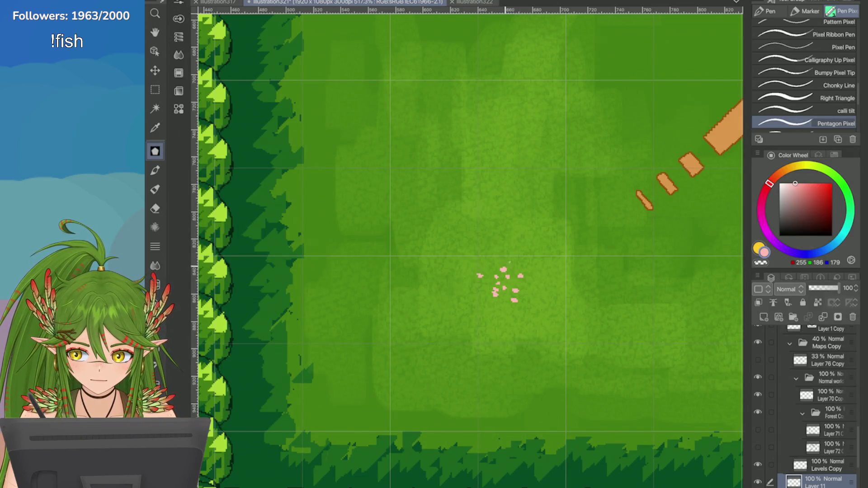
{"action": "key", "text": "ctrl+minus"}
{"action": "key", "text": "ctrl+z"}
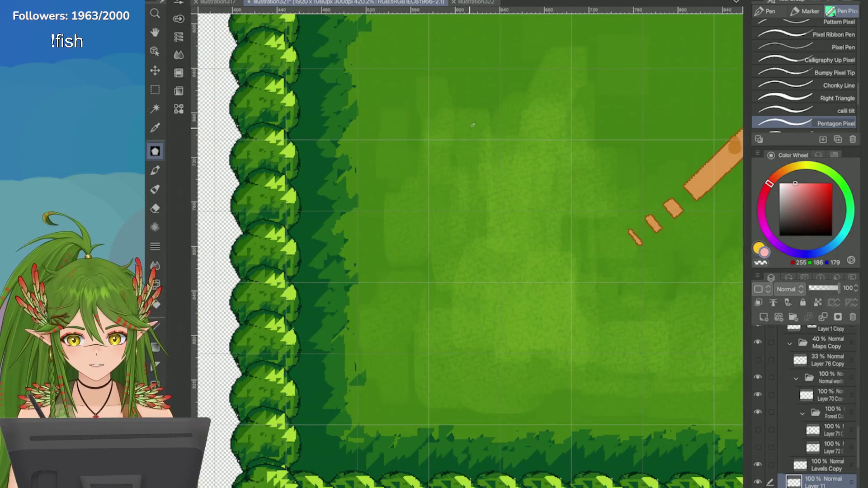
Step: Switch to the Dots Rotating brush and set it to a smaller size
{"action": "key", "text": "p"}
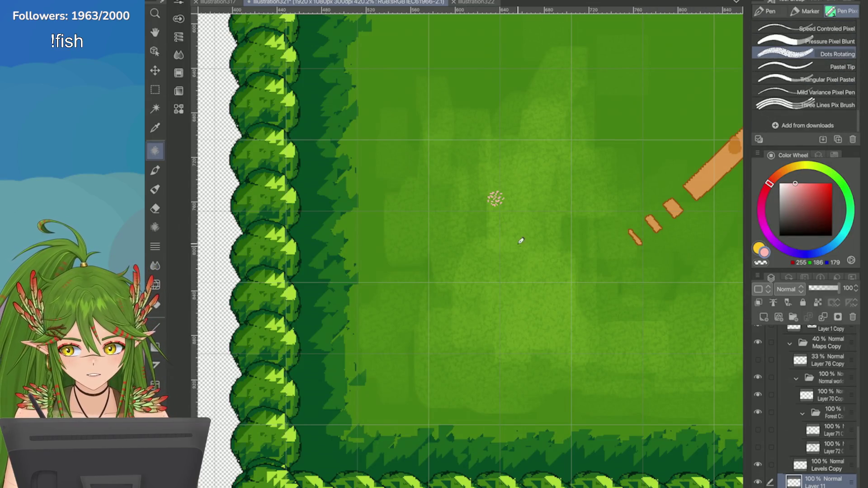
{"action": "left_click", "coordinate": [510, 215]}
{"action": "left_click", "coordinate": [178, 19]}
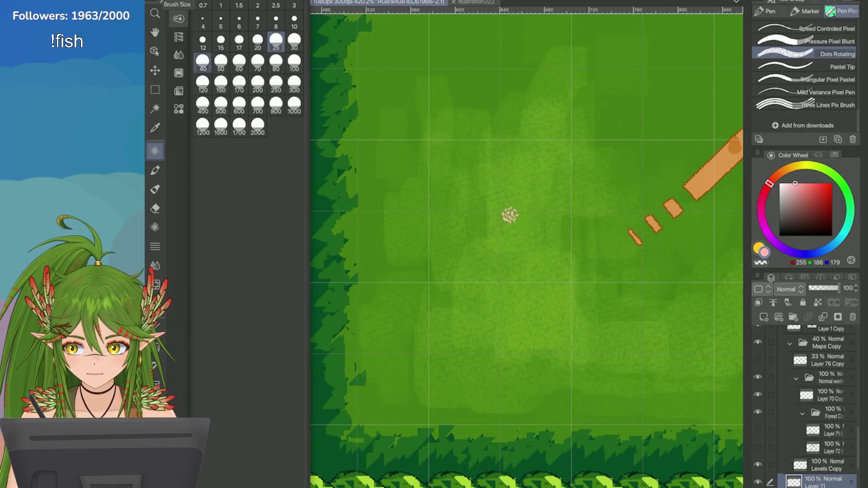
{"action": "left_click", "coordinate": [513, 257]}
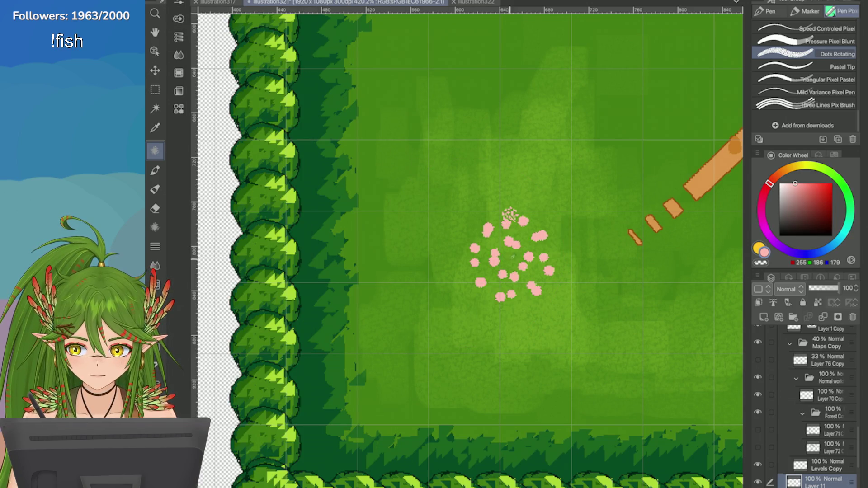
{"action": "key", "text": "ctrl+z"}
{"action": "left_click", "coordinate": [178, 19]}
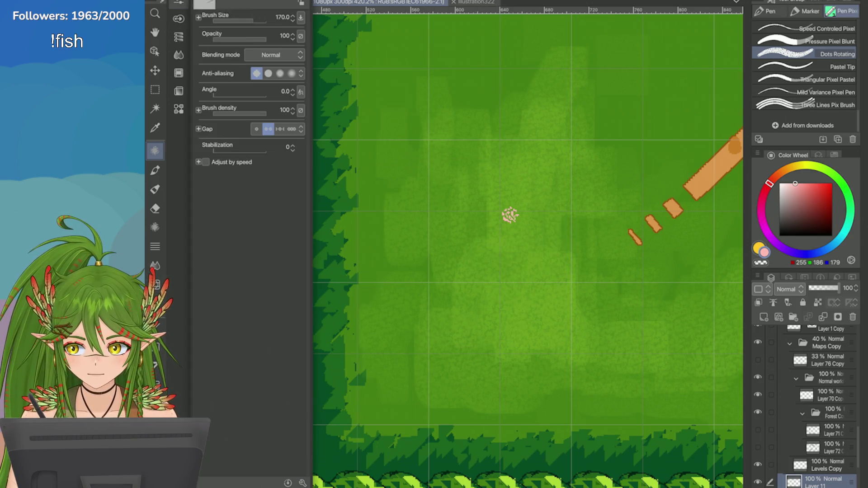
{"action": "left_click", "coordinate": [178, 18]}
{"action": "left_click", "coordinate": [239, 42]}
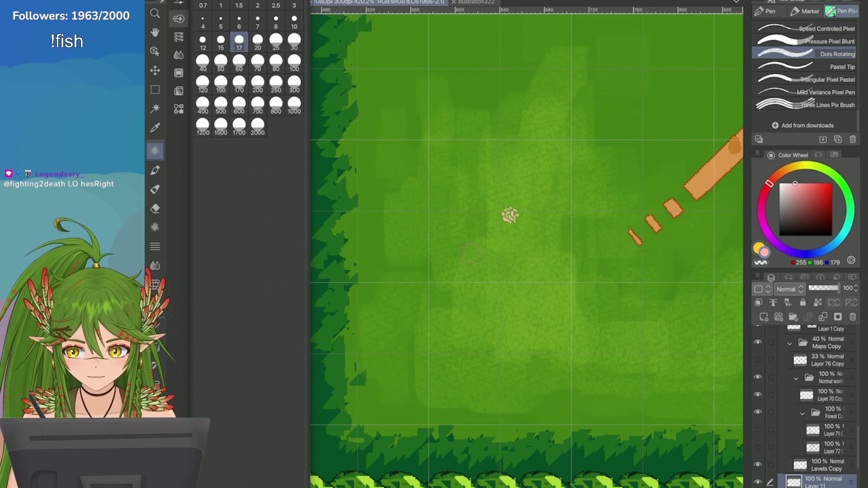
Step: Stamp many small pink flower clusters across the middle of the meadow
{"action": "left_click", "coordinate": [497, 230]}
{"action": "left_click", "coordinate": [527, 239]}
{"action": "left_click", "coordinate": [513, 230]}
{"action": "left_click", "coordinate": [505, 248]}
{"action": "left_click", "coordinate": [533, 224]}
{"action": "left_click", "coordinate": [524, 253]}
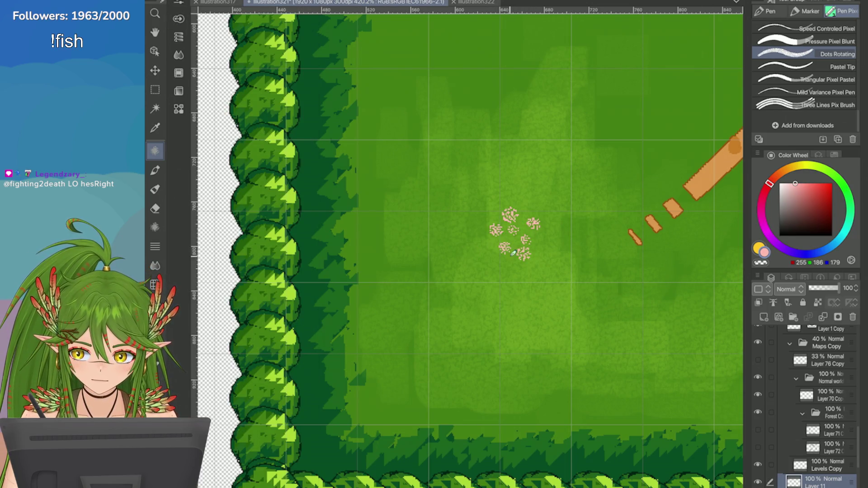
{"action": "left_click", "coordinate": [483, 256]}
{"action": "left_click", "coordinate": [514, 239]}
{"action": "left_click", "coordinate": [492, 244]}
{"action": "left_click", "coordinate": [513, 249]}
{"action": "left_click", "coordinate": [521, 227]}
{"action": "left_click", "coordinate": [502, 234]}
{"action": "left_click", "coordinate": [498, 214]}
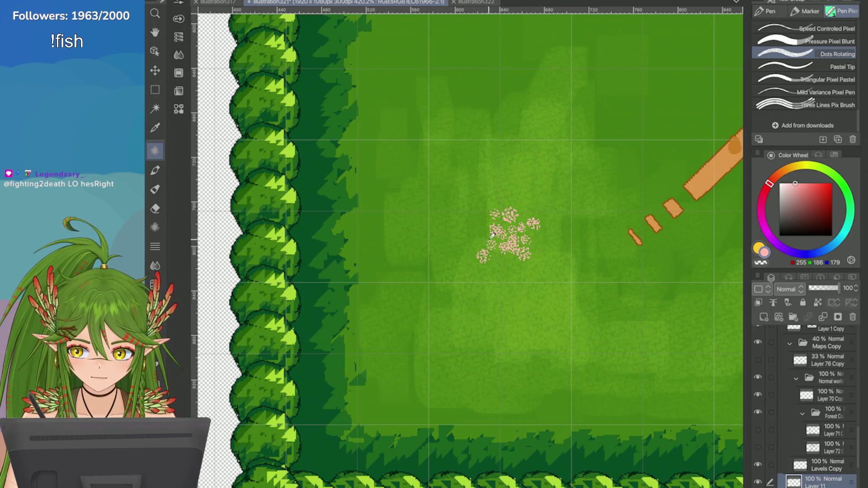
{"action": "left_click", "coordinate": [518, 282]}
{"action": "left_click", "coordinate": [494, 286]}
{"action": "left_click", "coordinate": [510, 266]}
{"action": "left_click", "coordinate": [538, 277]}
{"action": "left_click", "coordinate": [505, 302]}
{"action": "left_click", "coordinate": [518, 306]}
{"action": "left_click", "coordinate": [495, 268]}
{"action": "left_click", "coordinate": [532, 291]}
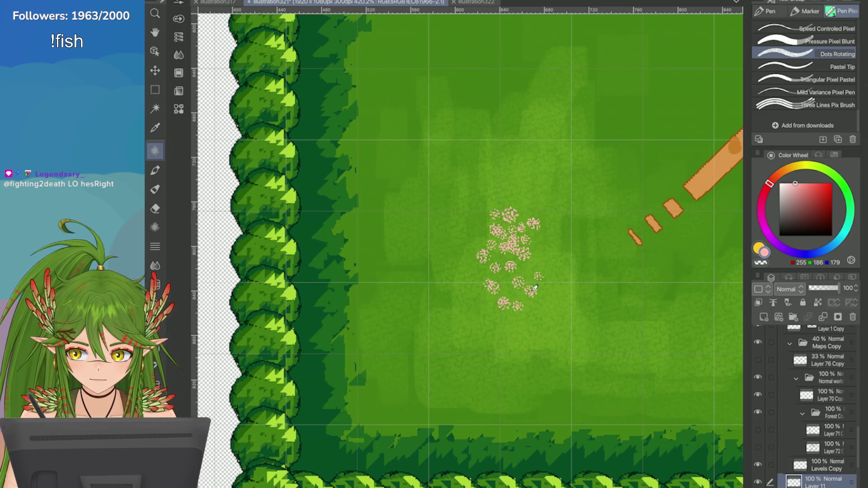
{"action": "left_click", "coordinate": [464, 243]}
{"action": "left_click", "coordinate": [521, 197]}
{"action": "left_click", "coordinate": [505, 185]}
{"action": "left_click", "coordinate": [488, 181]}
{"action": "left_click", "coordinate": [480, 215]}
{"action": "left_click", "coordinate": [527, 203]}
{"action": "left_click", "coordinate": [492, 199]}
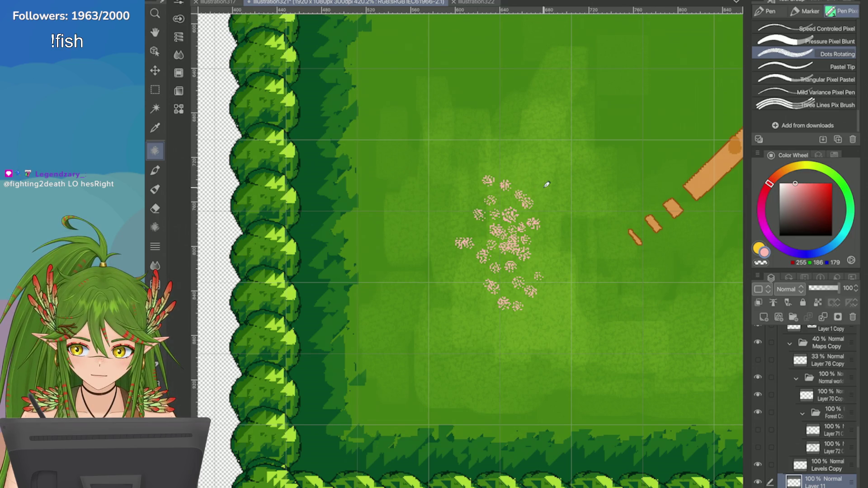
{"action": "left_click", "coordinate": [543, 188]}
Step: Dot yellow centres onto the pink flowers with the Mild Variance Pixel Pen
{"action": "key", "text": "x"}
{"action": "left_click", "coordinate": [513, 244]}
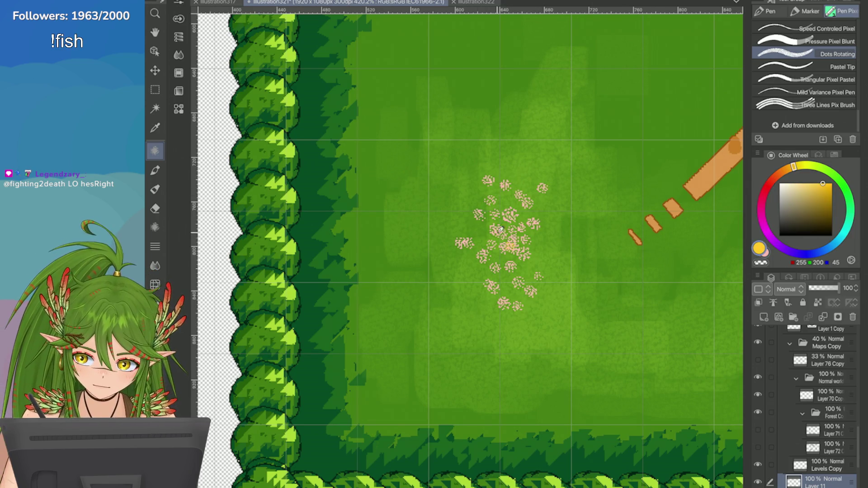
{"action": "scroll", "coordinate": [510, 244], "scroll_direction": "up", "scroll_amount": 5}
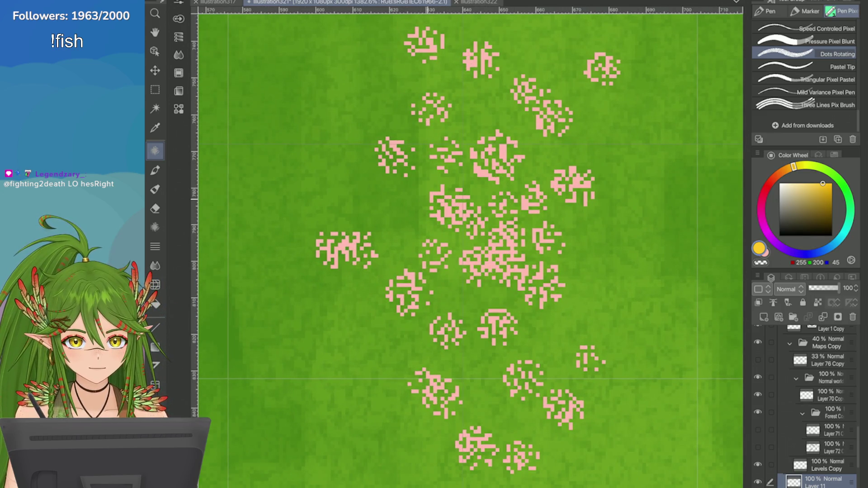
{"action": "left_click", "coordinate": [825, 92]}
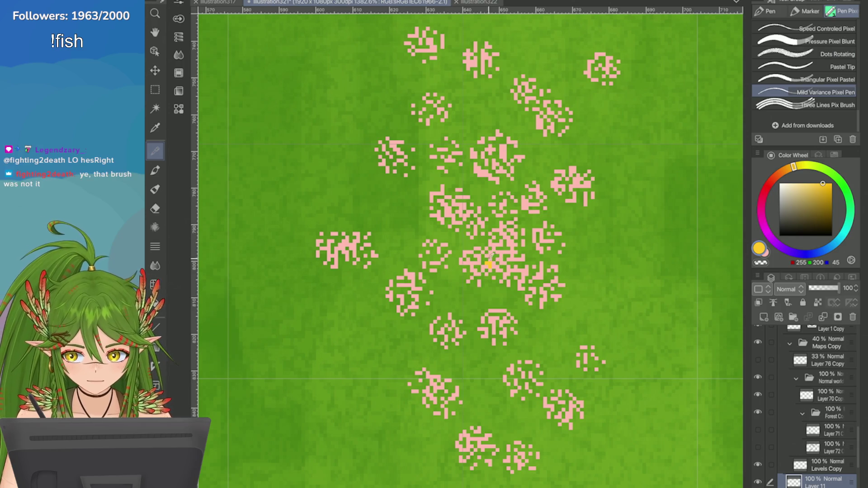
{"action": "left_click", "coordinate": [507, 244]}
{"action": "left_click", "coordinate": [496, 232]}
{"action": "left_click", "coordinate": [454, 208]}
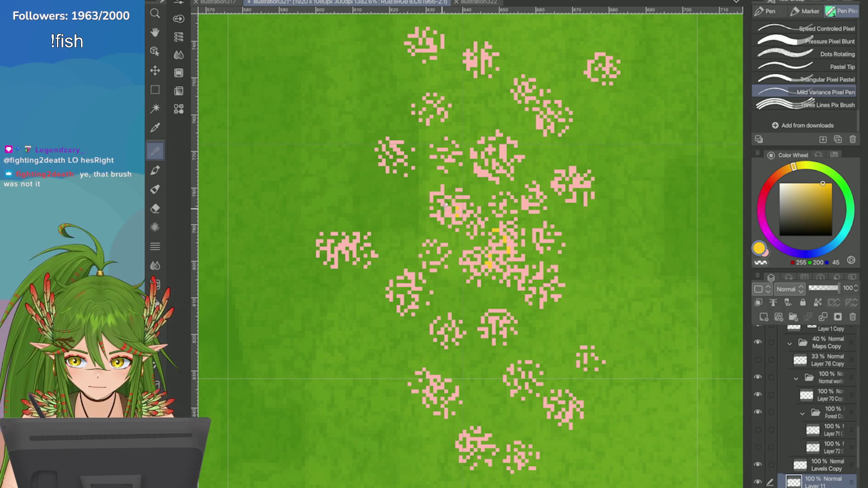
{"action": "left_click", "coordinate": [441, 212]}
{"action": "left_click", "coordinate": [502, 152]}
{"action": "left_click", "coordinate": [481, 171]}
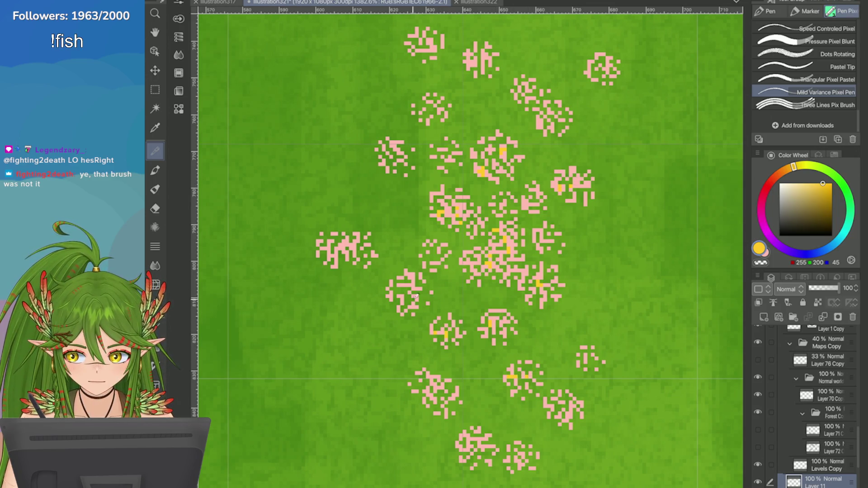
{"action": "scroll", "coordinate": [356, 241], "scroll_direction": "down", "scroll_amount": 5}
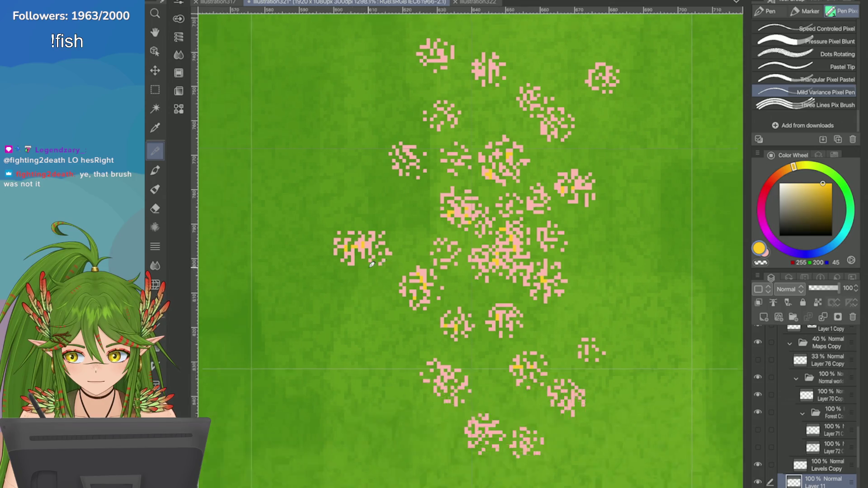
{"action": "scroll", "coordinate": [372, 278], "scroll_direction": "down", "scroll_amount": 4}
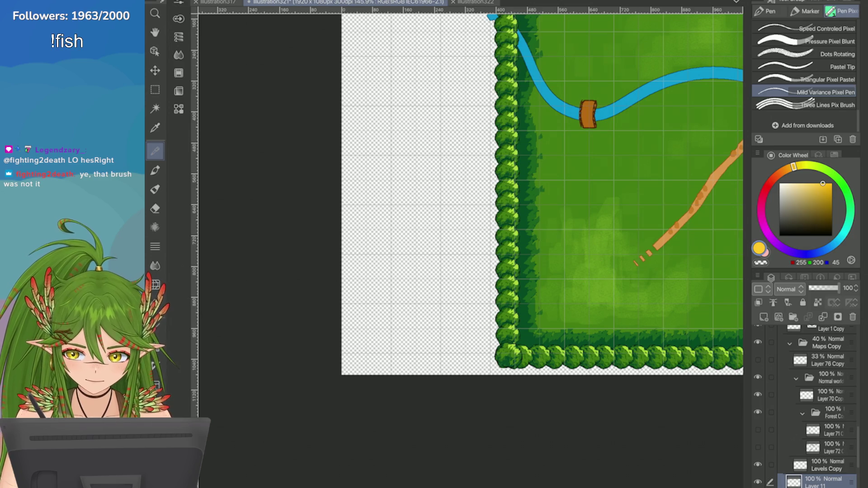
Step: Try a pink Spray Pixel 3 stroke across the meadow, then undo it
{"action": "left_click", "coordinate": [828, 105]}
{"action": "scroll", "coordinate": [616, 264], "scroll_direction": "up", "scroll_amount": 2}
{"action": "scroll", "coordinate": [805, 72], "scroll_direction": "down", "scroll_amount": 10}
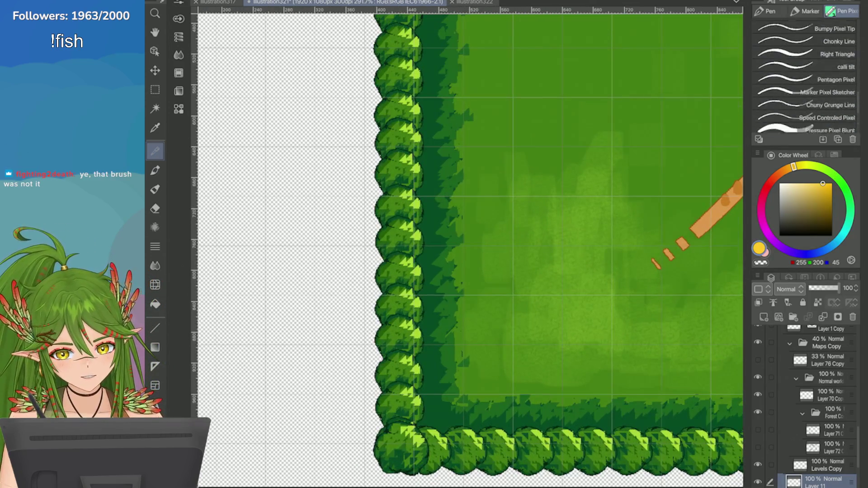
{"action": "left_click", "coordinate": [832, 111]}
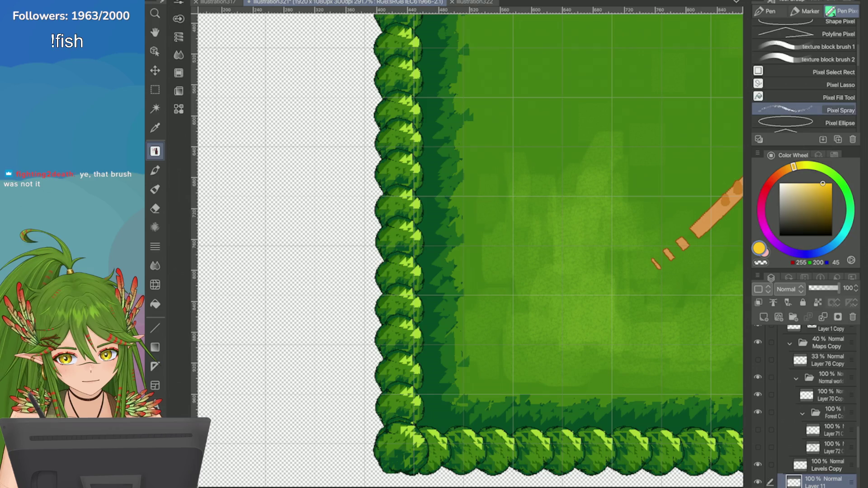
{"action": "scroll", "coordinate": [675, 310], "scroll_direction": "up", "scroll_amount": 2}
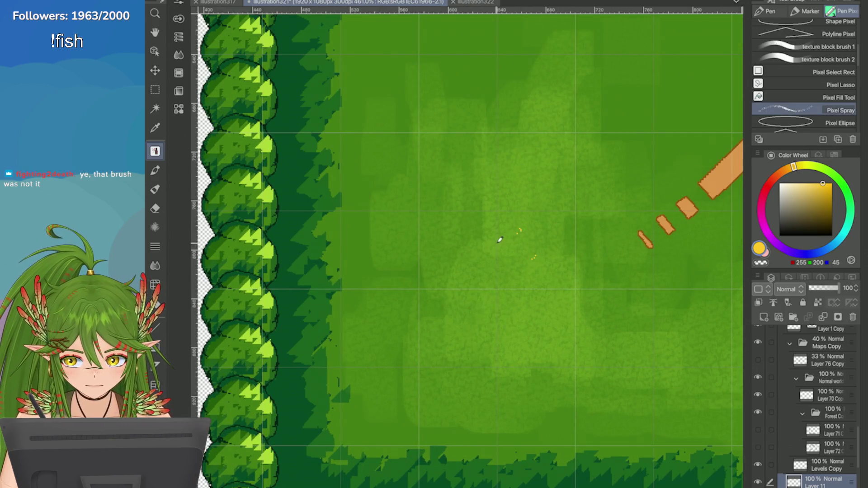
{"action": "key", "text": "x"}
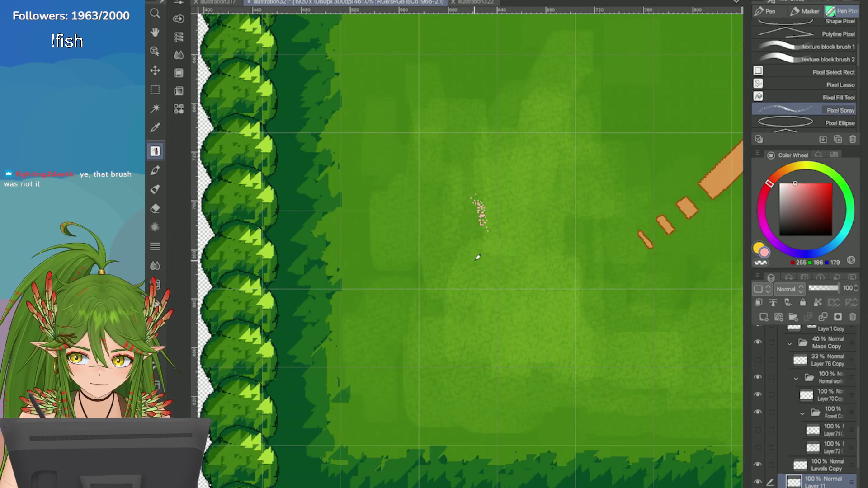
{"action": "key", "text": "p"}
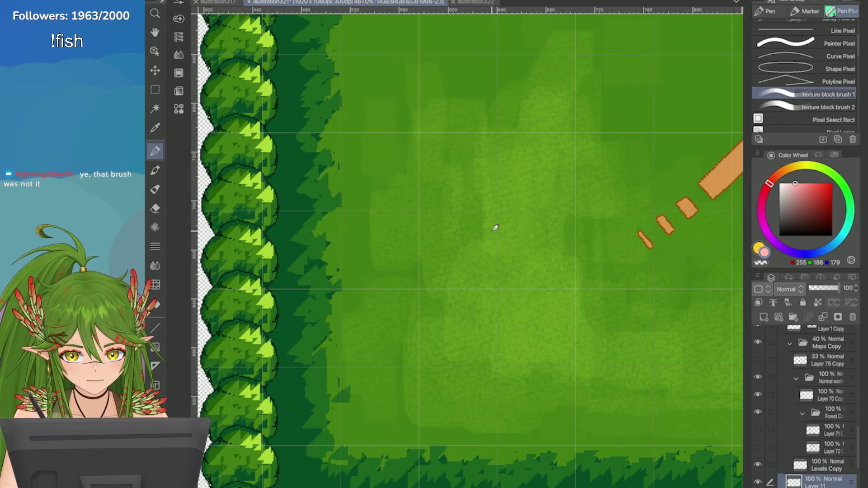
{"action": "key", "text": "b"}
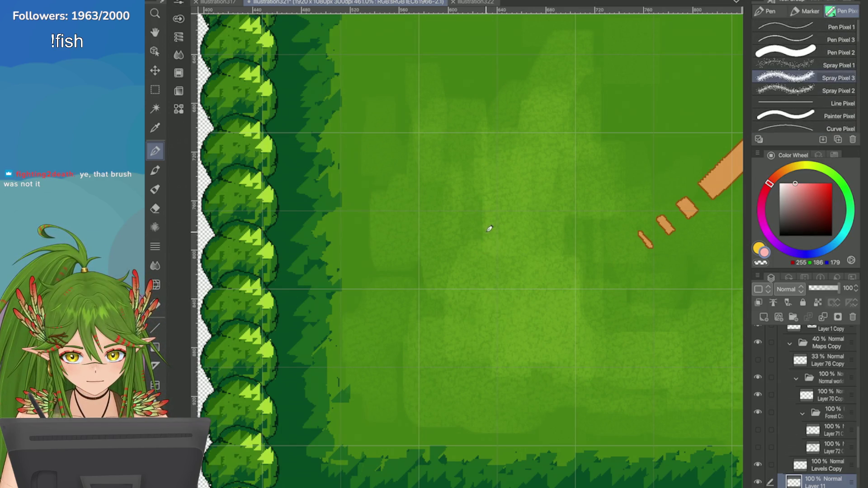
{"action": "mouse_move", "coordinate": [532, 229]}
{"action": "left_mouse_down"}
{"action": "mouse_move", "coordinate": [523, 236]}
{"action": "mouse_move", "coordinate": [529, 330]}
{"action": "mouse_move", "coordinate": [422, 274]}
{"action": "left_mouse_up"}
{"action": "key", "text": "ctrl+z"}
Step: Save the forest map with Ctrl+S
{"action": "scroll", "coordinate": [421, 274], "scroll_direction": "down", "scroll_amount": 5}
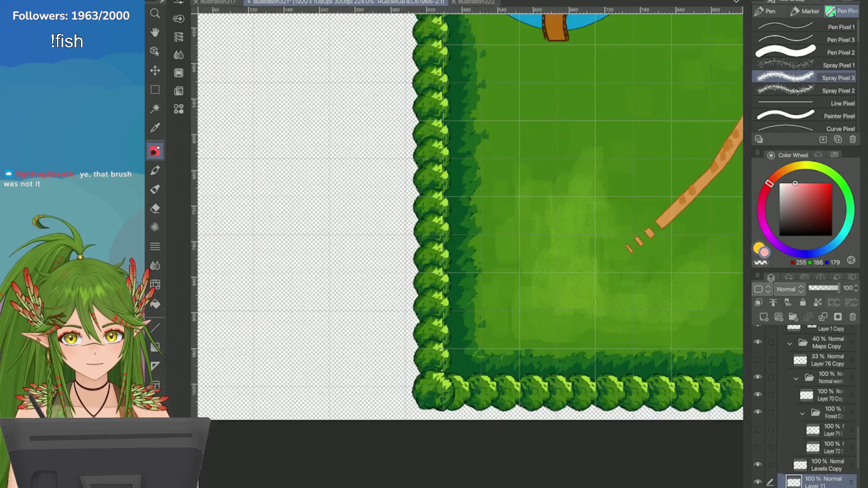
{"action": "scroll", "coordinate": [731, 207], "scroll_direction": "up", "scroll_amount": 1}
{"action": "key", "text": "ctrl+s"}
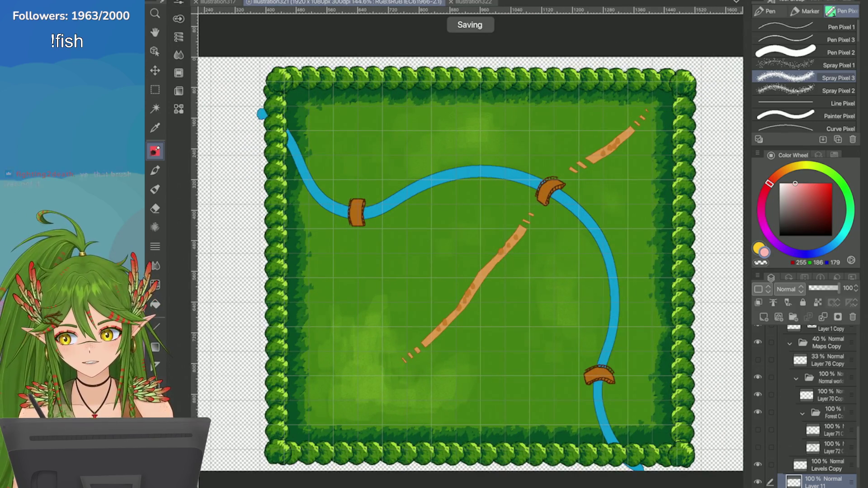
{"action": "scroll", "coordinate": [470, 263], "scroll_direction": "down", "scroll_amount": 3}
{"action": "scroll", "coordinate": [471, 262], "scroll_direction": "up", "scroll_amount": 3}
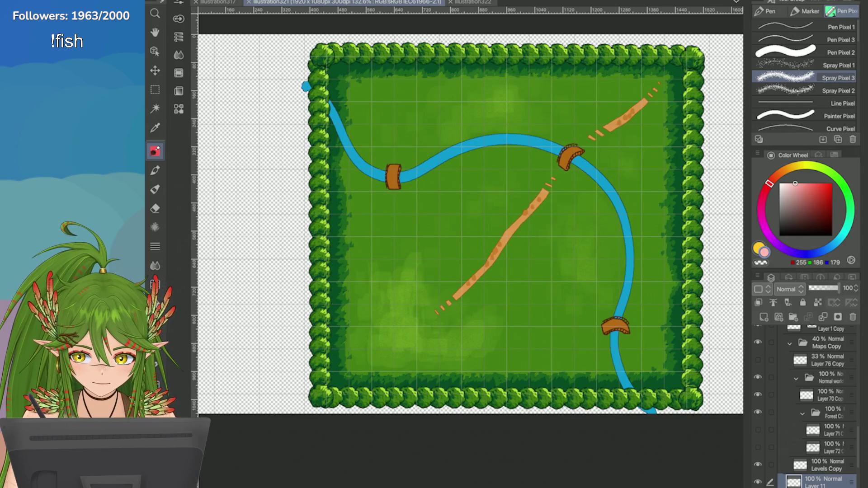
{"action": "scroll", "coordinate": [498, 226], "scroll_direction": "up", "scroll_amount": 8}
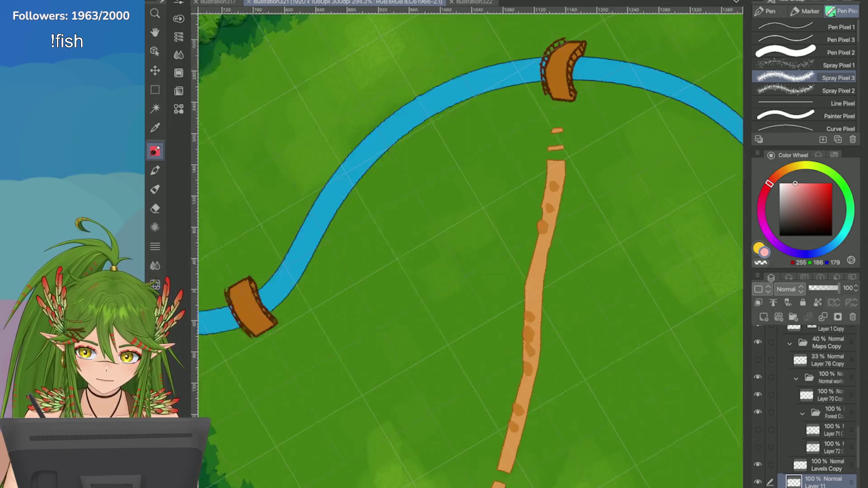
Step: On Layer 1 Copy, repaint the dirt path edges and the two small dashes above it with pixel brushes
{"action": "key", "text": "o"}
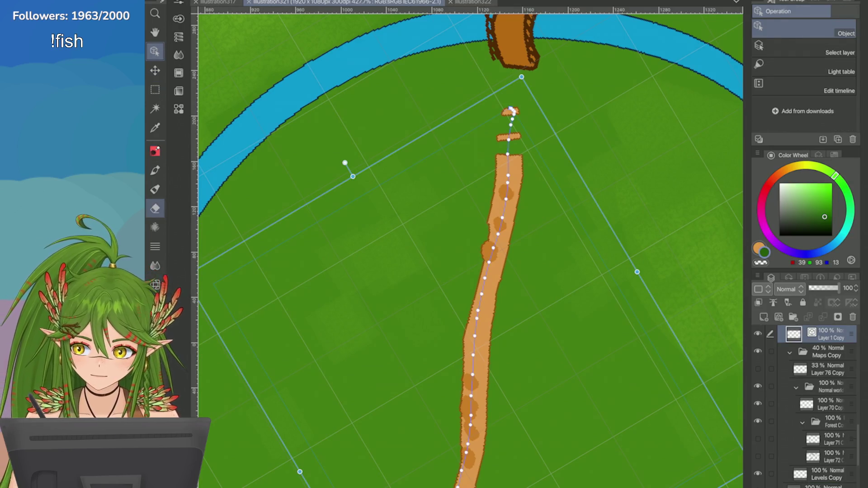
{"action": "key", "text": "e"}
{"action": "key", "text": "p"}
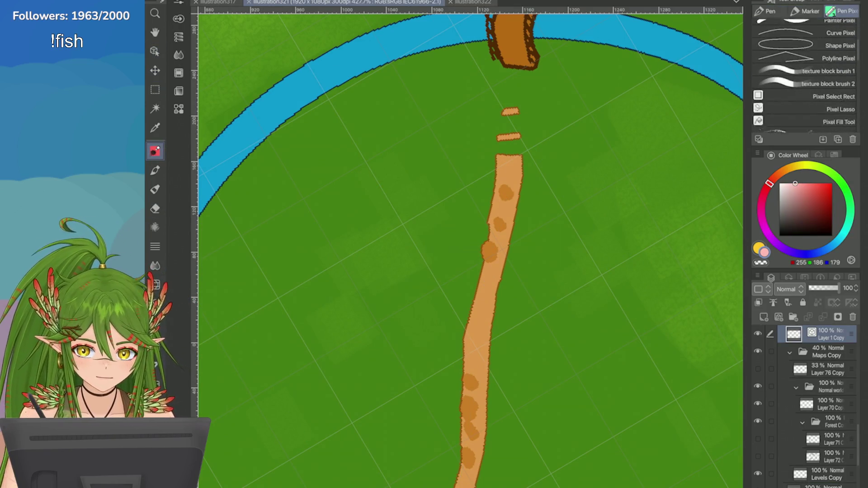
{"action": "scroll", "coordinate": [805, 72], "scroll_direction": "down", "scroll_amount": 1}
{"action": "left_click", "coordinate": [805, 102]}
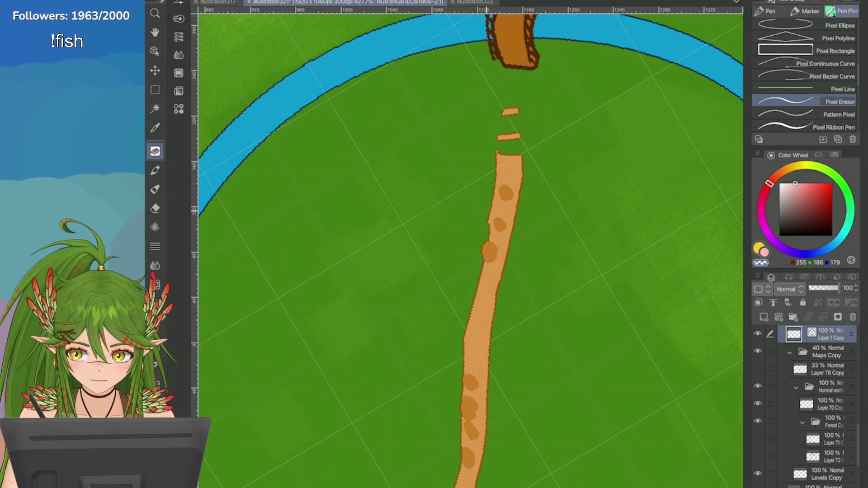
{"action": "key", "text": "period"}
{"action": "key", "text": "period"}
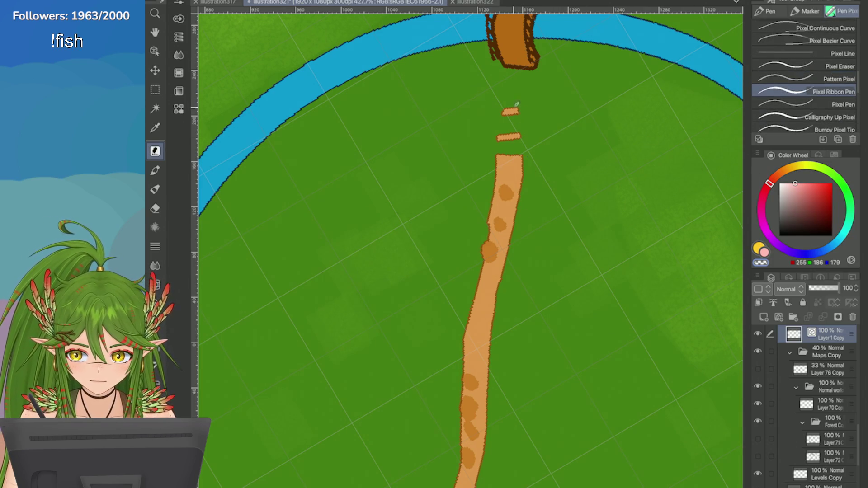
{"action": "left_click_drag", "start_coordinate": [521, 156], "coordinate": [520, 190]}
{"action": "left_click_drag", "start_coordinate": [505, 112], "coordinate": [511, 119]}
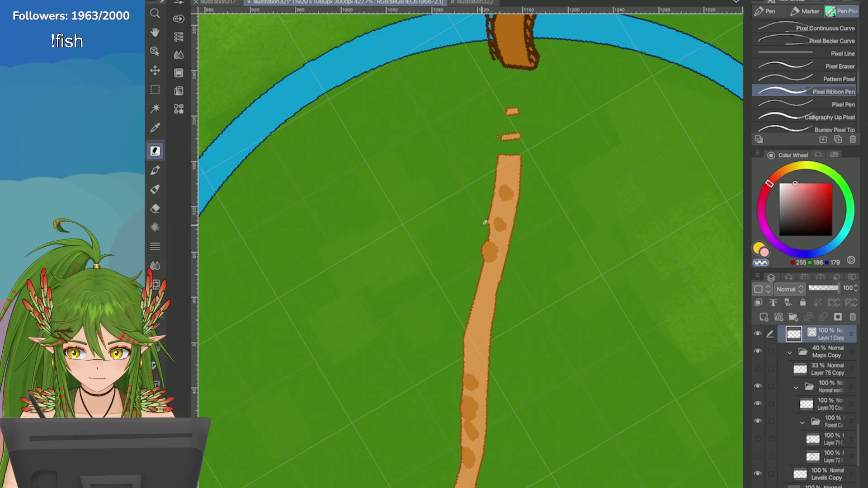
{"action": "scroll", "coordinate": [488, 140], "scroll_direction": "down", "scroll_amount": 3}
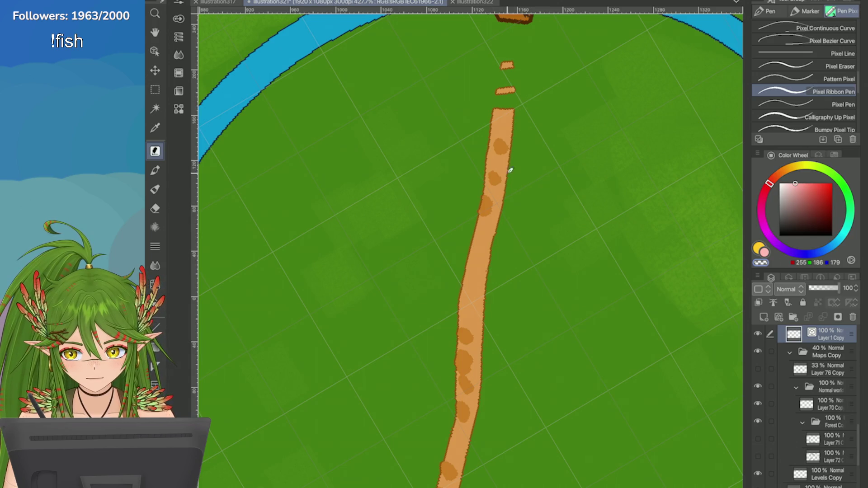
{"action": "scroll", "coordinate": [520, 113], "scroll_direction": "down", "scroll_amount": 2}
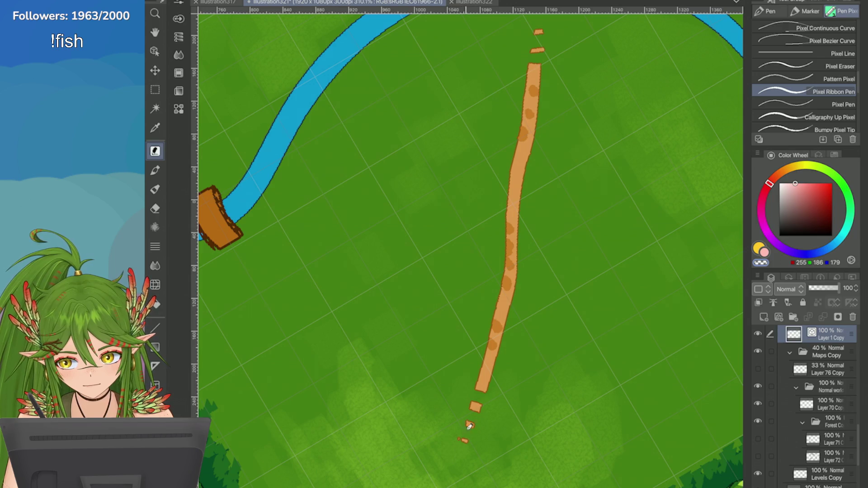
{"action": "scroll", "coordinate": [470, 426], "scroll_direction": "down", "scroll_amount": 5}
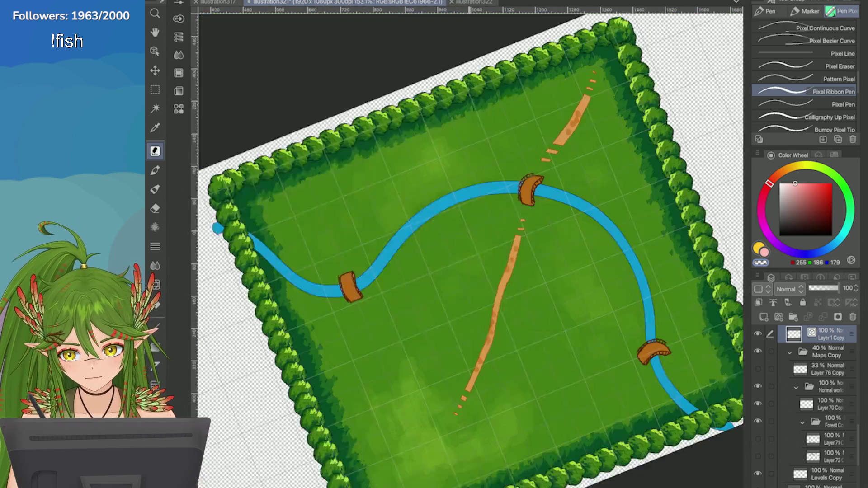
Step: Add darker marks to the dirt path's shading
{"action": "scroll", "coordinate": [545, 152], "scroll_direction": "up", "scroll_amount": 3}
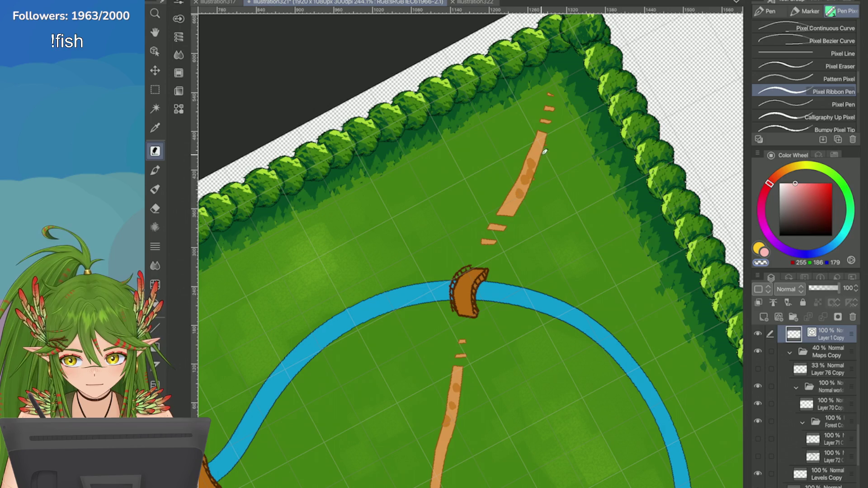
{"action": "left_click_drag", "start_coordinate": [545, 152], "coordinate": [531, 192]}
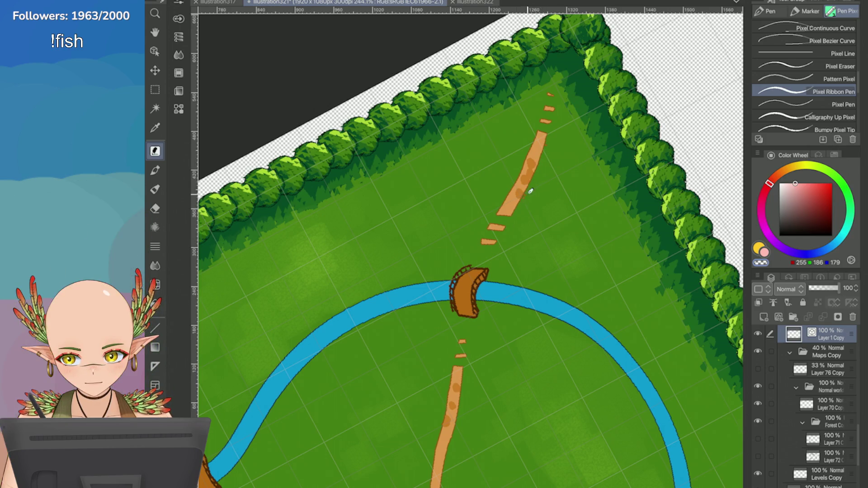
{"action": "scroll", "coordinate": [528, 195], "scroll_direction": "up", "scroll_amount": 2}
{"action": "scroll", "coordinate": [528, 260], "scroll_direction": "down", "scroll_amount": 2}
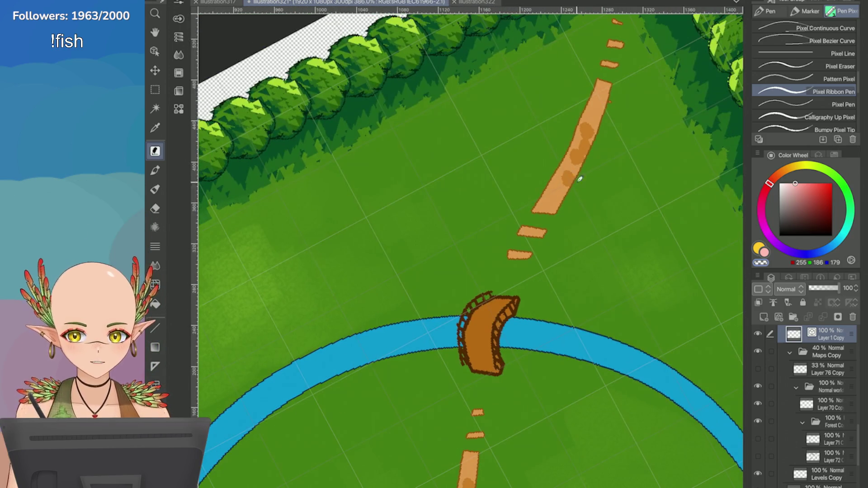
Step: With the Calligraphy Up Pixel pen, trim the right edges of the path segments and small dabs
{"action": "left_click", "coordinate": [808, 117]}
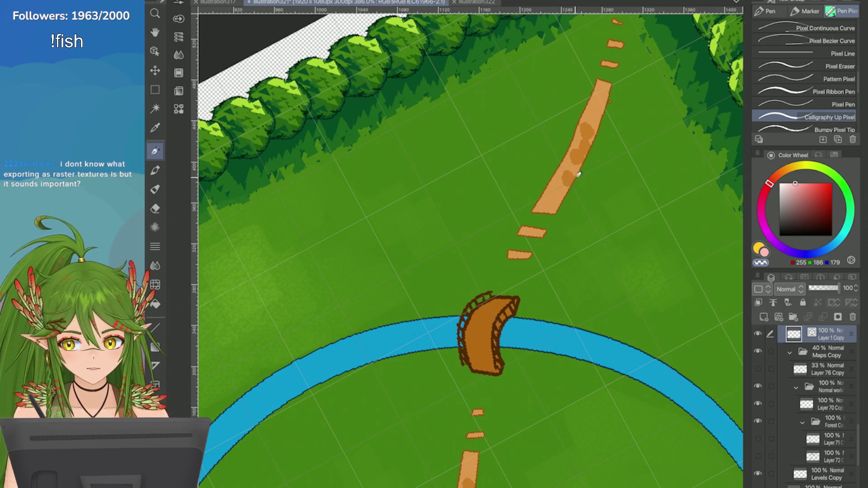
{"action": "left_click_drag", "start_coordinate": [561, 199], "coordinate": [543, 234]}
{"action": "left_click_drag", "start_coordinate": [583, 158], "coordinate": [515, 253]}
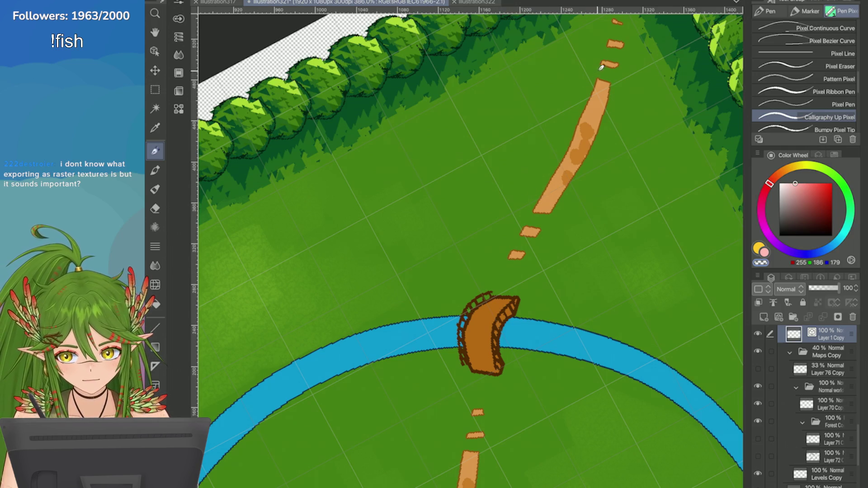
{"action": "left_click_drag", "start_coordinate": [609, 82], "coordinate": [590, 145]}
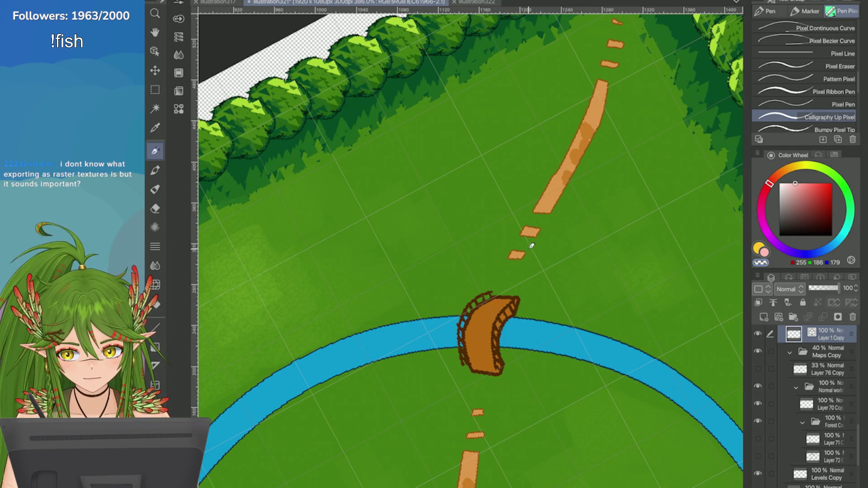
{"action": "left_click_drag", "start_coordinate": [541, 226], "coordinate": [518, 262]}
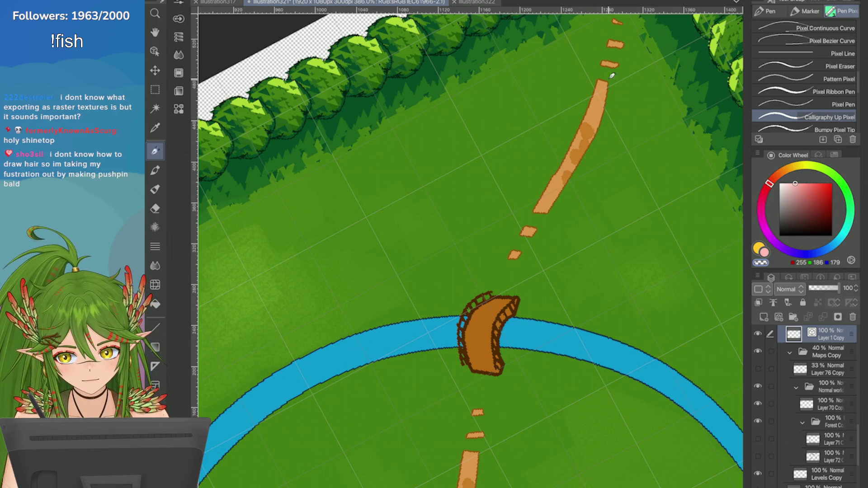
{"action": "left_click_drag", "start_coordinate": [612, 74], "coordinate": [594, 136]}
{"action": "scroll", "coordinate": [608, 67], "scroll_direction": "down", "scroll_amount": 1}
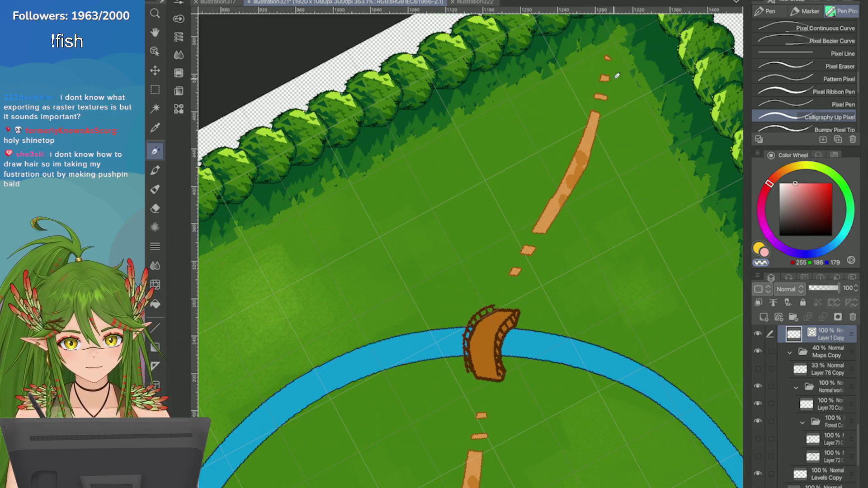
{"action": "scroll", "coordinate": [470, 248], "scroll_direction": "down", "scroll_amount": 3}
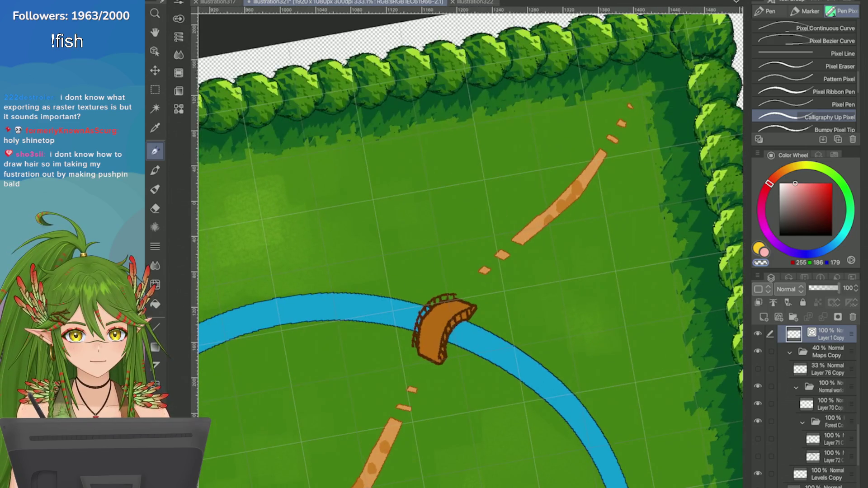
{"action": "scroll", "coordinate": [470, 249], "scroll_direction": "down", "scroll_amount": 4}
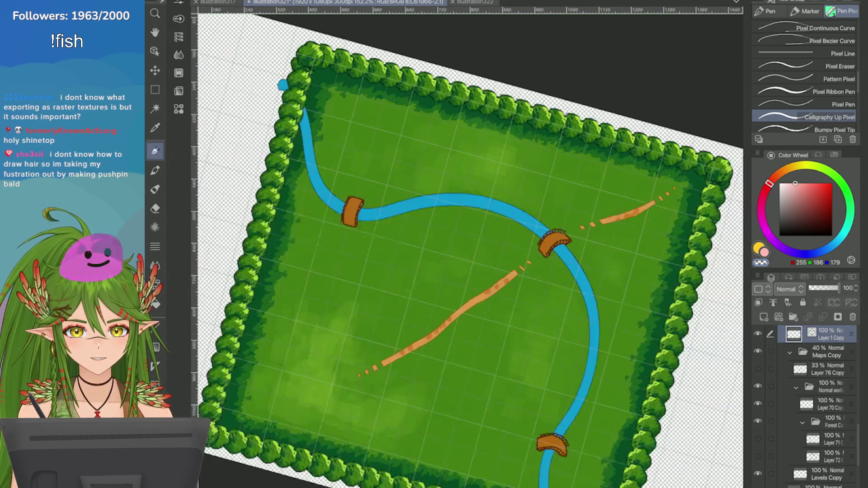
Step: Zoom around the forest map to review the finished path, river and bridges
{"action": "scroll", "coordinate": [470, 249], "scroll_direction": "down", "scroll_amount": 3}
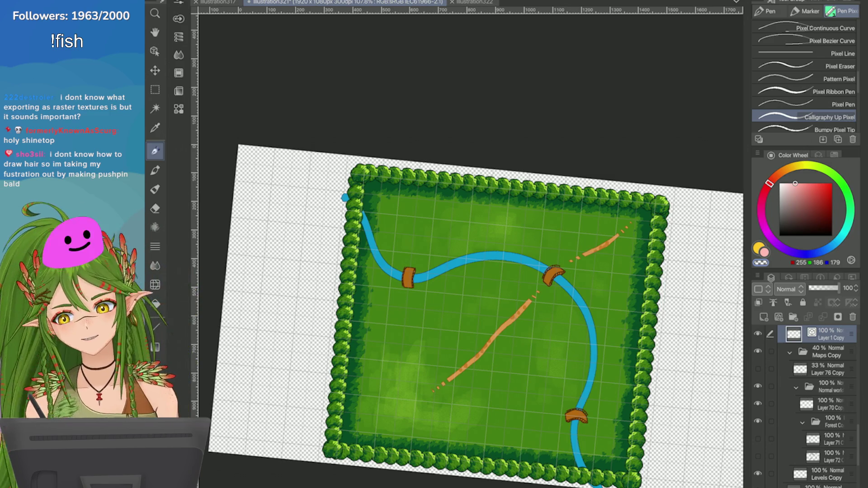
{"action": "scroll", "coordinate": [470, 280], "scroll_direction": "up", "scroll_amount": 3}
{"action": "scroll", "coordinate": [474, 304], "scroll_direction": "up", "scroll_amount": 3}
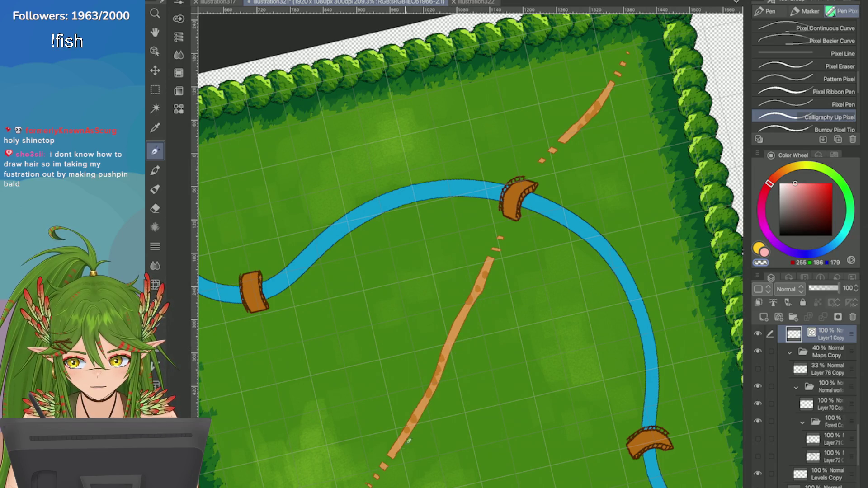
{"action": "scroll", "coordinate": [409, 441], "scroll_direction": "down", "scroll_amount": 5}
{"action": "scroll", "coordinate": [527, 209], "scroll_direction": "up", "scroll_amount": 4}
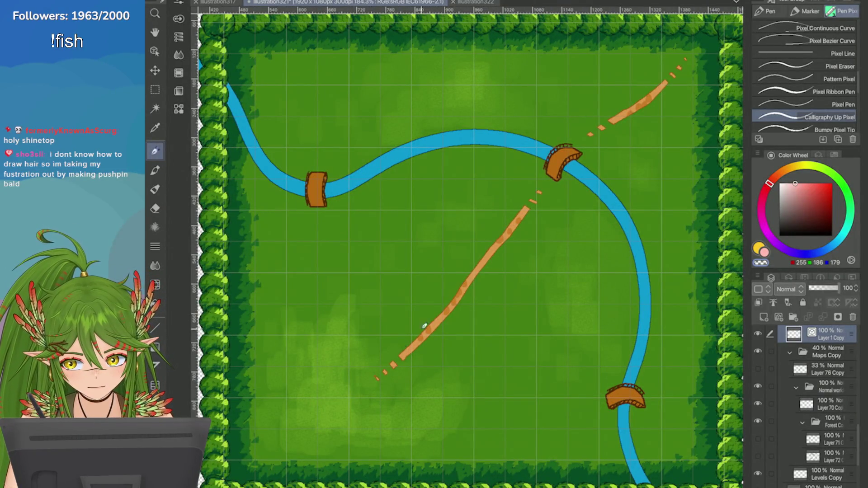
{"action": "scroll", "coordinate": [467, 167], "scroll_direction": "down", "scroll_amount": 5}
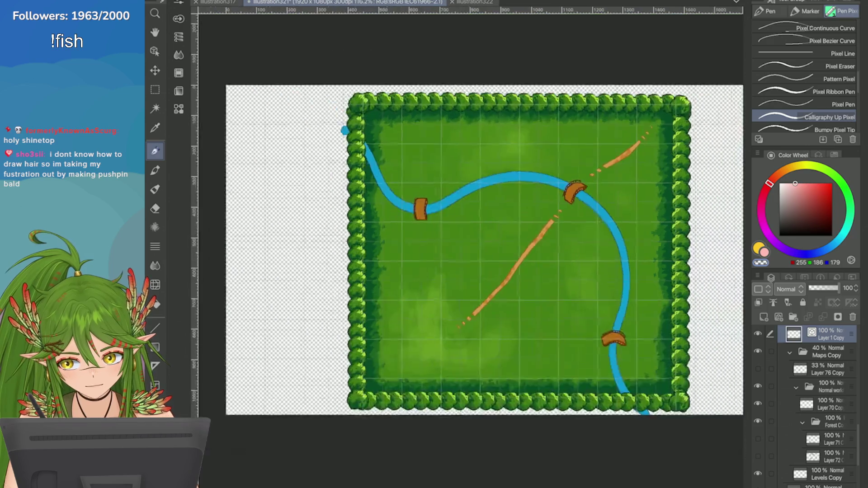
{"action": "scroll", "coordinate": [483, 163], "scroll_direction": "up", "scroll_amount": 4}
{"action": "scroll", "coordinate": [448, 286], "scroll_direction": "up", "scroll_amount": 2}
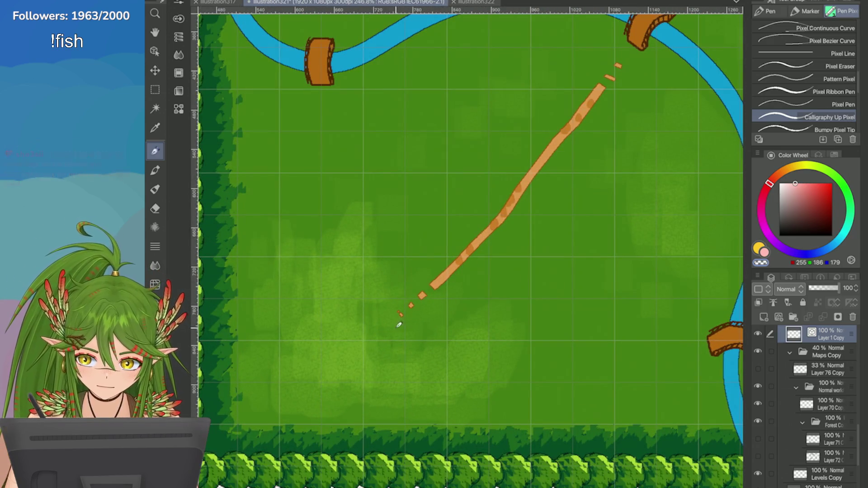
{"action": "scroll", "coordinate": [404, 302], "scroll_direction": "down", "scroll_amount": 3}
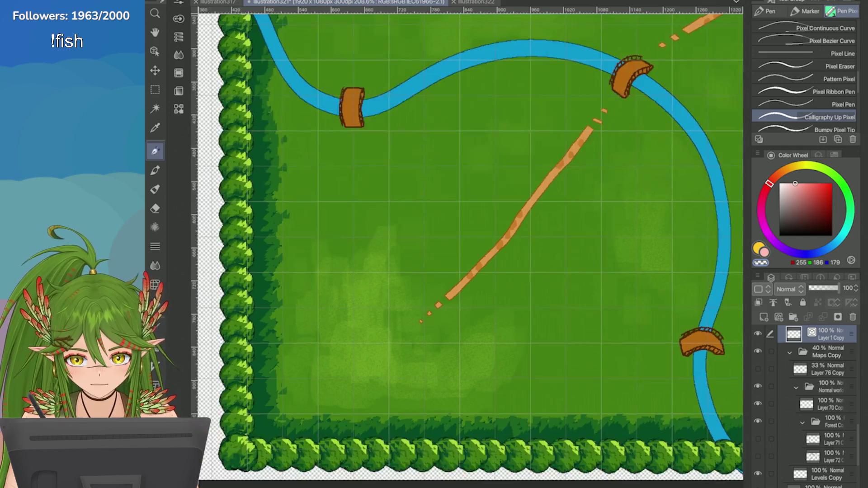
{"action": "scroll", "coordinate": [537, 231], "scroll_direction": "down", "scroll_amount": 2}
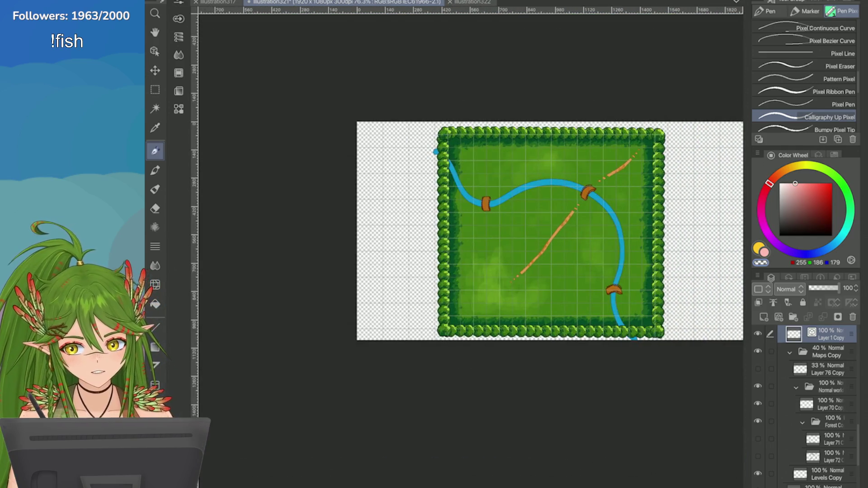
{"action": "scroll", "coordinate": [493, 315], "scroll_direction": "up", "scroll_amount": 3}
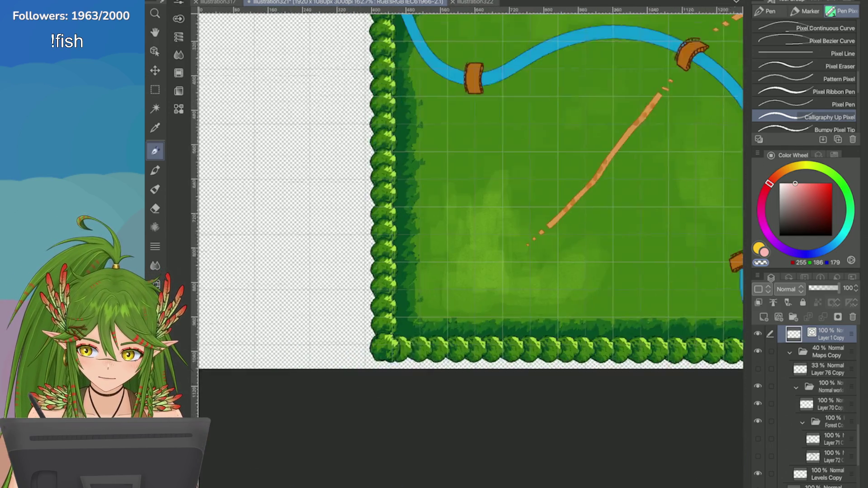
{"action": "scroll", "coordinate": [471, 189], "scroll_direction": "down", "scroll_amount": 3}
{"action": "scroll", "coordinate": [470, 190], "scroll_direction": "up", "scroll_amount": 2}
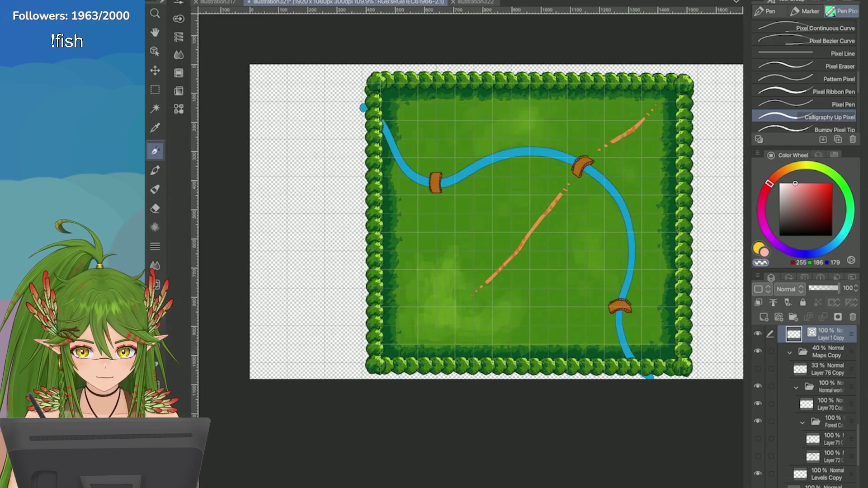
Step: Save the forest map and switch to the illustration322 document
{"action": "key", "text": "ctrl+s"}
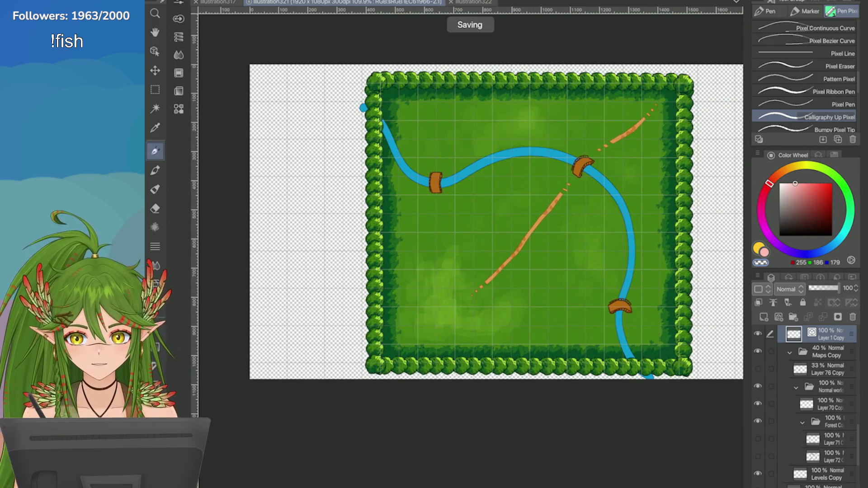
{"action": "scroll", "coordinate": [608, 181], "scroll_direction": "up", "scroll_amount": 2}
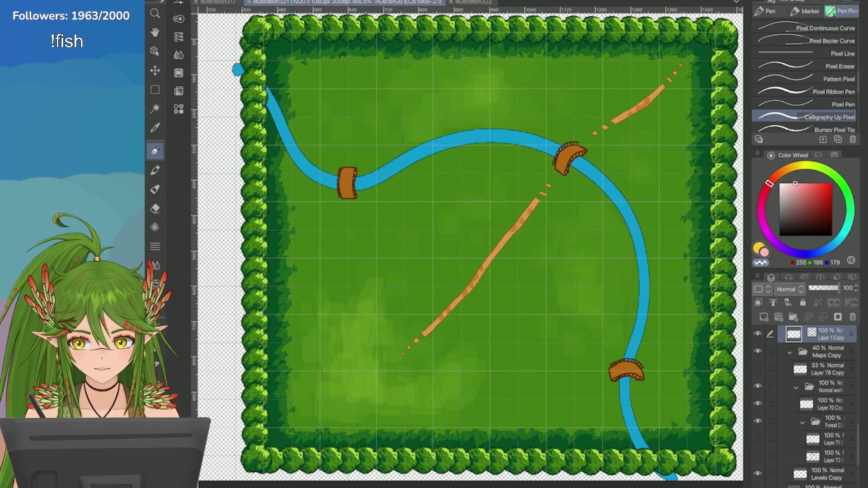
{"action": "key", "text": "ctrl+Tab"}
{"action": "scroll", "coordinate": [529, 271], "scroll_direction": "up", "scroll_amount": 2}
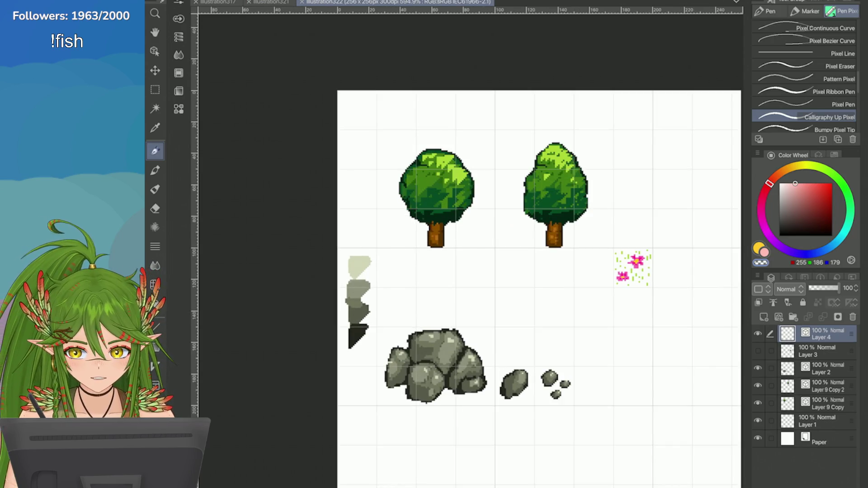
Step: Duplicate the flower patch layer, flip the copy horizontally, and place it below the original
{"action": "scroll", "coordinate": [633, 269], "scroll_direction": "up", "scroll_amount": 5}
{"action": "scroll", "coordinate": [633, 269], "scroll_direction": "down", "scroll_amount": 6}
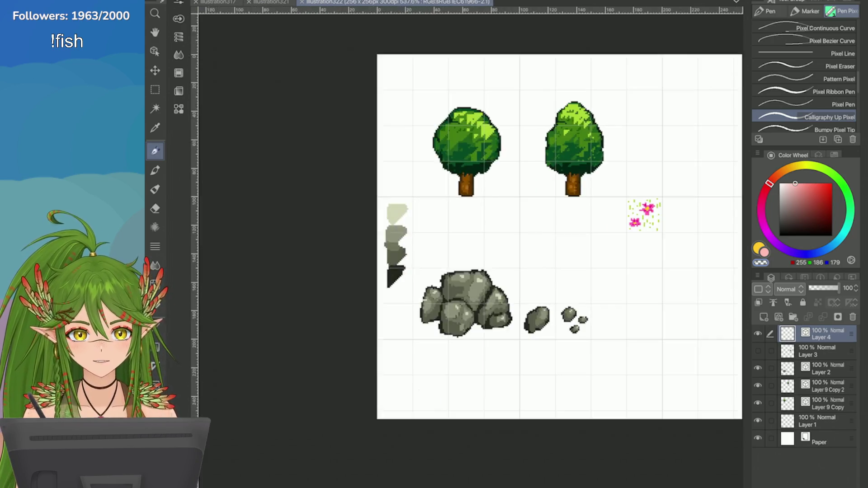
{"action": "scroll", "coordinate": [565, 226], "scroll_direction": "up", "scroll_amount": 5}
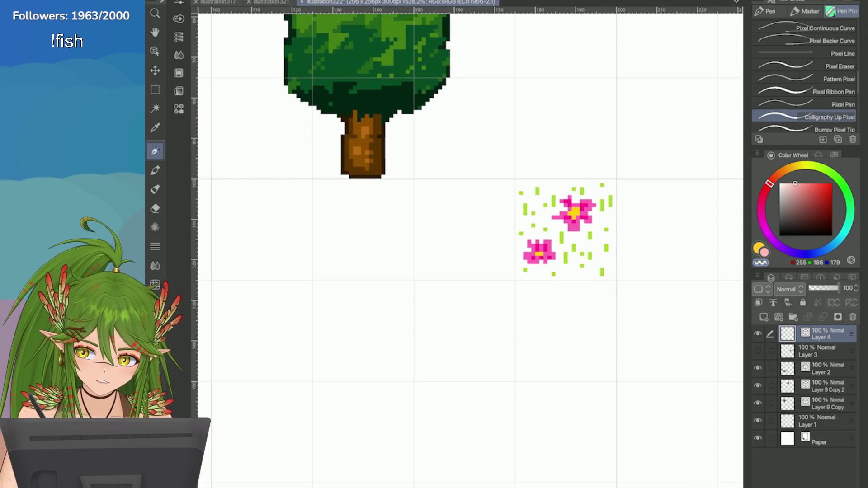
{"action": "left_click", "coordinate": [758, 276]}
{"action": "left_click", "coordinate": [642, 148]}
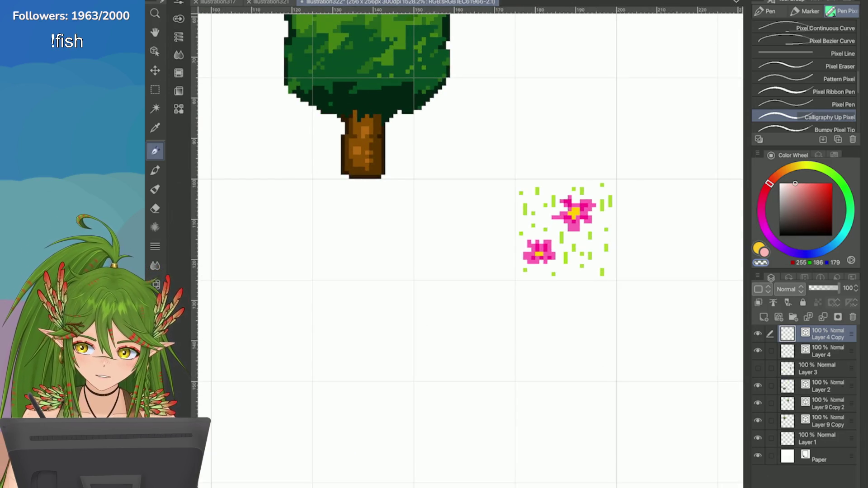
{"action": "left_click", "coordinate": [213, 1]}
{"action": "mouse_move", "coordinate": [272, 208]}
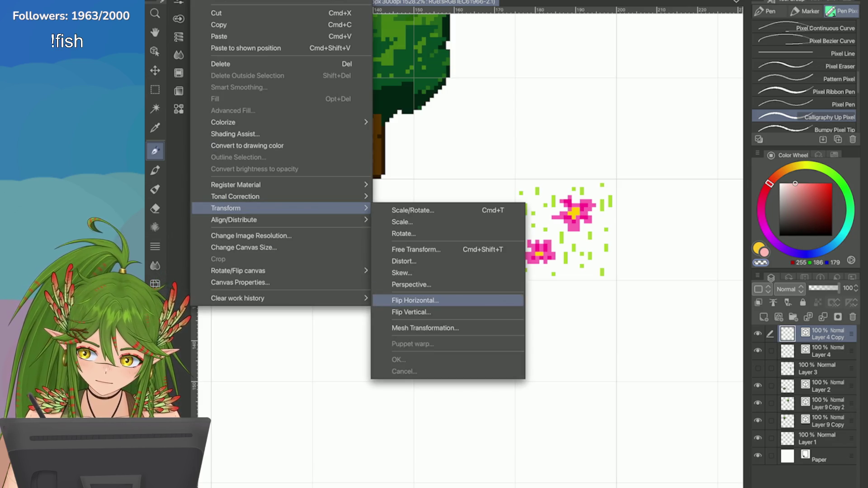
{"action": "left_click", "coordinate": [416, 300]}
{"action": "left_click_drag", "start_coordinate": [552, 254], "coordinate": [552, 353]}
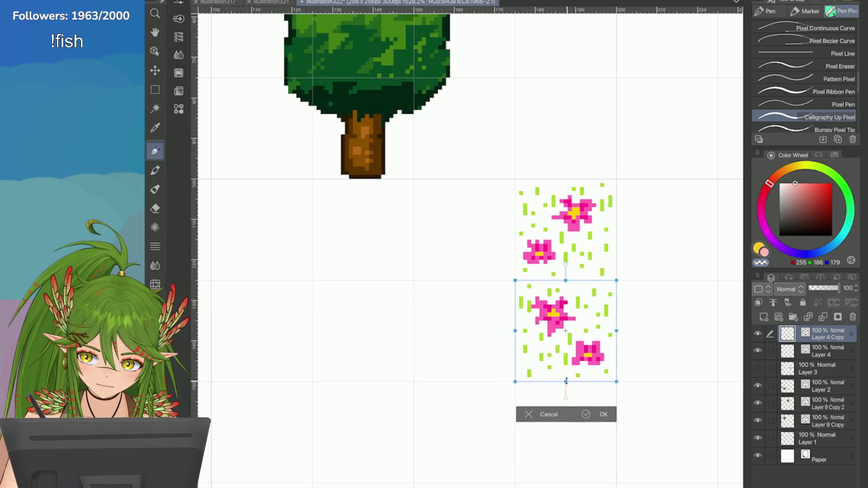
{"action": "key", "text": "Return"}
Step: Duplicate the two-tile flower column, place it to the right, and add a new raster layer
{"action": "scroll", "coordinate": [471, 249], "scroll_direction": "down", "scroll_amount": 3}
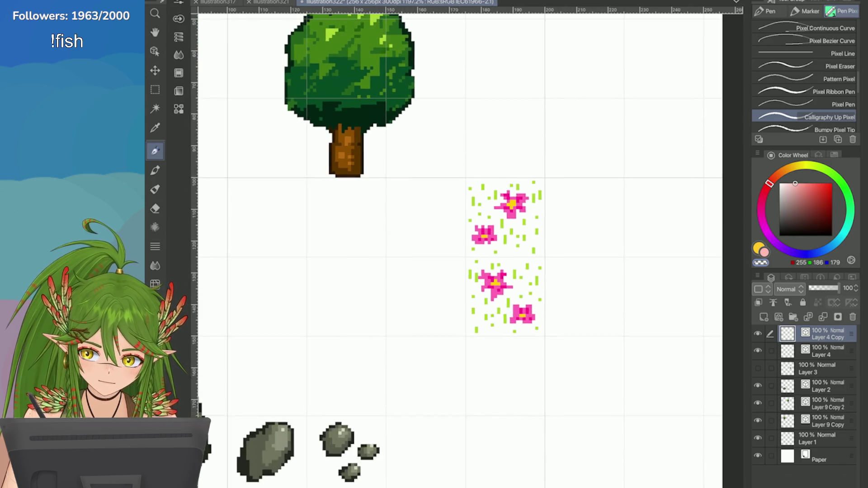
{"action": "left_click", "coordinate": [757, 276]}
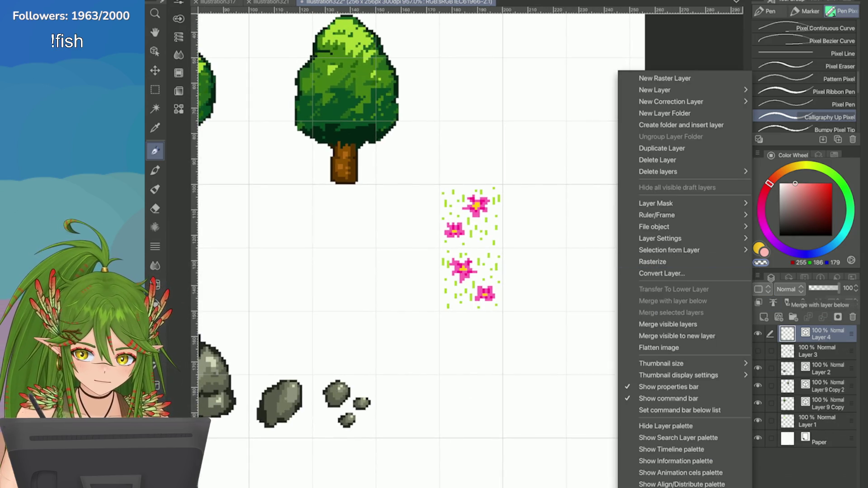
{"action": "key", "text": "Escape"}
{"action": "key", "text": "ctrl+t"}
{"action": "left_click_drag", "start_coordinate": [464, 271], "coordinate": [527, 275]}
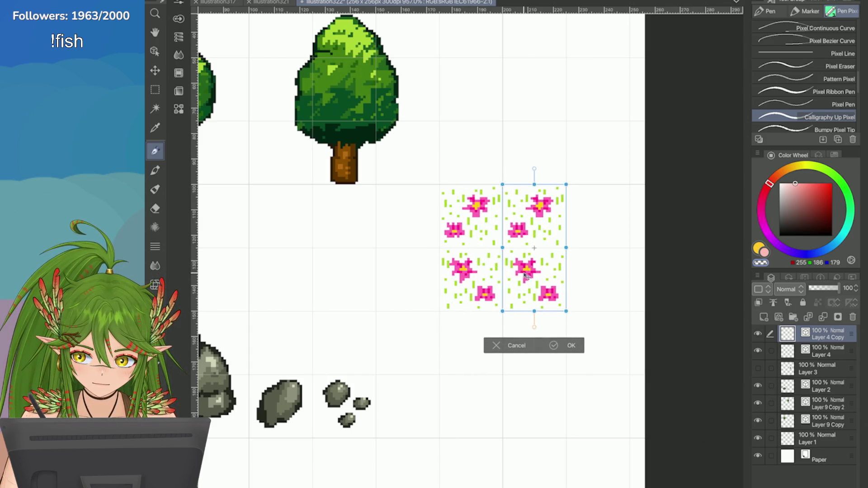
{"action": "left_click", "coordinate": [554, 346]}
{"action": "left_click", "coordinate": [764, 317]}
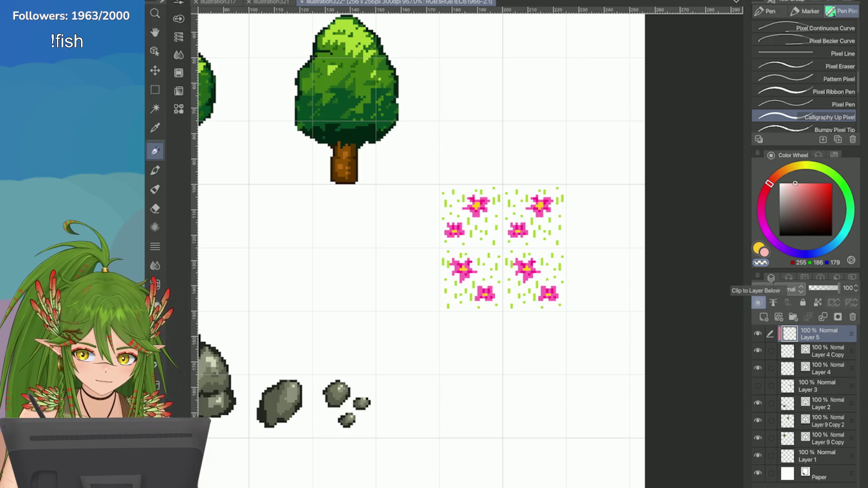
Step: Set the new layer to Color blending and test orange and yellow tints on a flower, undoing both
{"action": "left_click", "coordinate": [791, 166]}
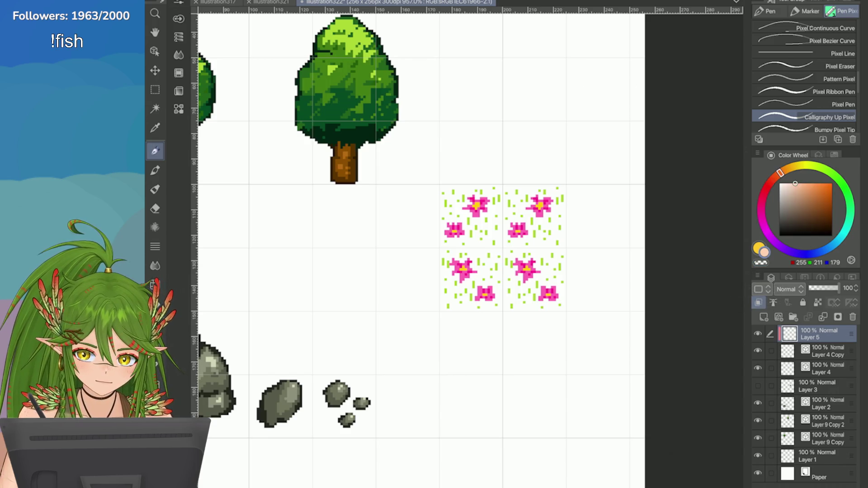
{"action": "left_click", "coordinate": [832, 183]}
{"action": "left_click", "coordinate": [786, 289]}
{"action": "left_click", "coordinate": [785, 266]}
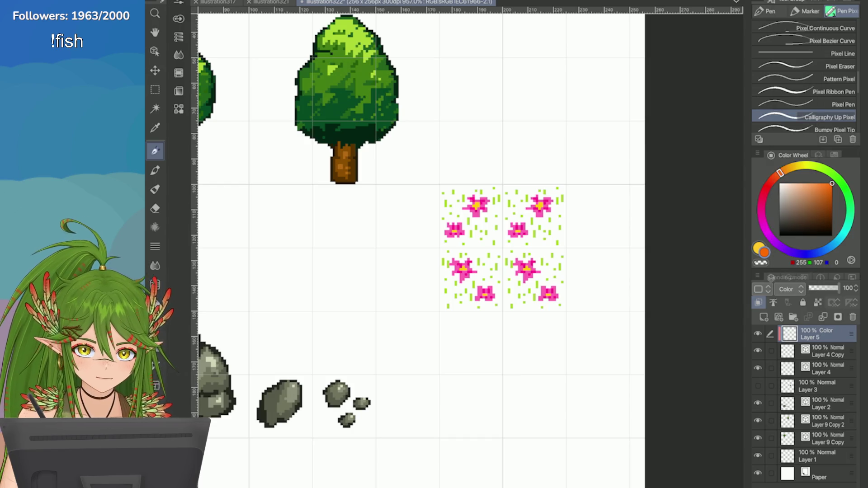
{"action": "key", "text": "ctrl+plus"}
{"action": "key", "text": "ctrl+plus"}
{"action": "key", "text": "ctrl+plus"}
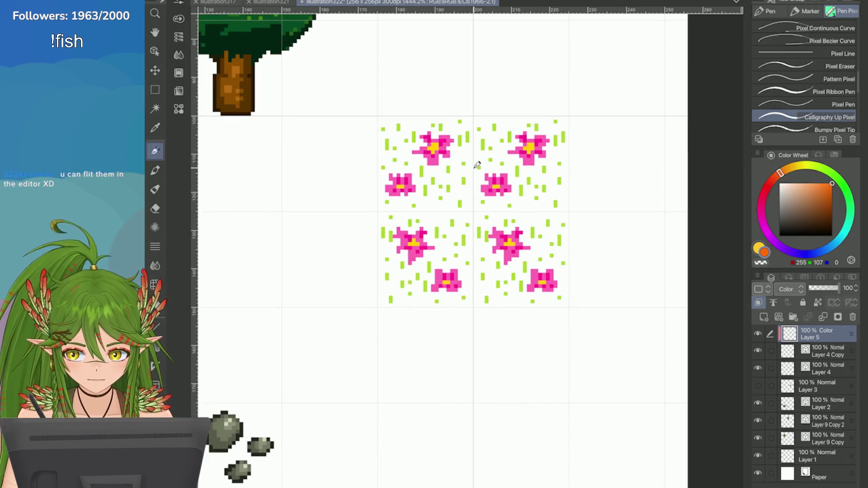
{"action": "mouse_move", "coordinate": [441, 199]}
{"action": "left_mouse_down"}
{"action": "mouse_move", "coordinate": [450, 185]}
{"action": "mouse_move", "coordinate": [427, 193]}
{"action": "mouse_move", "coordinate": [423, 206]}
{"action": "left_mouse_up"}
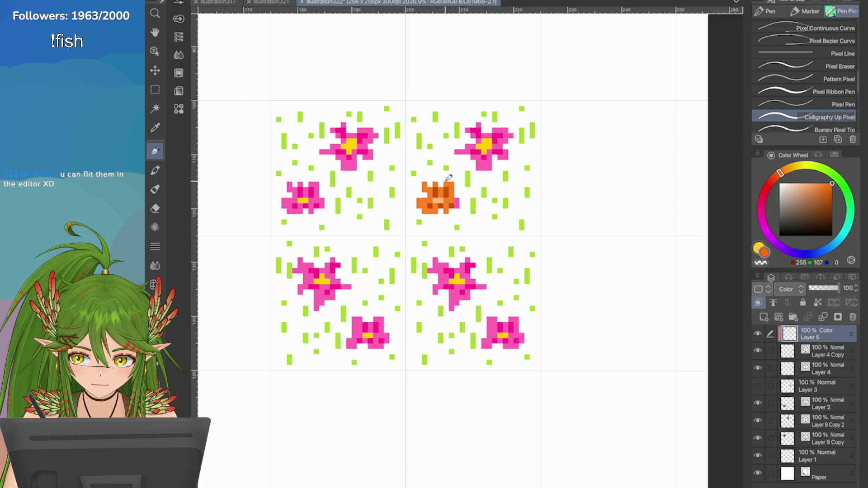
{"action": "key", "text": "ctrl+z"}
{"action": "left_click", "coordinate": [800, 166]}
{"action": "left_click_drag", "start_coordinate": [436, 206], "coordinate": [455, 200]}
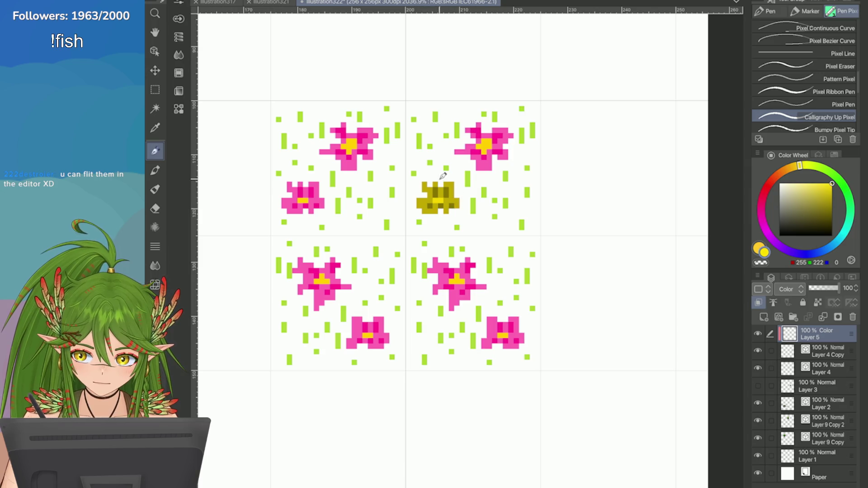
{"action": "key", "text": "ctrl+z"}
Step: Pick purple and paint over the three right-hand flowers
{"action": "left_click", "coordinate": [762, 222]}
{"action": "left_click", "coordinate": [764, 226]}
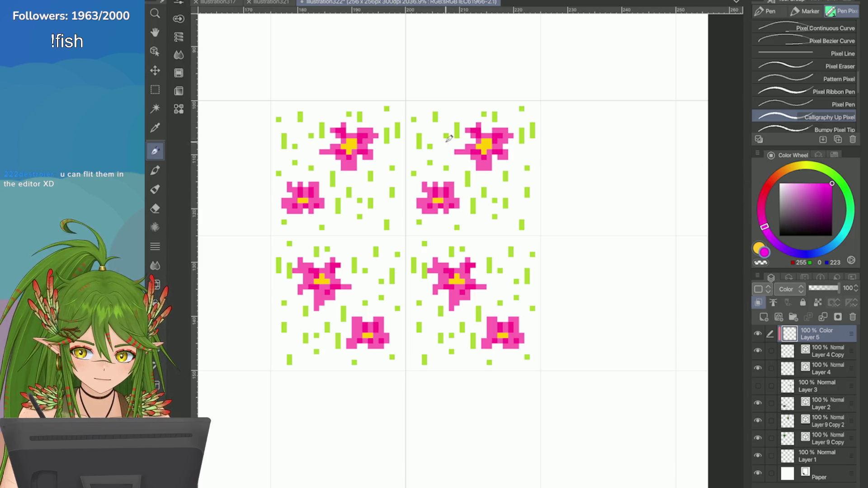
{"action": "left_click", "coordinate": [776, 243]}
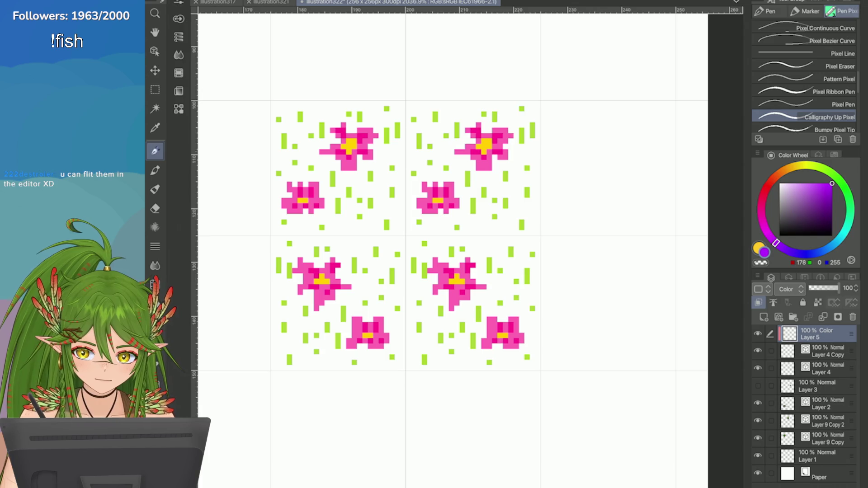
{"action": "left_click_drag", "start_coordinate": [466, 146], "coordinate": [487, 157]}
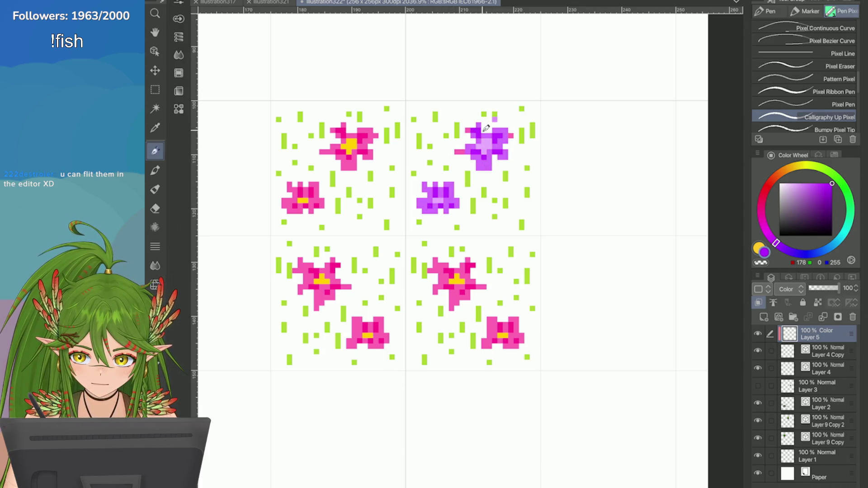
{"action": "mouse_move", "coordinate": [465, 263]}
{"action": "left_mouse_down"}
{"action": "mouse_move", "coordinate": [441, 273]}
{"action": "mouse_move", "coordinate": [471, 307]}
{"action": "left_mouse_up"}
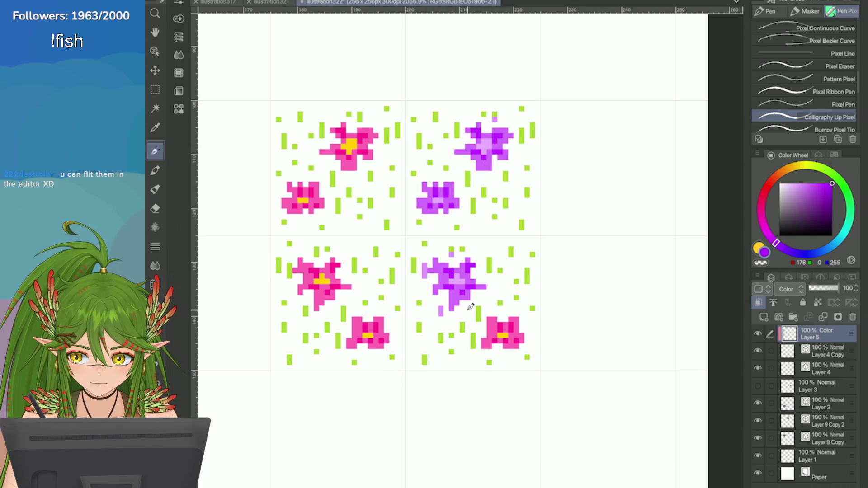
{"action": "left_click_drag", "start_coordinate": [500, 336], "coordinate": [525, 330]}
{"action": "scroll", "coordinate": [511, 414], "scroll_direction": "up", "scroll_amount": 2}
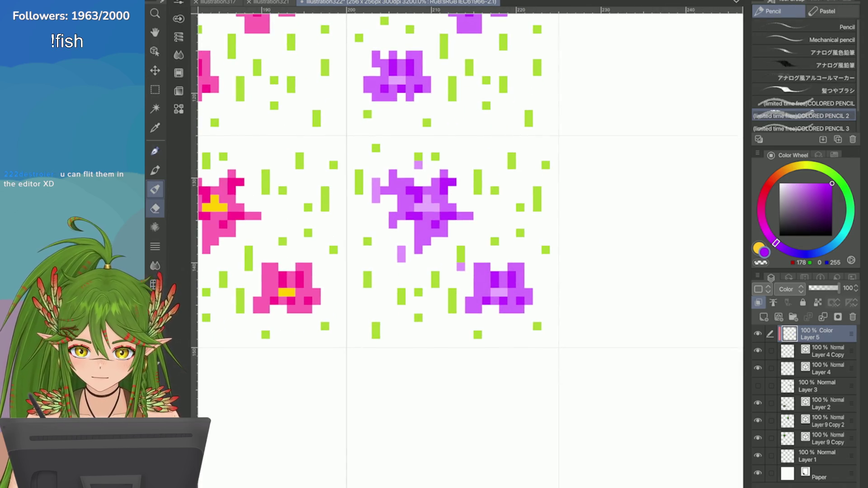
Step: With the pixel eraser, clear purple from the lower-right flower's centre and stray pixels by the middle flower
{"action": "key", "text": "e"}
{"action": "left_click_drag", "start_coordinate": [498, 287], "coordinate": [487, 293]}
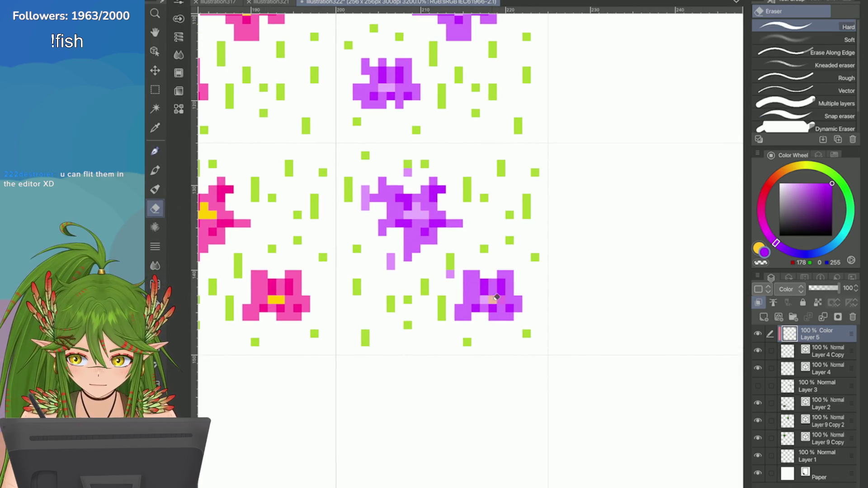
{"action": "left_click", "coordinate": [155, 151]}
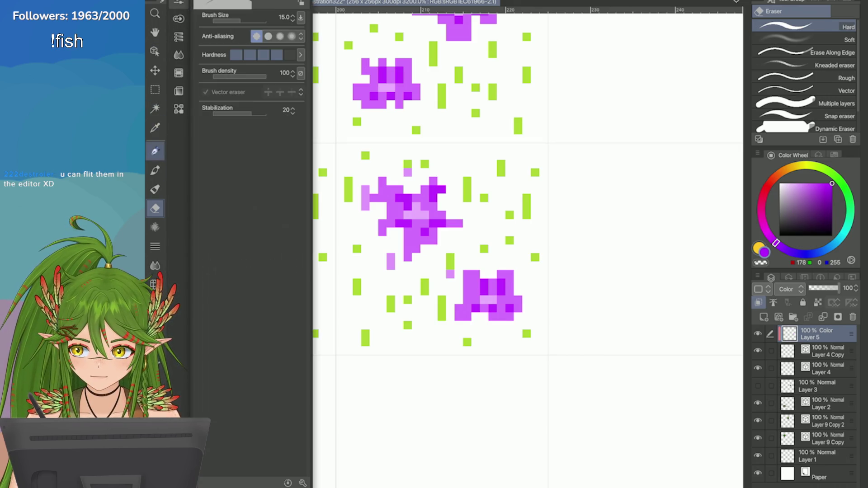
{"action": "left_click", "coordinate": [841, 76]}
{"action": "left_click_drag", "start_coordinate": [495, 297], "coordinate": [483, 298]}
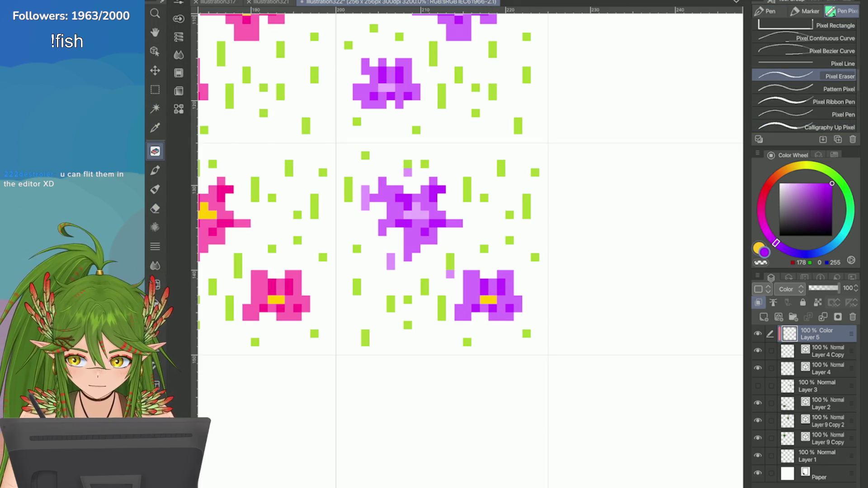
{"action": "left_click_drag", "start_coordinate": [360, 188], "coordinate": [367, 208]}
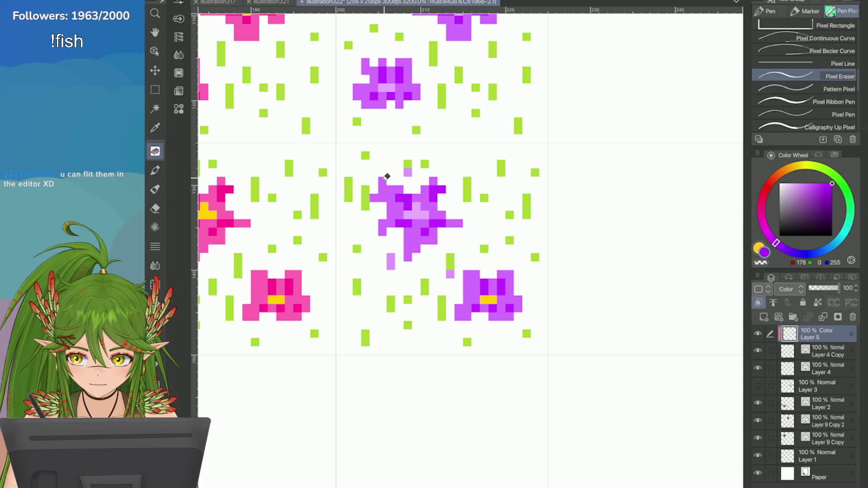
{"action": "left_click", "coordinate": [407, 171]}
{"action": "left_click", "coordinate": [390, 260]}
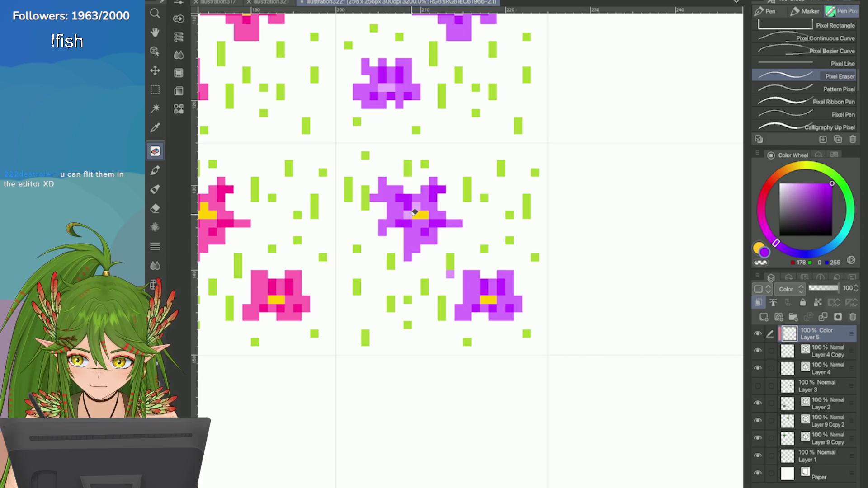
Step: Erase remaining purple to restore the yellow centres of the upper purple flowers
{"action": "scroll", "coordinate": [411, 203], "scroll_direction": "down", "scroll_amount": 2}
{"action": "scroll", "coordinate": [418, 195], "scroll_direction": "up", "scroll_amount": 2}
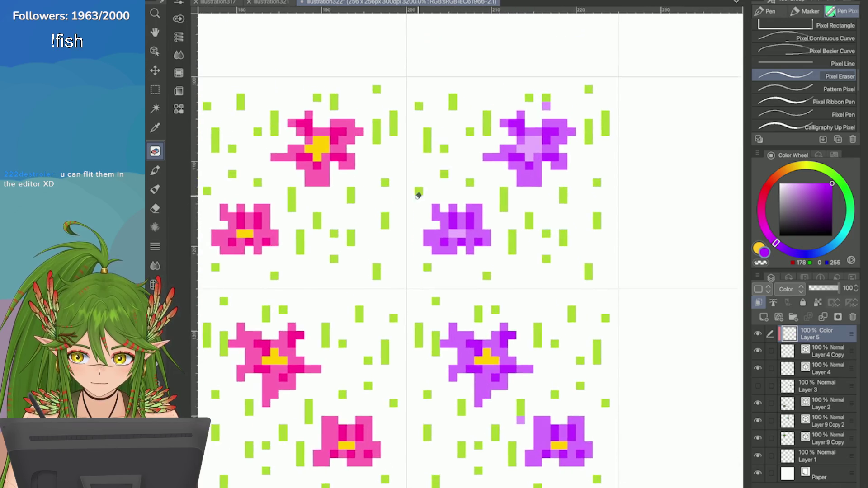
{"action": "left_click", "coordinate": [456, 233]}
{"action": "left_click", "coordinate": [547, 105]}
{"action": "mouse_move", "coordinate": [537, 143]}
{"action": "left_mouse_down"}
{"action": "mouse_move", "coordinate": [527, 144]}
{"action": "mouse_move", "coordinate": [529, 156]}
{"action": "mouse_move", "coordinate": [520, 145]}
{"action": "left_mouse_up"}
Step: Save the sprite sheet document
{"action": "scroll", "coordinate": [635, 207], "scroll_direction": "down", "scroll_amount": 5}
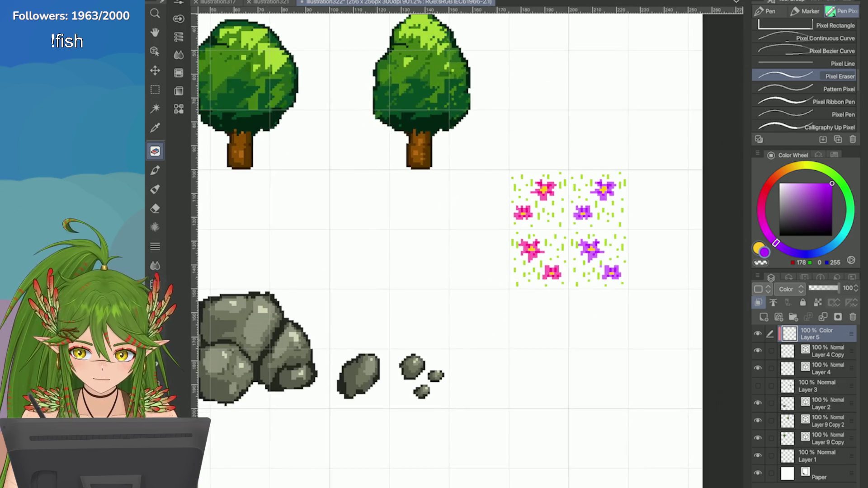
{"action": "scroll", "coordinate": [570, 230], "scroll_direction": "down", "scroll_amount": 4}
{"action": "scroll", "coordinate": [570, 230], "scroll_direction": "up", "scroll_amount": 3}
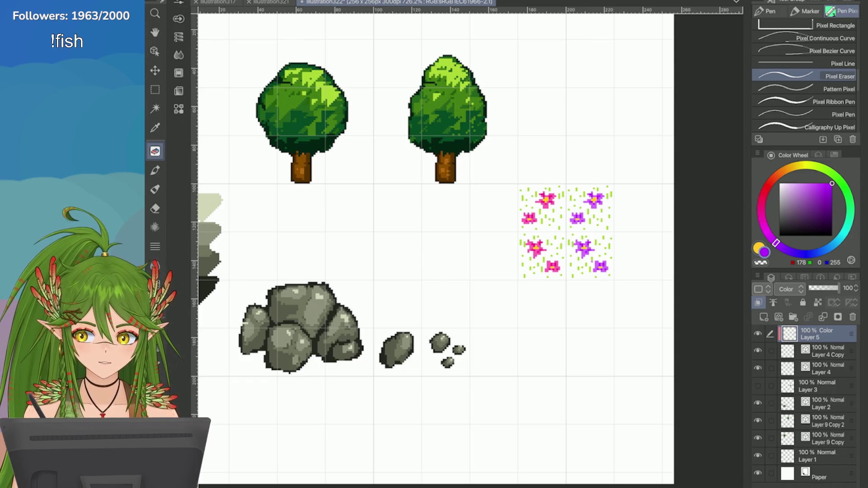
{"action": "key", "text": "ctrl+s"}
{"action": "scroll", "coordinate": [602, 280], "scroll_direction": "up", "scroll_amount": 4}
{"action": "scroll", "coordinate": [602, 281], "scroll_direction": "down", "scroll_amount": 5}
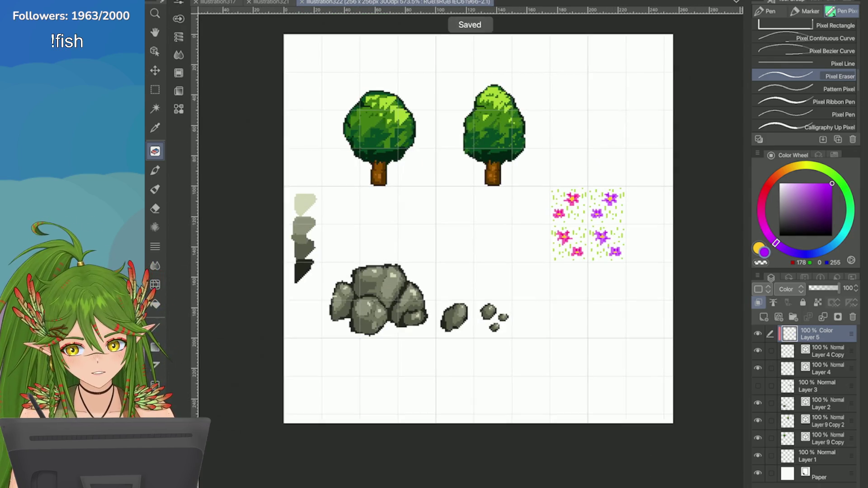
{"action": "scroll", "coordinate": [630, 210], "scroll_direction": "up", "scroll_amount": 2}
{"action": "scroll", "coordinate": [647, 233], "scroll_direction": "down", "scroll_amount": 4}
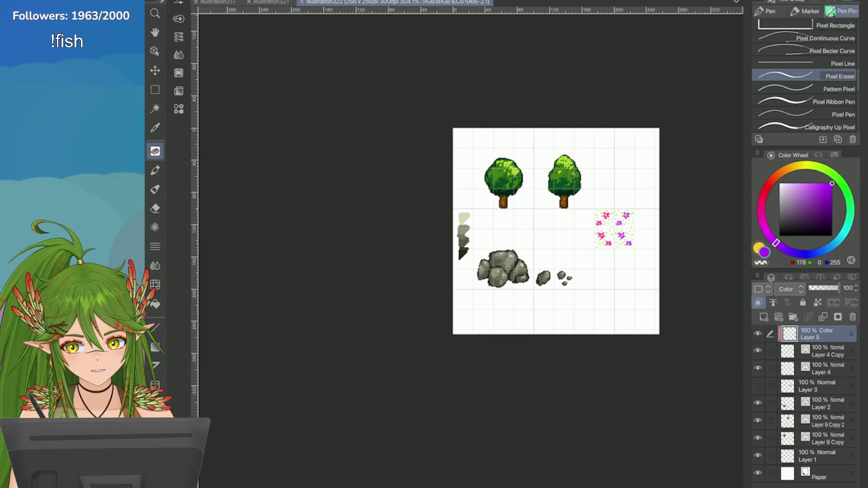
{"action": "scroll", "coordinate": [665, 244], "scroll_direction": "up", "scroll_amount": 1}
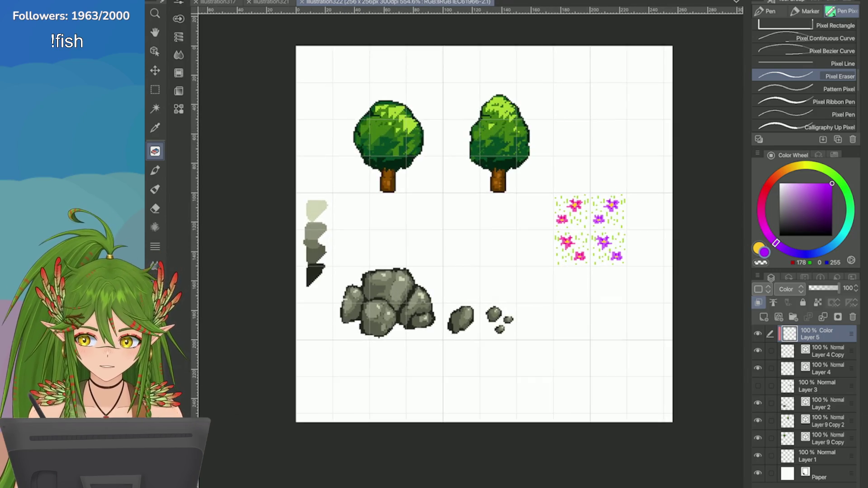
Step: Select the grey palette swatches on their layer and delete them
{"action": "key", "text": "o"}
{"action": "left_click", "coordinate": [318, 233]}
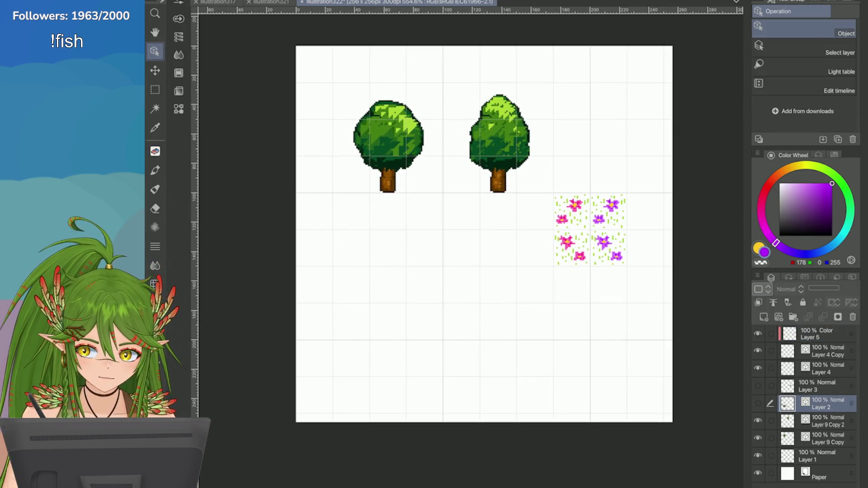
{"action": "key", "text": "m"}
{"action": "left_click_drag", "start_coordinate": [275, 167], "coordinate": [330, 293]}
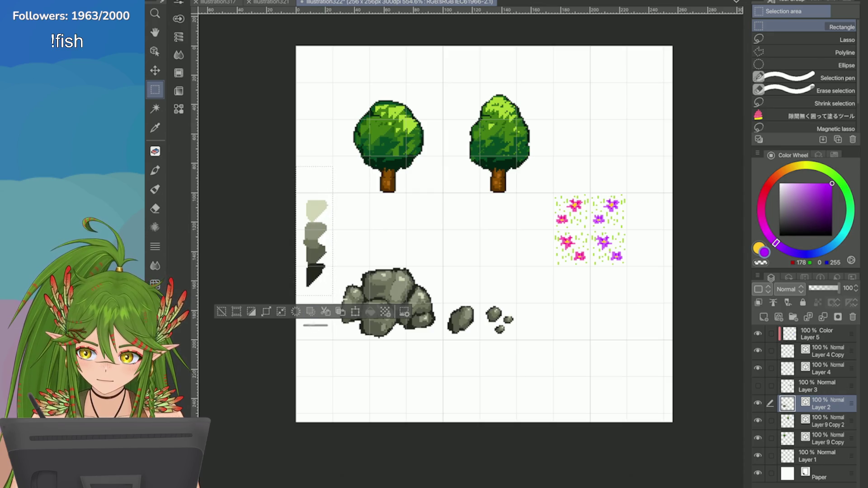
{"action": "key", "text": "ctrl+d"}
Step: Move both tree layers (Layer 9 Copy and Layer 9 Copy 2) right and down
{"action": "left_click", "coordinate": [827, 421]}
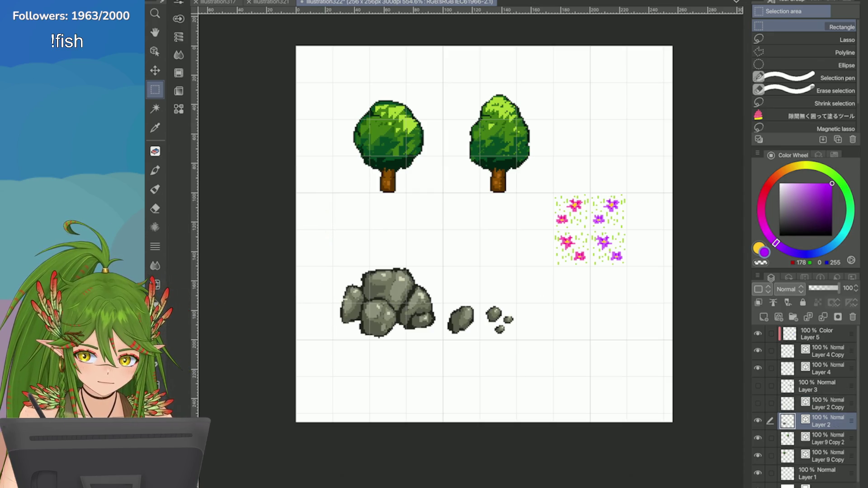
{"action": "scroll", "coordinate": [805, 407], "scroll_direction": "down", "scroll_amount": 1}
{"action": "left_click", "coordinate": [827, 448]}
{"action": "left_click", "coordinate": [828, 430], "text": "ctrl"}
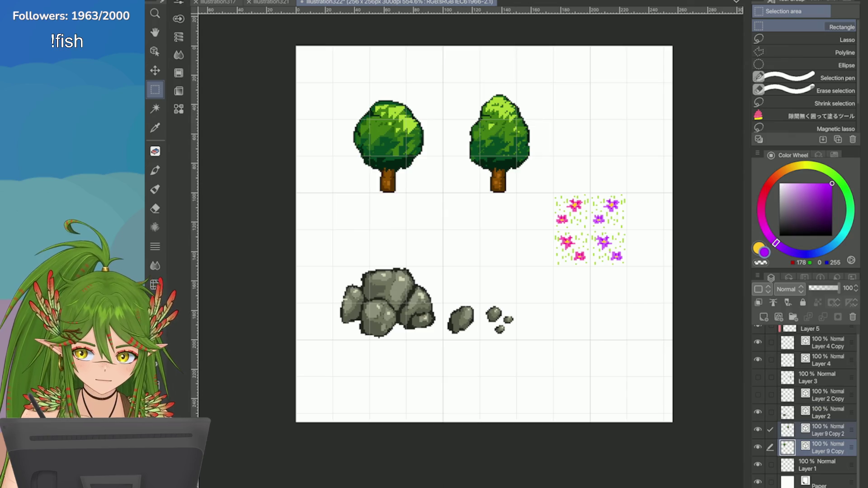
{"action": "key", "text": "ctrl+t"}
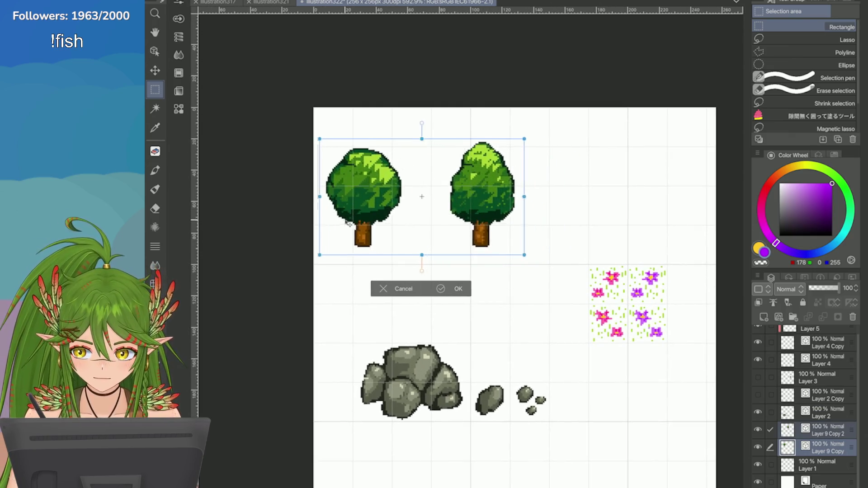
{"action": "left_click_drag", "start_coordinate": [348, 222], "coordinate": [361, 238]}
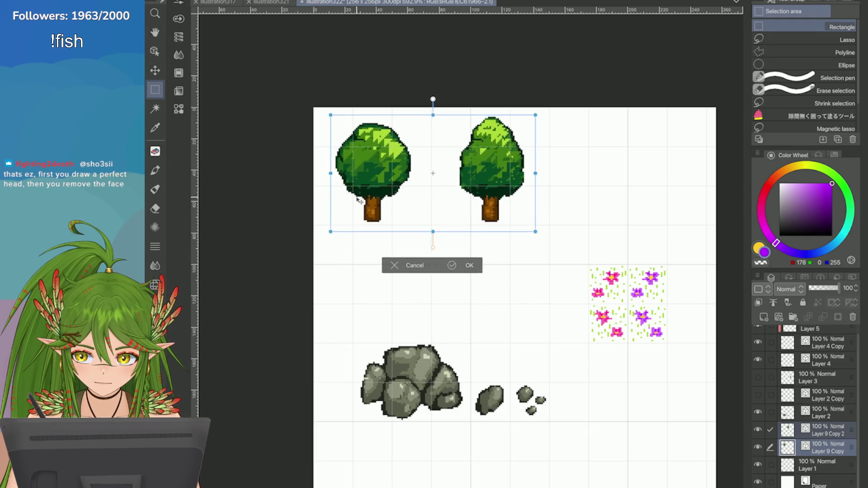
{"action": "scroll", "coordinate": [358, 190], "scroll_direction": "up", "scroll_amount": 4}
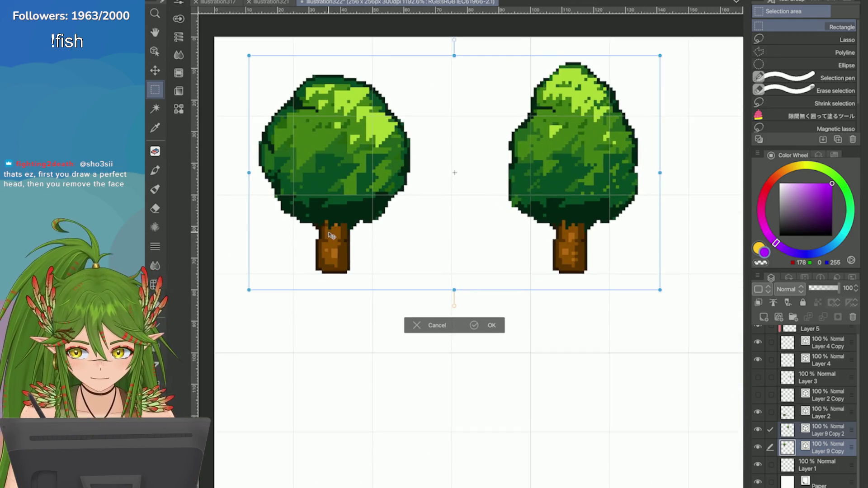
{"action": "left_click_drag", "start_coordinate": [332, 238], "coordinate": [327, 241]}
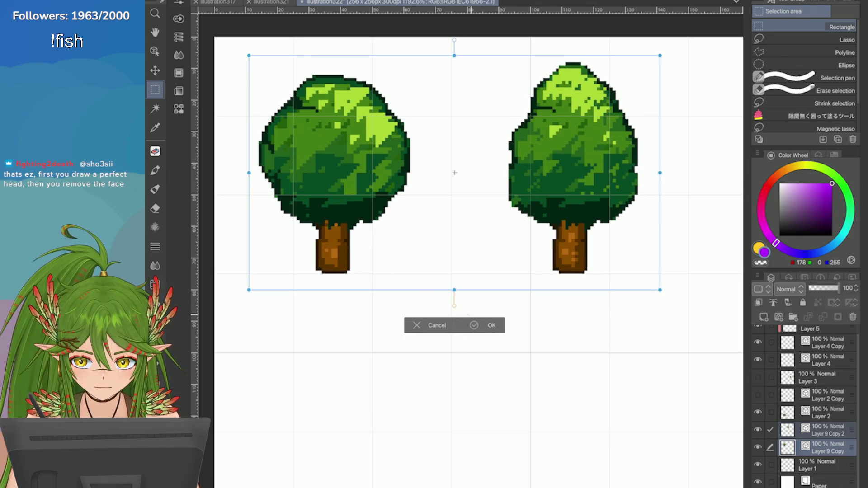
{"action": "key", "text": "Return"}
Step: Move the rock group up about 16 px
{"action": "scroll", "coordinate": [388, 261], "scroll_direction": "down", "scroll_amount": 3}
{"action": "left_click", "coordinate": [821, 413]}
{"action": "key", "text": "ctrl+t"}
{"action": "scroll", "coordinate": [388, 260], "scroll_direction": "up", "scroll_amount": 3}
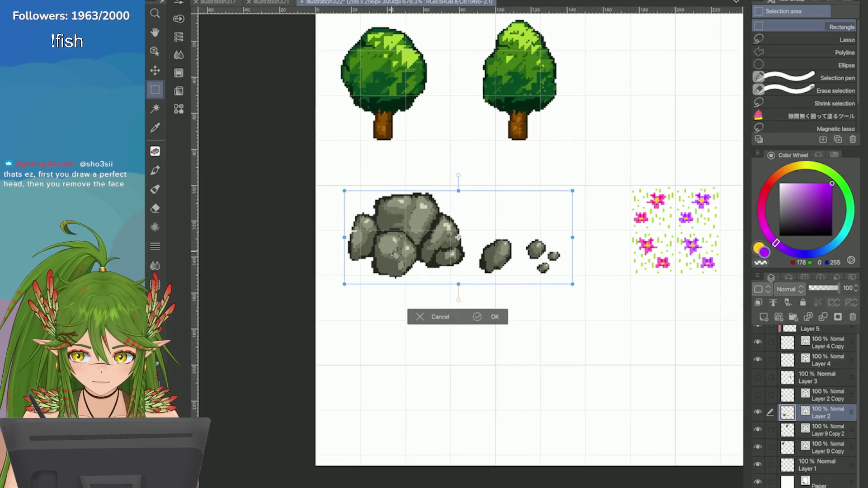
{"action": "left_click_drag", "start_coordinate": [380, 255], "coordinate": [351, 262]}
{"action": "key", "text": "Return"}
{"action": "scroll", "coordinate": [435, 234], "scroll_direction": "up", "scroll_amount": 5}
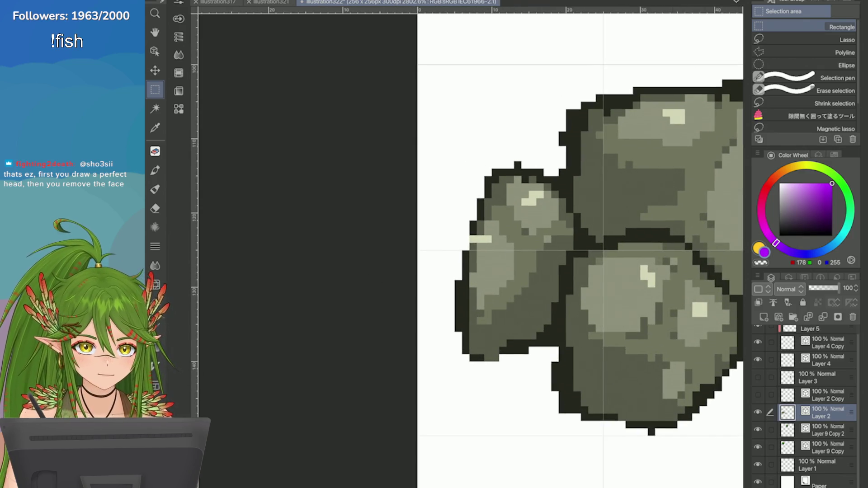
Step: Sample a grey from the rock as the drawing colour for the pixel pen
{"action": "key", "text": "p"}
{"action": "left_click", "coordinate": [500, 270], "text": "alt"}
{"action": "scroll", "coordinate": [501, 272], "scroll_direction": "up", "scroll_amount": 1}
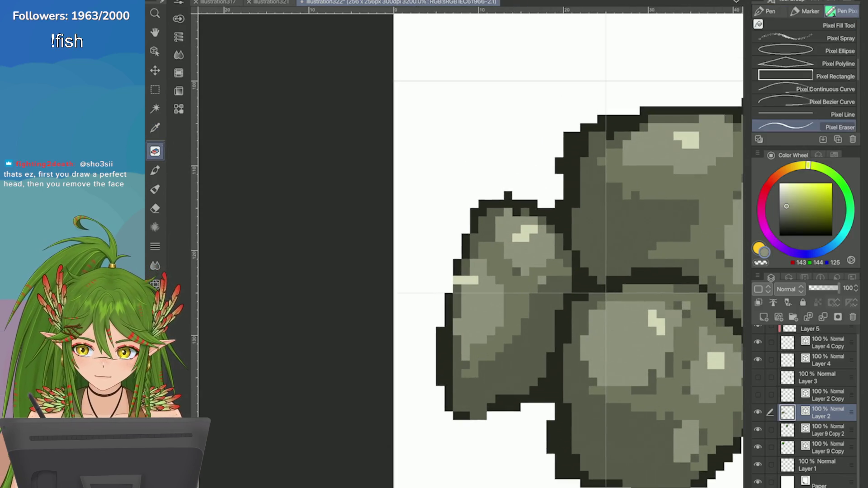
{"action": "scroll", "coordinate": [805, 72], "scroll_direction": "down", "scroll_amount": 3}
{"action": "left_click", "coordinate": [814, 95]}
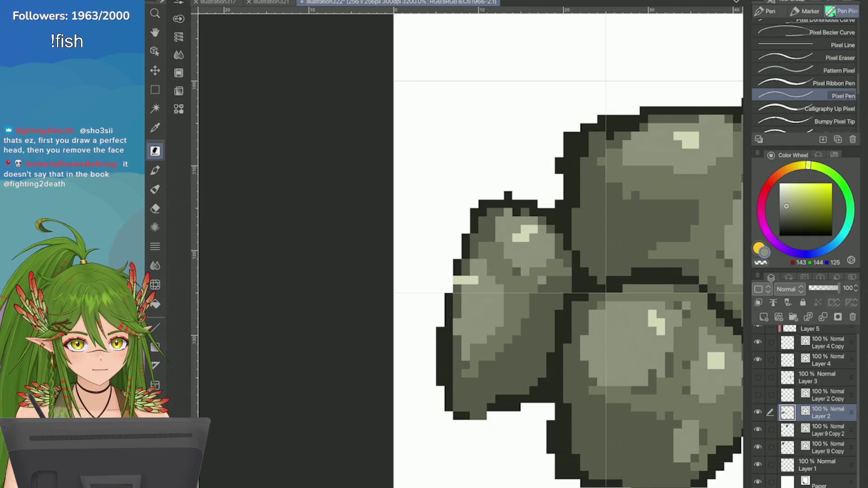
Step: Repaint the light pixels on the left rock's edge in grey and the dark outline colour
{"action": "left_click_drag", "start_coordinate": [479, 279], "coordinate": [463, 279]}
{"action": "key", "text": "i"}
{"action": "left_click", "coordinate": [457, 269]}
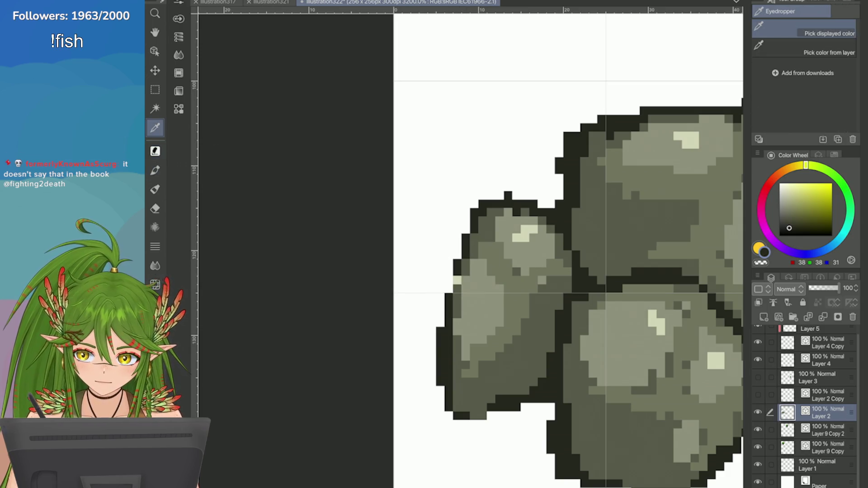
{"action": "key", "text": "p"}
{"action": "left_click", "coordinate": [458, 280]}
Step: Zoom out over the trees and rocks, save the sprite sheet, and select the small pebble cluster
{"action": "scroll", "coordinate": [457, 280], "scroll_direction": "down", "scroll_amount": 3}
{"action": "scroll", "coordinate": [633, 248], "scroll_direction": "down", "scroll_amount": 3}
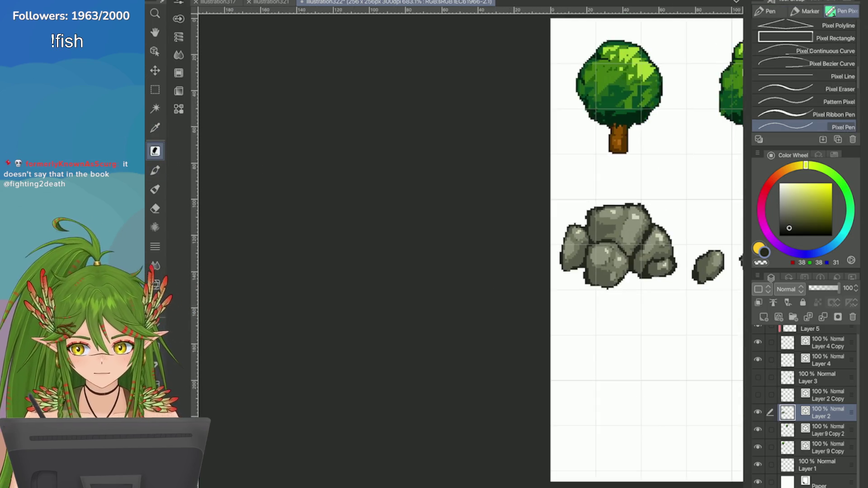
{"action": "scroll", "coordinate": [588, 226], "scroll_direction": "up", "scroll_amount": 5}
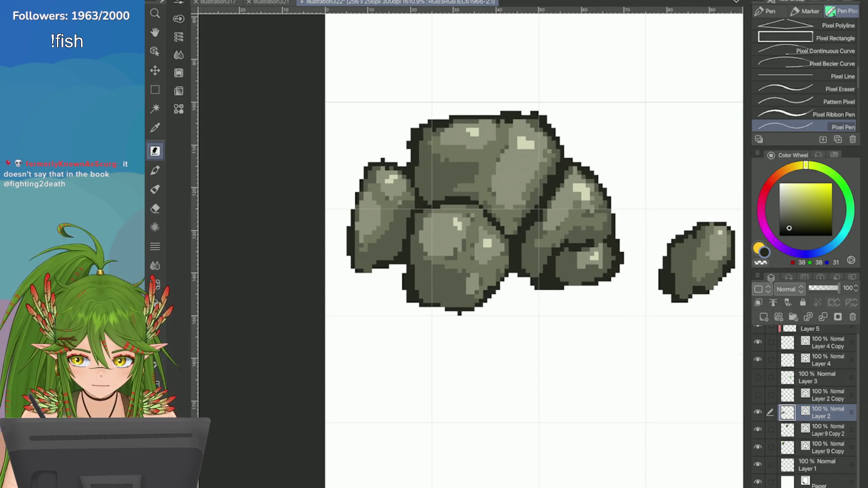
{"action": "scroll", "coordinate": [534, 249], "scroll_direction": "down", "scroll_amount": 4}
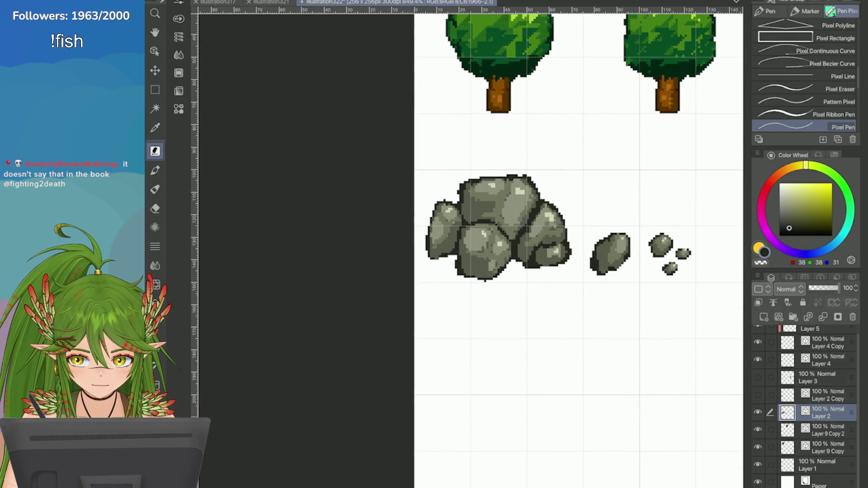
{"action": "left_click_drag", "start_coordinate": [542, 249], "coordinate": [472, 236]}
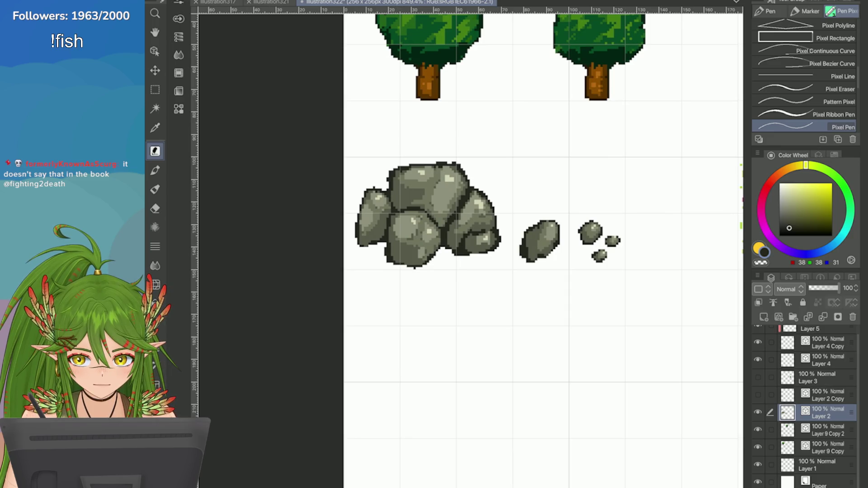
{"action": "scroll", "coordinate": [543, 249], "scroll_direction": "down", "scroll_amount": 2}
{"action": "key", "text": "ctrl+s"}
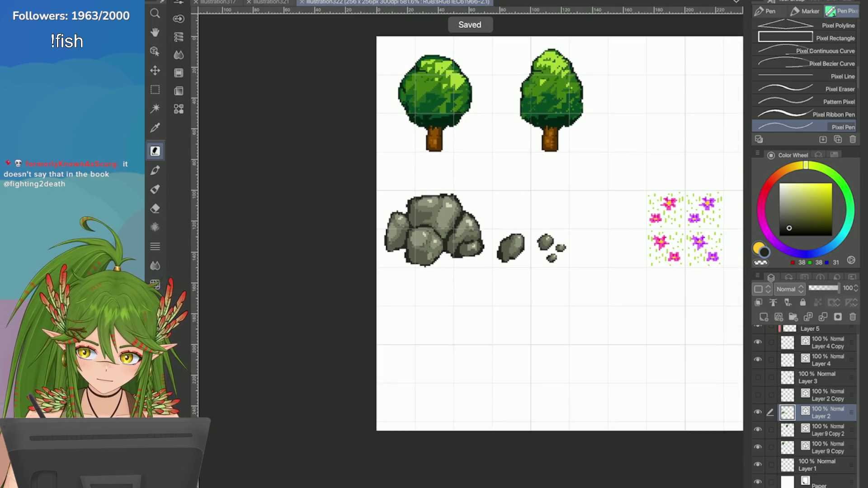
{"action": "key", "text": "m"}
{"action": "left_click_drag", "start_coordinate": [531, 223], "coordinate": [581, 278]}
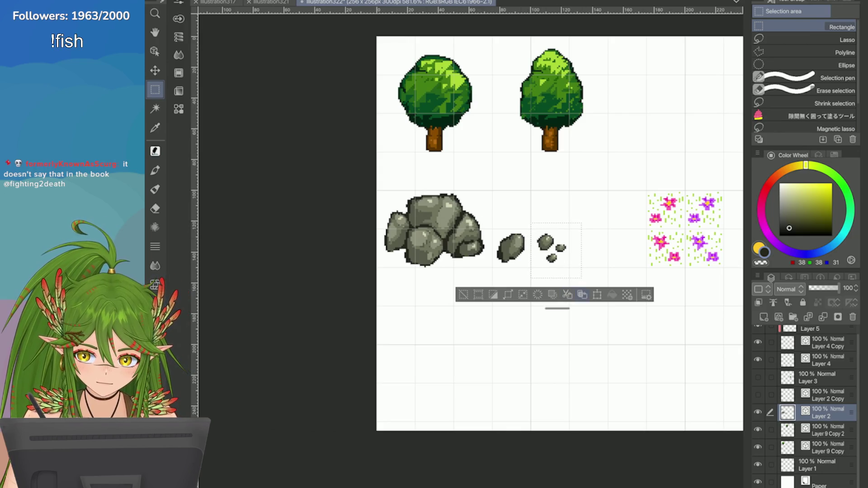
Step: Duplicate the pebbles, then move the copy down-left, narrow it and flip it vertically
{"action": "left_click", "coordinate": [583, 295]}
{"action": "left_click", "coordinate": [199, 2]}
{"action": "mouse_move", "coordinate": [362, 202]}
{"action": "left_click", "coordinate": [417, 279]}
{"action": "mouse_move", "coordinate": [556, 250]}
{"action": "left_mouse_down"}
{"action": "mouse_move", "coordinate": [534, 287]}
{"action": "mouse_move", "coordinate": [504, 286]}
{"action": "left_mouse_up"}
{"action": "left_click", "coordinate": [199, 1]}
{"action": "mouse_move", "coordinate": [317, 208]}
{"action": "left_click", "coordinate": [405, 311]}
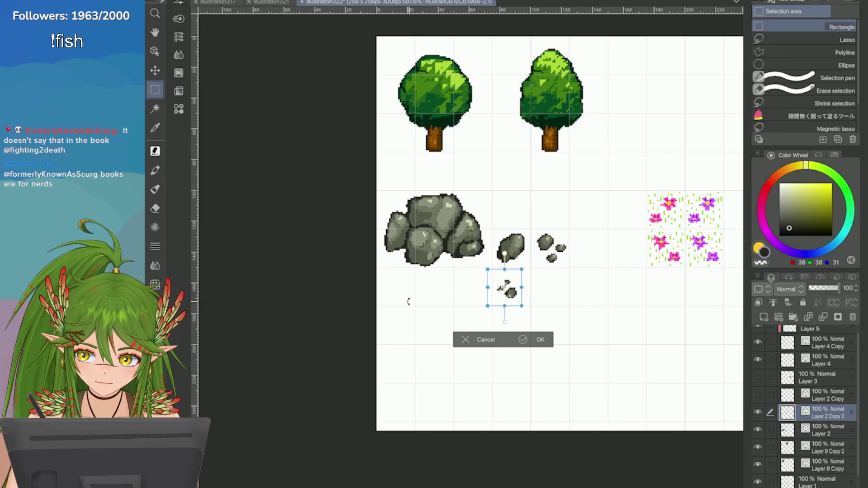
{"action": "left_click", "coordinate": [540, 340]}
{"action": "key", "text": "ctrl+d"}
Step: Nudge the pebble copy slightly right and up
{"action": "scroll", "coordinate": [507, 295], "scroll_direction": "up", "scroll_amount": 5}
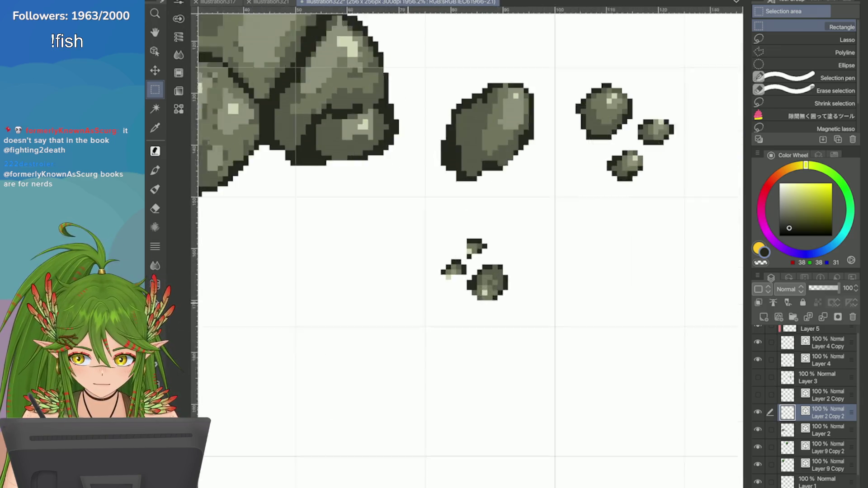
{"action": "scroll", "coordinate": [487, 298], "scroll_direction": "down", "scroll_amount": 2}
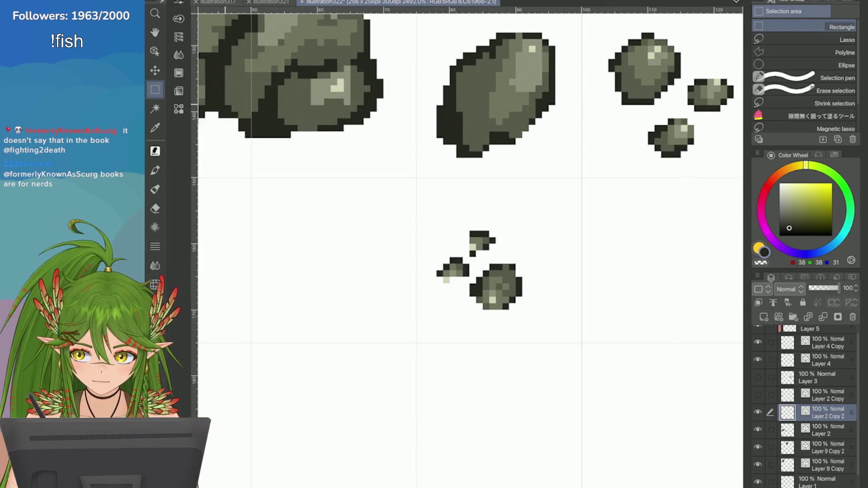
{"action": "scroll", "coordinate": [487, 298], "scroll_direction": "up", "scroll_amount": 1}
{"action": "key", "text": "ctrl+t"}
{"action": "mouse_move", "coordinate": [488, 301]}
{"action": "left_mouse_down"}
{"action": "mouse_move", "coordinate": [505, 307]}
{"action": "mouse_move", "coordinate": [496, 301]}
{"action": "left_mouse_up"}
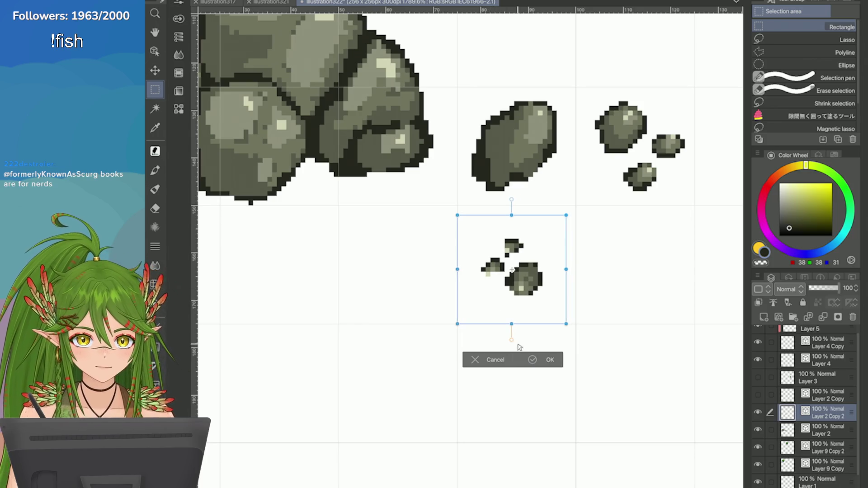
{"action": "key", "text": "Return"}
Step: Add dark outline pixels under the left and right pebbles and along the top pebble's left side
{"action": "key", "text": "i"}
{"action": "scroll", "coordinate": [498, 272], "scroll_direction": "up", "scroll_amount": 3}
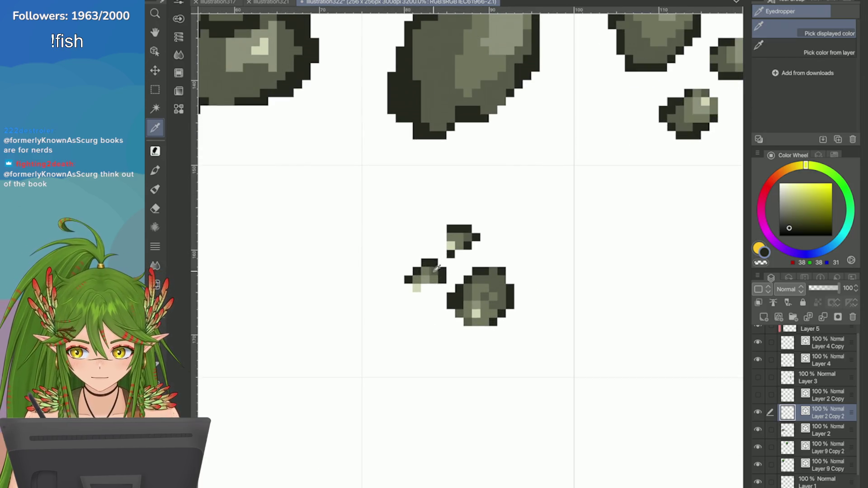
{"action": "key", "text": "p"}
{"action": "left_click", "coordinate": [463, 280]}
{"action": "left_click", "coordinate": [447, 288]}
{"action": "left_click", "coordinate": [516, 322]}
{"action": "left_click_drag", "start_coordinate": [520, 318], "coordinate": [498, 322]}
{"action": "left_click_drag", "start_coordinate": [474, 239], "coordinate": [474, 228]}
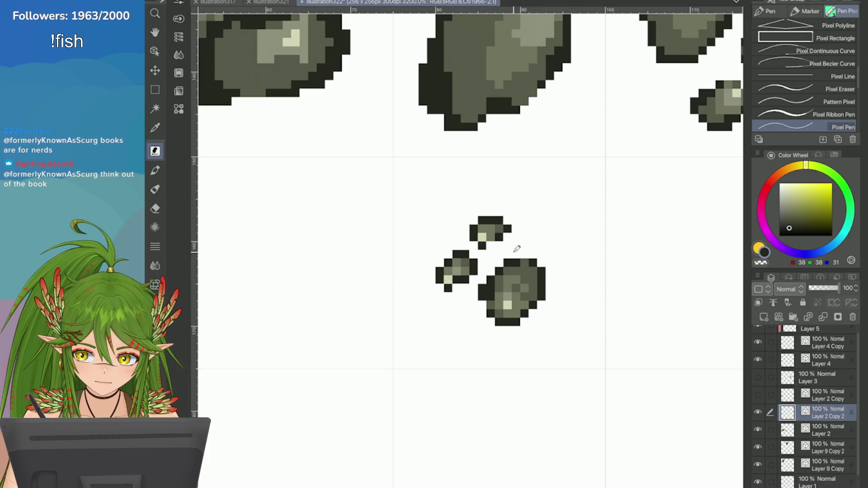
{"action": "scroll", "coordinate": [474, 270], "scroll_direction": "down", "scroll_amount": 3}
{"action": "scroll", "coordinate": [474, 270], "scroll_direction": "up", "scroll_amount": 1}
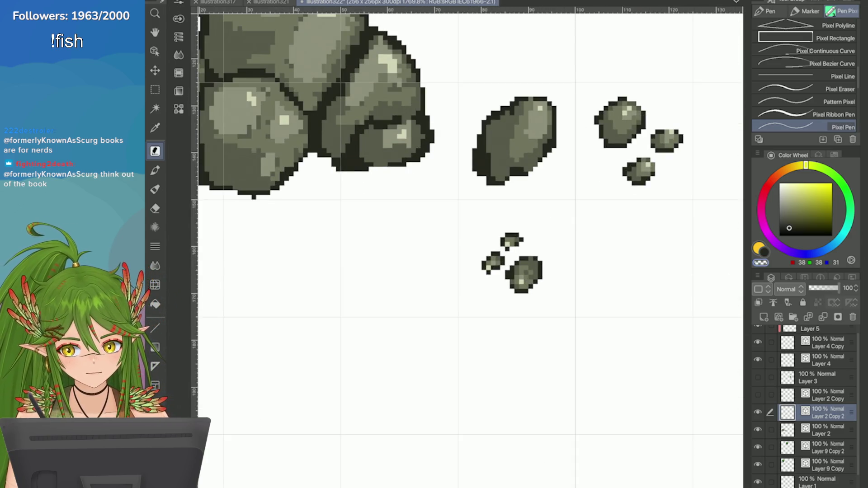
{"action": "scroll", "coordinate": [511, 265], "scroll_direction": "down", "scroll_amount": 6}
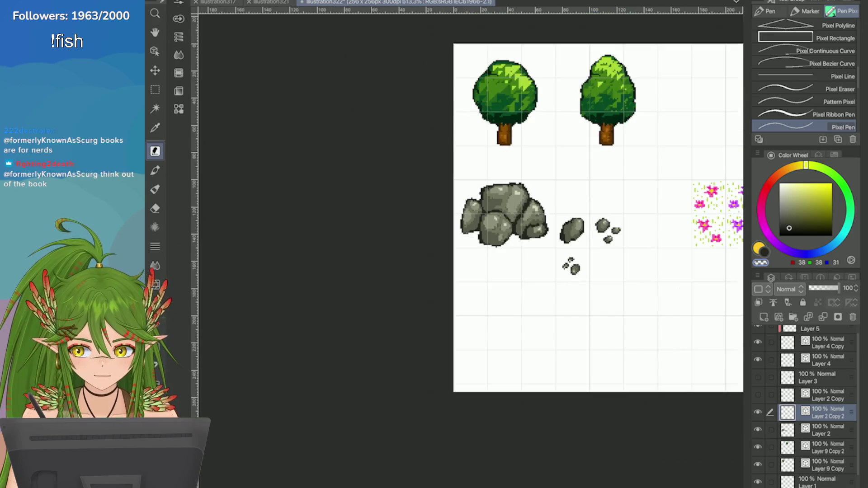
{"action": "scroll", "coordinate": [670, 290], "scroll_direction": "up", "scroll_amount": 5}
Step: Move the new pebbles up into place and save the tile sheet
{"action": "key", "text": "ctrl+t"}
{"action": "scroll", "coordinate": [451, 197], "scroll_direction": "up", "scroll_amount": 2}
{"action": "scroll", "coordinate": [451, 198], "scroll_direction": "up", "scroll_amount": 1}
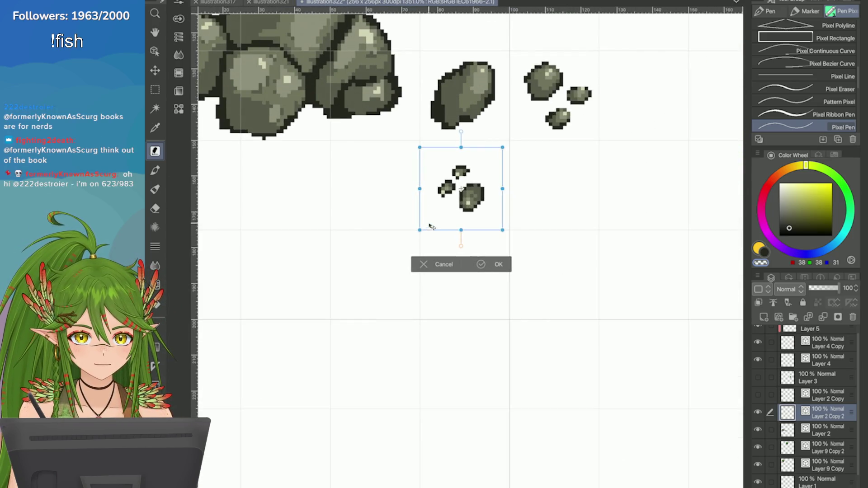
{"action": "mouse_move", "coordinate": [438, 205]}
{"action": "left_mouse_down"}
{"action": "mouse_move", "coordinate": [451, 187]}
{"action": "mouse_move", "coordinate": [435, 193]}
{"action": "left_mouse_up"}
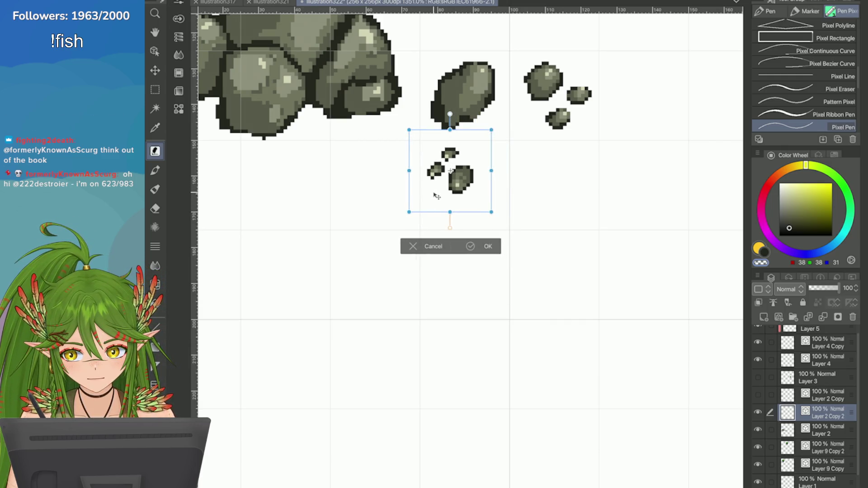
{"action": "left_click", "coordinate": [470, 246]}
{"action": "key", "text": "ctrl+0"}
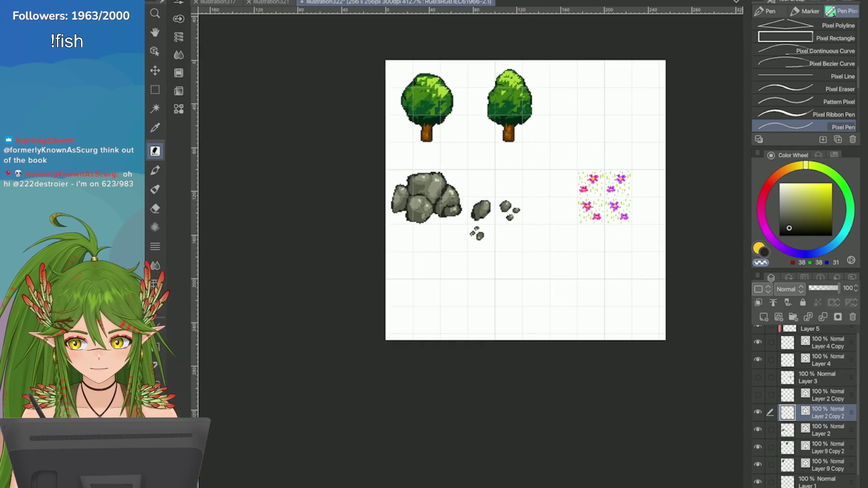
{"action": "key", "text": "ctrl+s"}
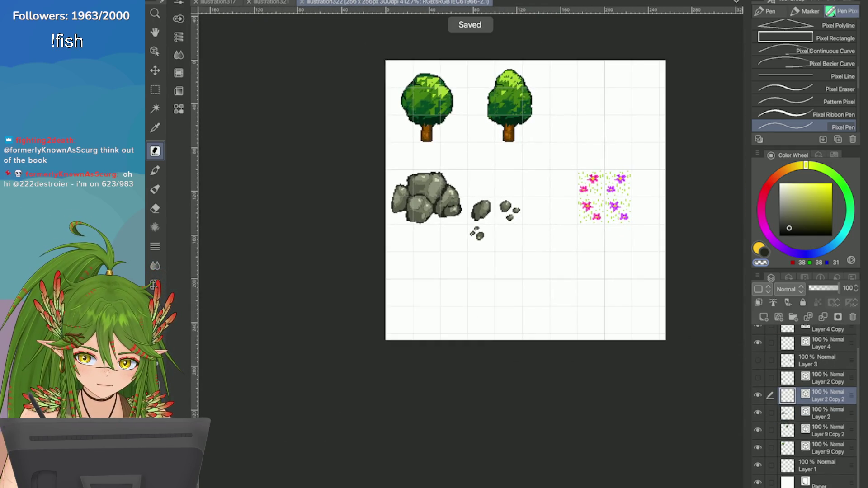
{"action": "left_click", "coordinate": [821, 369]}
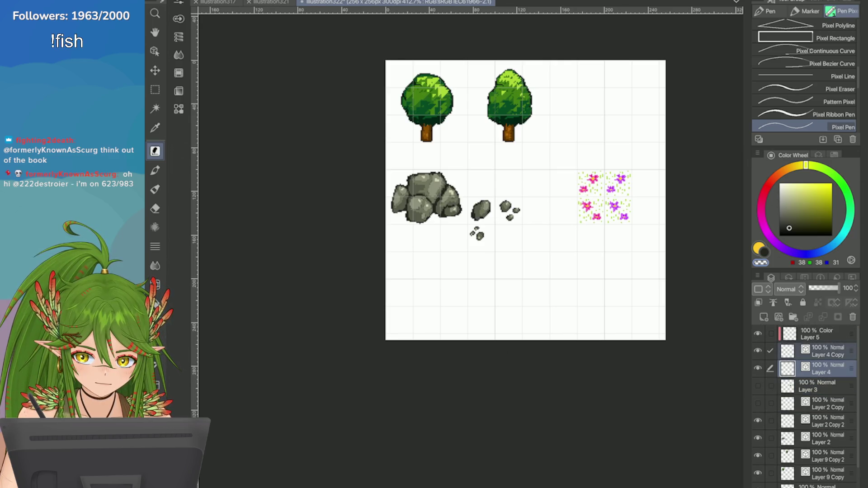
Step: Move the flower tile on Layers 5, 4 and 4 Copy up into the tree row, then save
{"action": "left_click", "coordinate": [820, 334]}
{"action": "left_click", "coordinate": [821, 369], "text": "shift"}
{"action": "key", "text": "ctrl+t"}
{"action": "left_click_drag", "start_coordinate": [597, 217], "coordinate": [569, 135]}
{"action": "scroll", "coordinate": [569, 134], "scroll_direction": "up", "scroll_amount": 3}
{"action": "left_click_drag", "start_coordinate": [508, 200], "coordinate": [561, 198]}
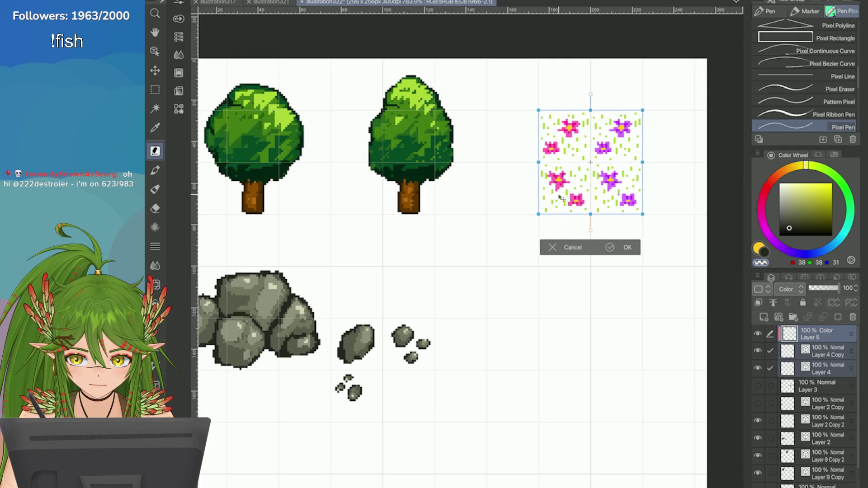
{"action": "key", "text": "Return"}
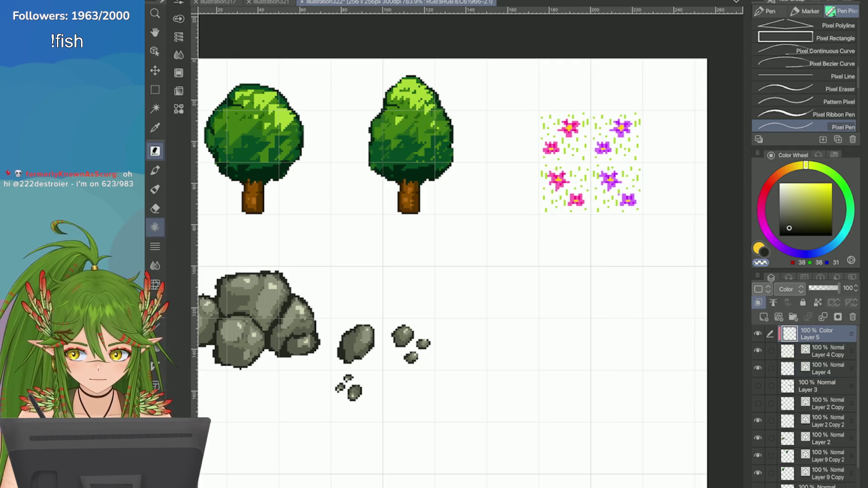
{"action": "left_click", "coordinate": [155, 208]}
{"action": "scroll", "coordinate": [678, 167], "scroll_direction": "up", "scroll_amount": 3}
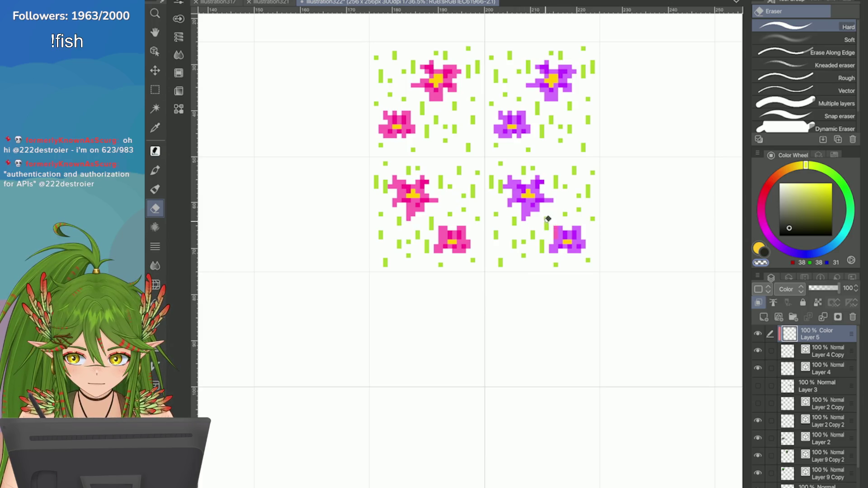
{"action": "scroll", "coordinate": [640, 176], "scroll_direction": "down", "scroll_amount": 5}
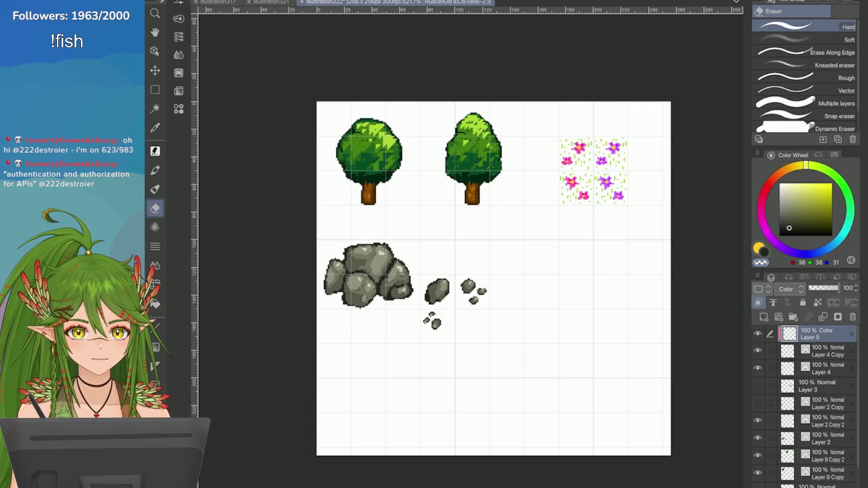
{"action": "scroll", "coordinate": [671, 226], "scroll_direction": "down", "scroll_amount": 1}
{"action": "key", "text": "ctrl+s"}
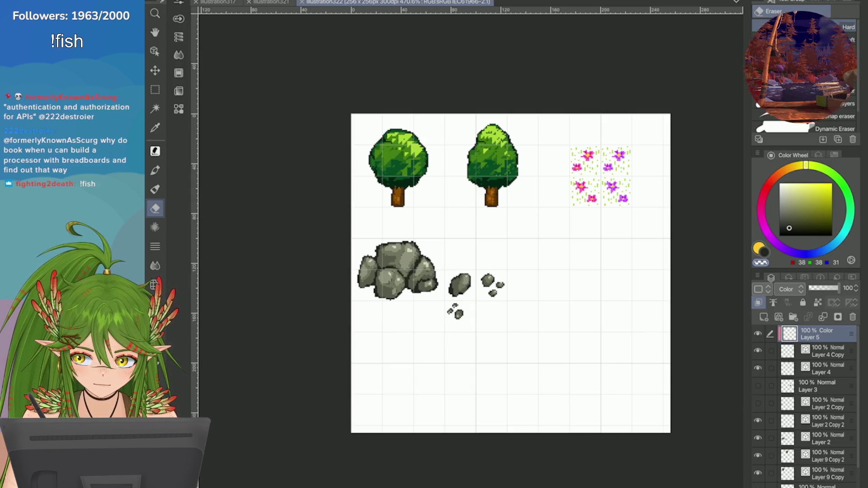
Step: Pull the canvas's bottom and right edges in to a 250 × 175 px size
{"action": "left_click", "coordinate": [279, 248]}
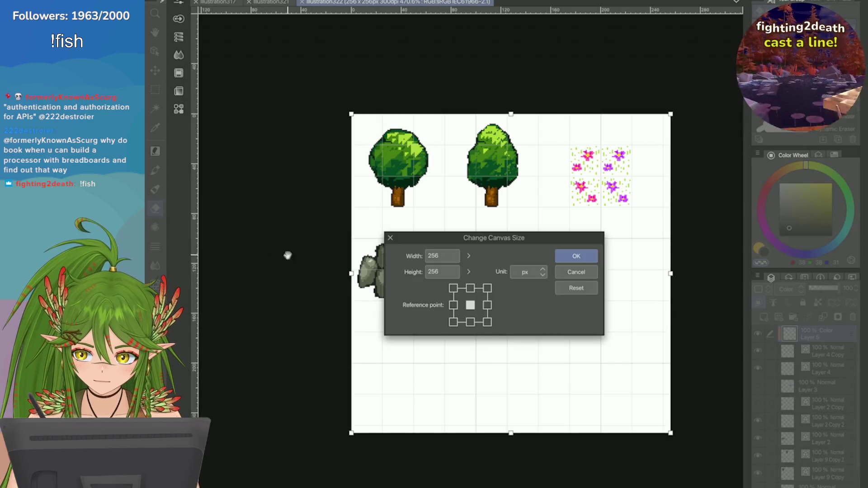
{"action": "mouse_move", "coordinate": [511, 433]}
{"action": "left_mouse_down"}
{"action": "mouse_move", "coordinate": [471, 411]}
{"action": "mouse_move", "coordinate": [430, 357]}
{"action": "mouse_move", "coordinate": [389, 332]}
{"action": "mouse_move", "coordinate": [346, 334]}
{"action": "left_mouse_up"}
{"action": "scroll", "coordinate": [626, 151], "scroll_direction": "up", "scroll_amount": 3}
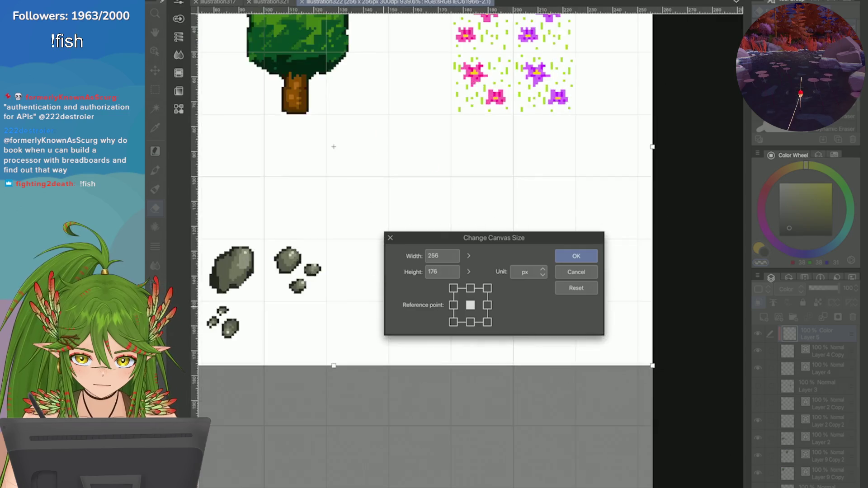
{"action": "left_click_drag", "start_coordinate": [628, 153], "coordinate": [609, 154]}
{"action": "scroll", "coordinate": [609, 153], "scroll_direction": "up", "scroll_amount": 1}
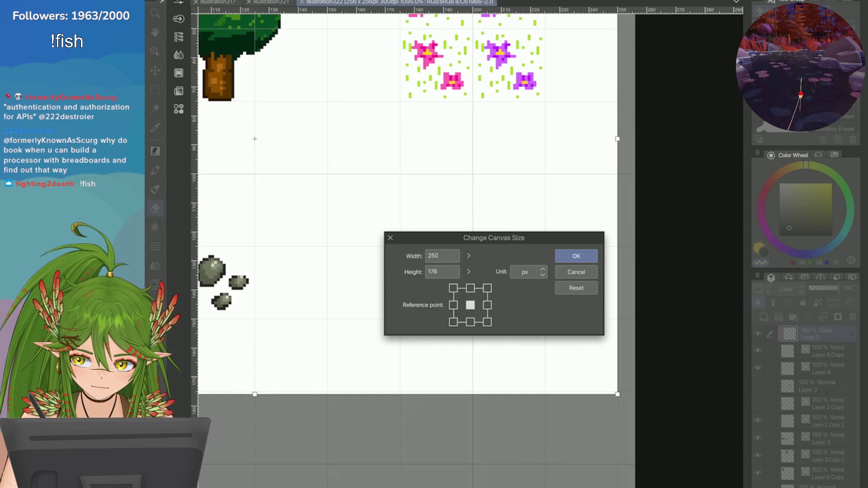
{"action": "left_click_drag", "start_coordinate": [255, 394], "coordinate": [255, 392]}
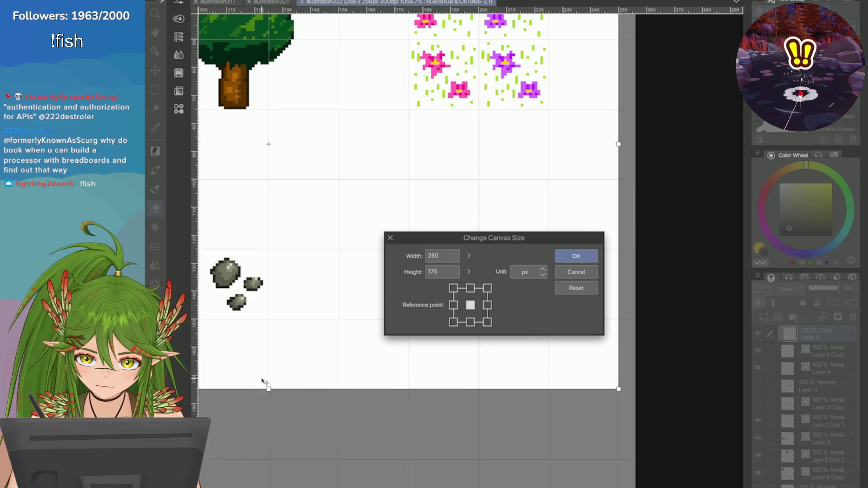
{"action": "scroll", "coordinate": [264, 382], "scroll_direction": "down", "scroll_amount": 4}
{"action": "key", "text": "Return"}
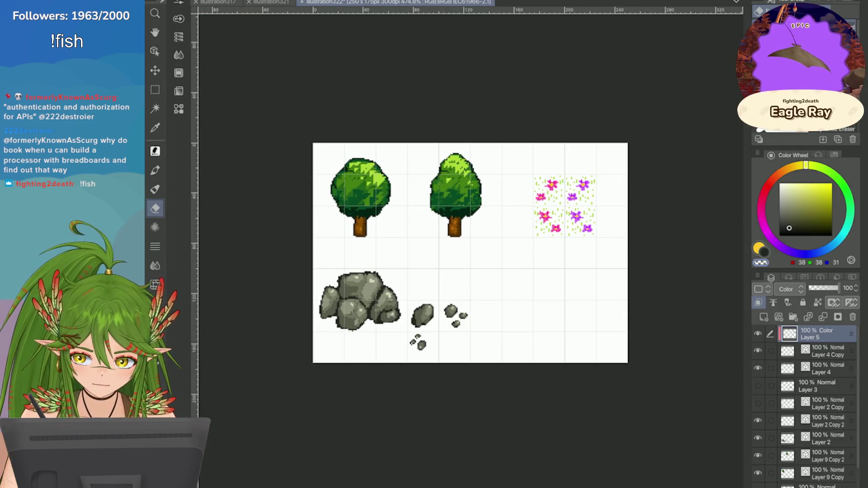
{"action": "left_click", "coordinate": [820, 438]}
{"action": "left_click", "coordinate": [821, 421]}
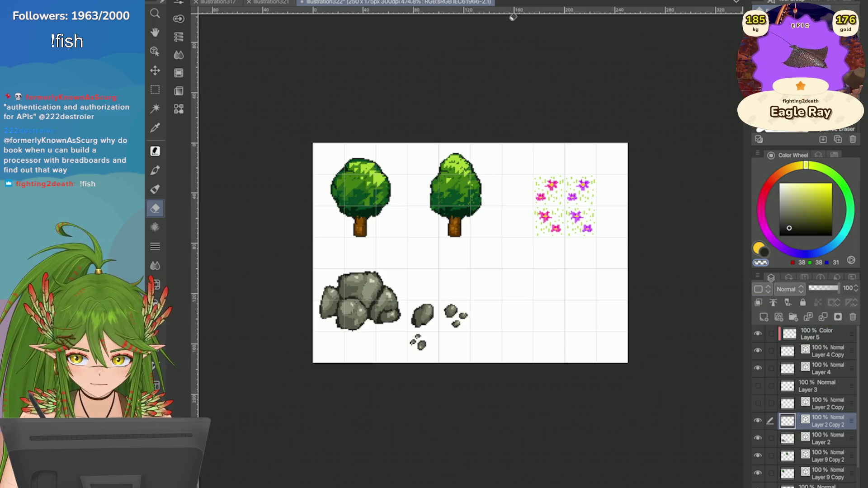
Step: Move the small pebbles right and up
{"action": "key", "text": "ctrl+t"}
{"action": "scroll", "coordinate": [467, 350], "scroll_direction": "up", "scroll_amount": 5}
{"action": "mouse_move", "coordinate": [327, 344]}
{"action": "left_mouse_down"}
{"action": "mouse_move", "coordinate": [515, 277]}
{"action": "mouse_move", "coordinate": [525, 298]}
{"action": "left_mouse_up"}
{"action": "left_click", "coordinate": [552, 342]}
Step: Select only the rock layers and shift the rocks about 115 px right
{"action": "scroll", "coordinate": [644, 262], "scroll_direction": "down", "scroll_amount": 3}
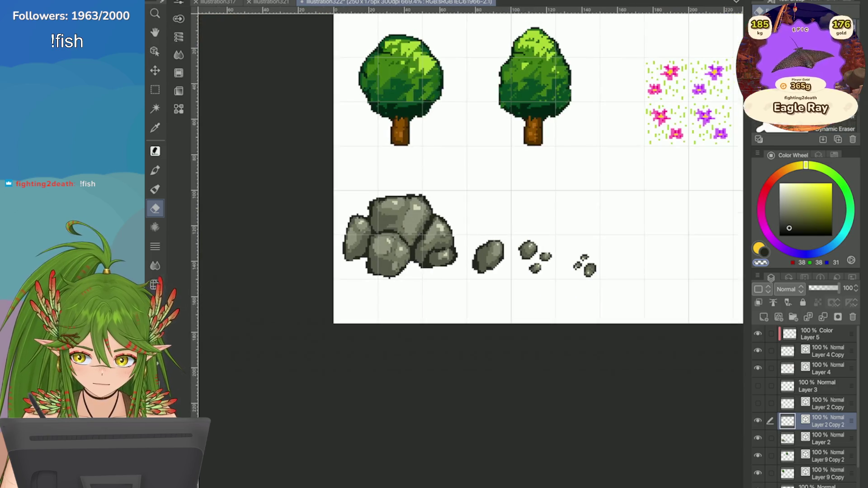
{"action": "left_click", "coordinate": [823, 455], "text": "shift"}
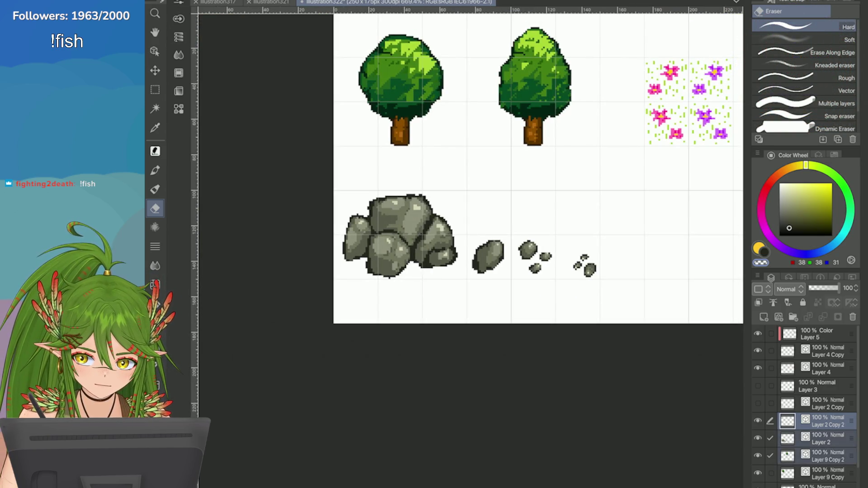
{"action": "left_click", "coordinate": [823, 473], "text": "shift"}
{"action": "key", "text": "ctrl+t"}
{"action": "key", "text": "Escape"}
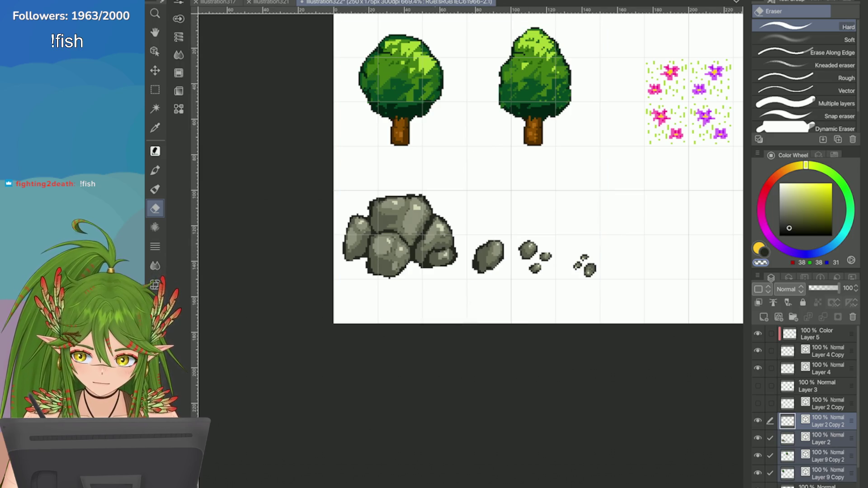
{"action": "left_click", "coordinate": [770, 473]}
{"action": "left_click", "coordinate": [770, 456]}
{"action": "key", "text": "ctrl+t"}
{"action": "left_click_drag", "start_coordinate": [370, 271], "coordinate": [415, 270]}
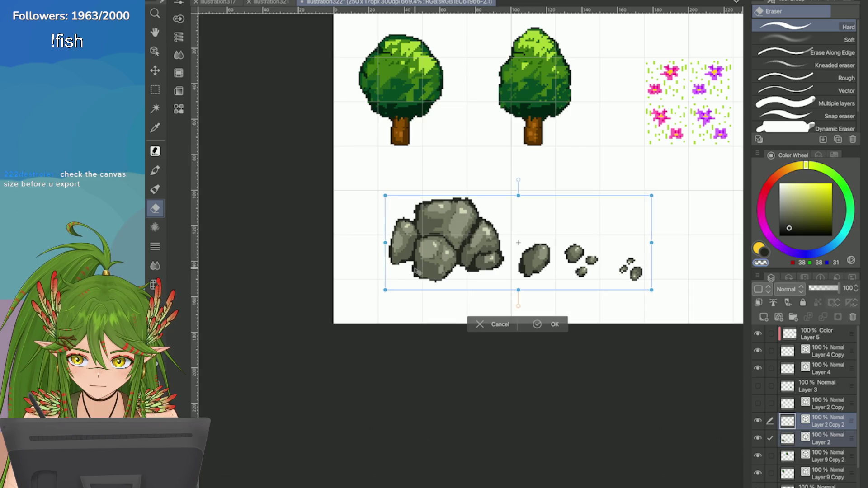
{"action": "left_click_drag", "start_coordinate": [417, 272], "coordinate": [416, 268]}
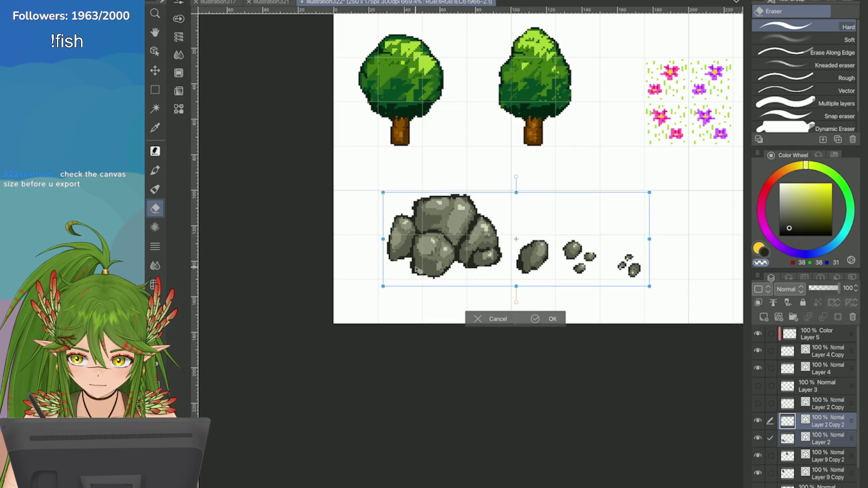
{"action": "left_click", "coordinate": [535, 318]}
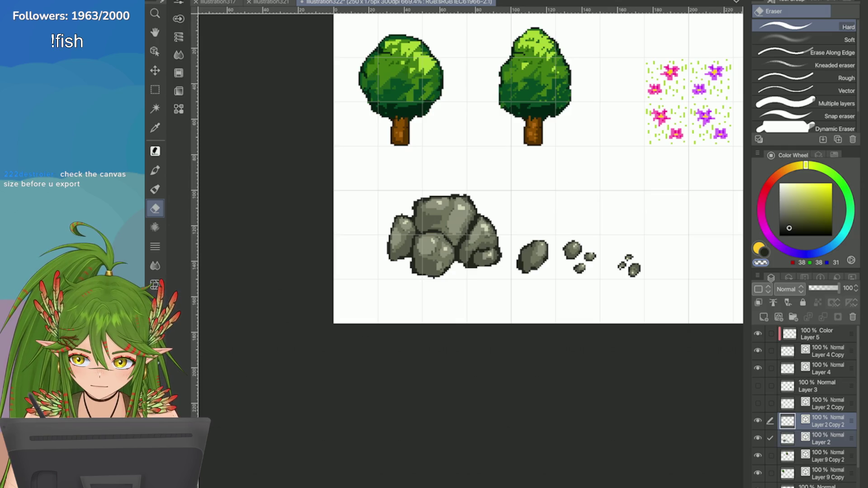
Step: Reconfirm the rocks, then try nudging the small rocks with a rectangle selection and cancel
{"action": "key", "text": "ctrl+t"}
{"action": "scroll", "coordinate": [368, 243], "scroll_direction": "up", "scroll_amount": 2}
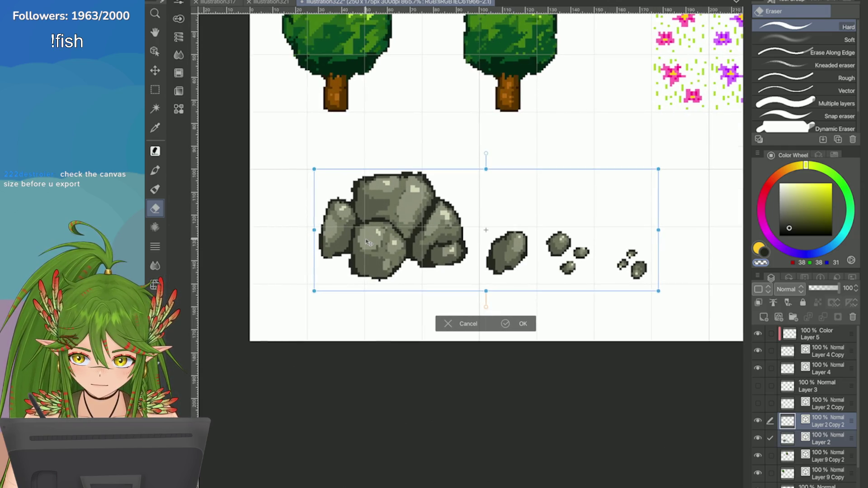
{"action": "key", "text": "Return"}
{"action": "key", "text": "m"}
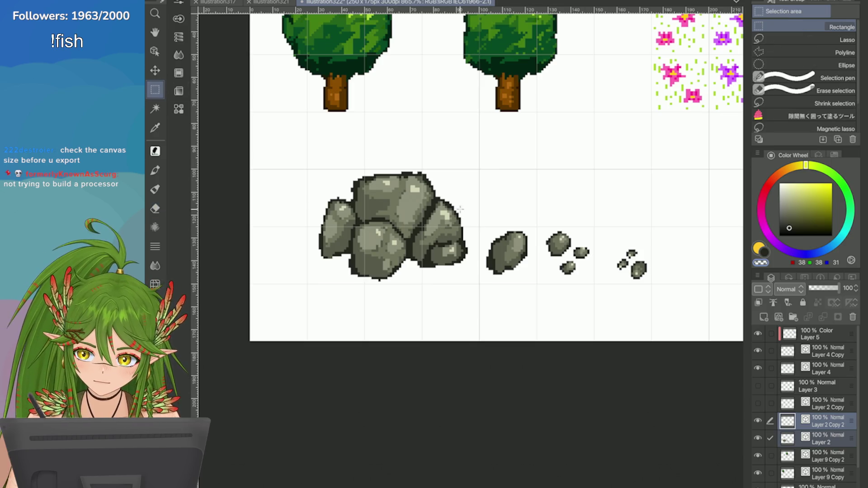
{"action": "left_click_drag", "start_coordinate": [473, 195], "coordinate": [592, 323]}
{"action": "key", "text": "ctrl+t"}
{"action": "left_click_drag", "start_coordinate": [506, 285], "coordinate": [506, 289]}
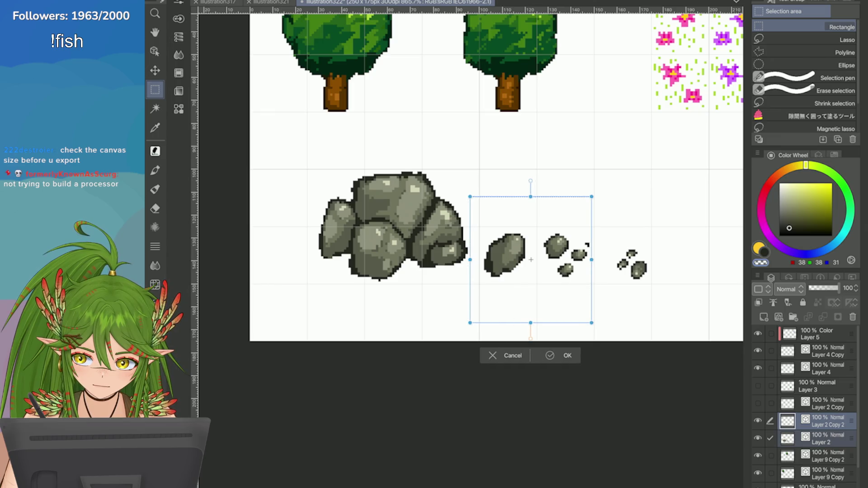
{"action": "left_click", "coordinate": [493, 355]}
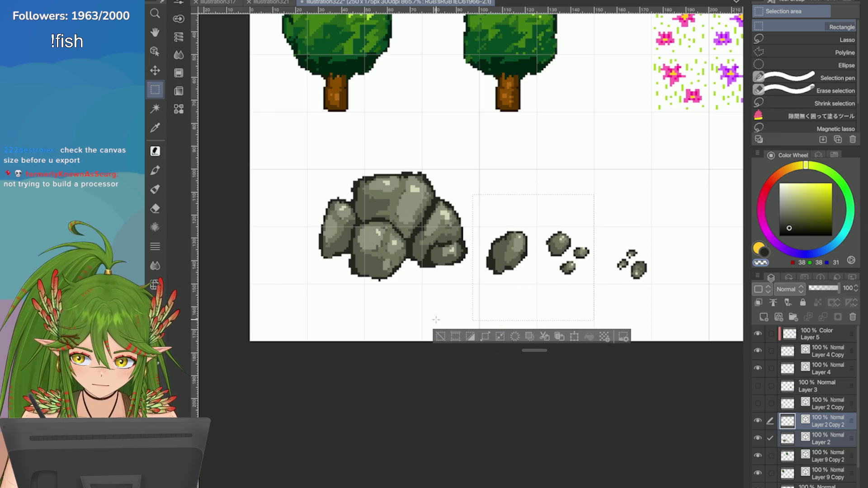
{"action": "key", "text": "ctrl+d"}
Step: Select the single rock with a rectangle and confirm its placement
{"action": "scroll", "coordinate": [436, 314], "scroll_direction": "up", "scroll_amount": 1}
{"action": "left_click_drag", "start_coordinate": [421, 197], "coordinate": [481, 317]}
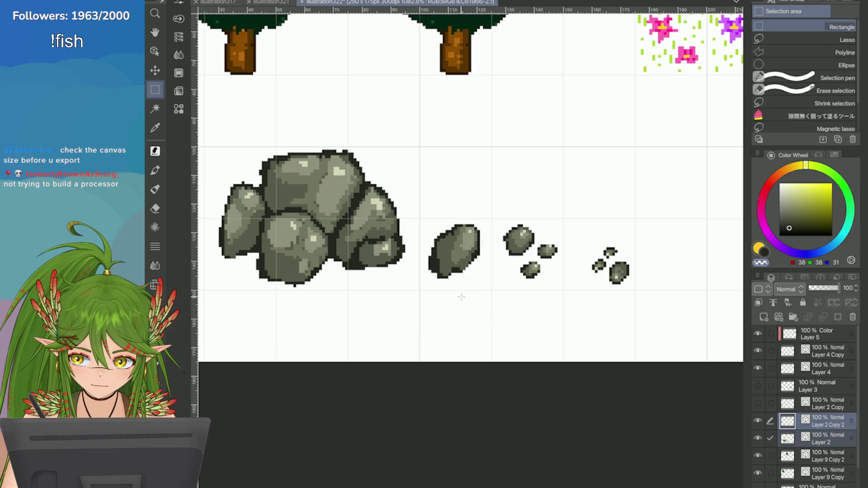
{"action": "left_click_drag", "start_coordinate": [424, 213], "coordinate": [492, 302]}
{"action": "key", "text": "ctrl+t"}
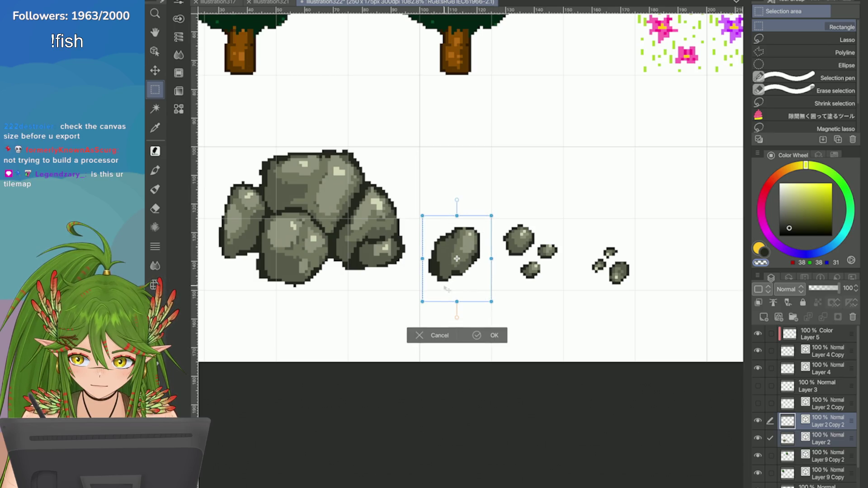
{"action": "key", "text": "Return"}
Step: Lasso the small left rock of the cluster and move it further left
{"action": "scroll", "coordinate": [387, 292], "scroll_direction": "up", "scroll_amount": 2}
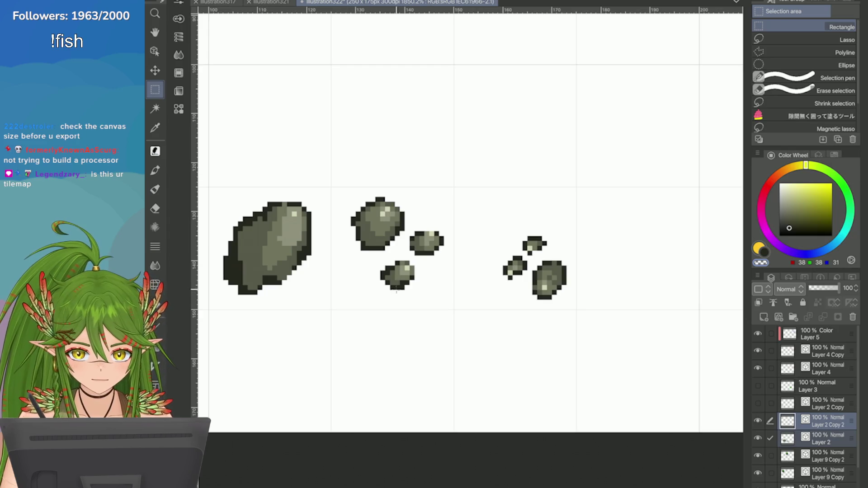
{"action": "left_click", "coordinate": [846, 40]}
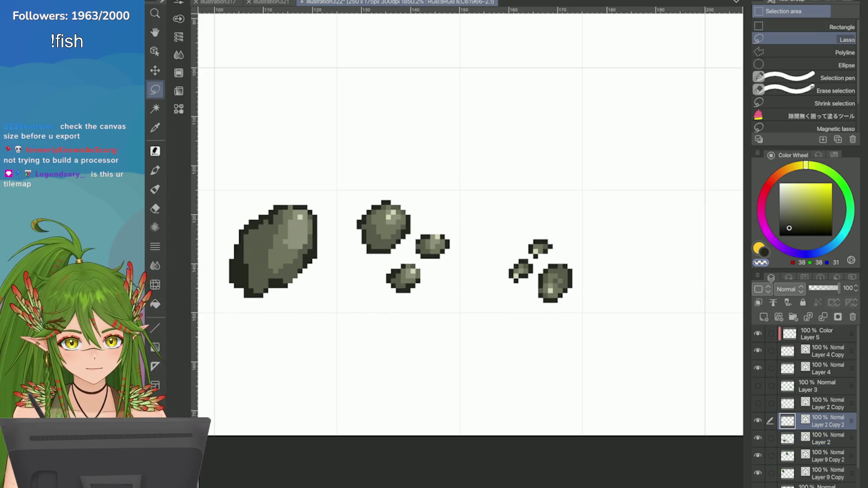
{"action": "scroll", "coordinate": [466, 253], "scroll_direction": "up", "scroll_amount": 1}
{"action": "mouse_move", "coordinate": [448, 215]}
{"action": "left_mouse_down"}
{"action": "mouse_move", "coordinate": [459, 285]}
{"action": "mouse_move", "coordinate": [483, 246]}
{"action": "mouse_move", "coordinate": [450, 216]}
{"action": "left_mouse_up"}
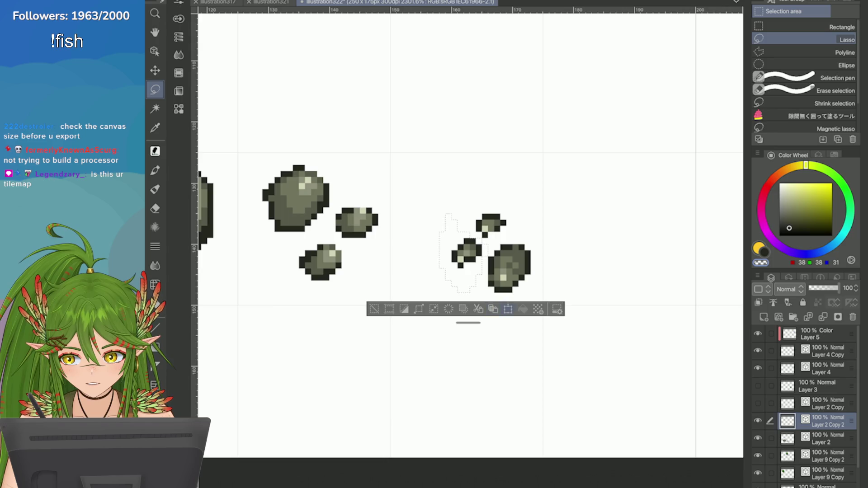
{"action": "key", "text": "ctrl+t"}
{"action": "mouse_move", "coordinate": [464, 275]}
{"action": "left_mouse_down"}
{"action": "mouse_move", "coordinate": [421, 267]}
{"action": "mouse_move", "coordinate": [426, 277]}
{"action": "left_mouse_up"}
{"action": "left_click", "coordinate": [451, 328]}
{"action": "key", "text": "ctrl+d"}
Step: Return to the pixel pen and save the tile sheet
{"action": "scroll", "coordinate": [424, 269], "scroll_direction": "up", "scroll_amount": 1}
{"action": "key", "text": "p"}
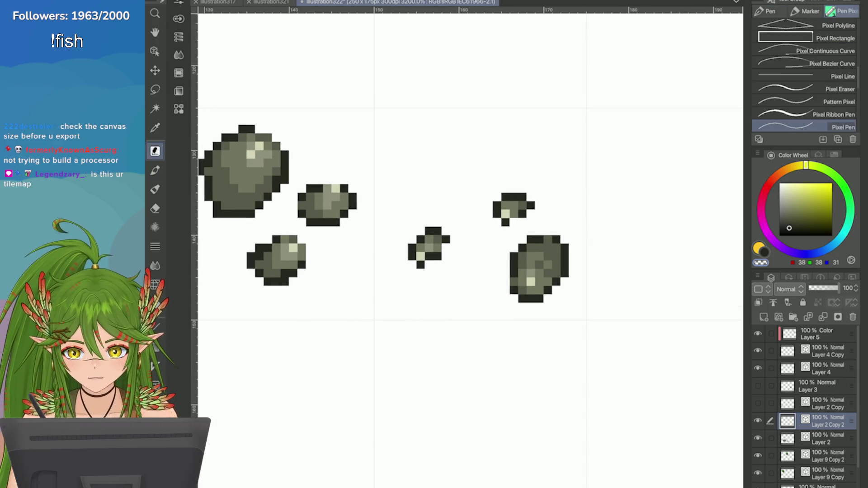
{"action": "scroll", "coordinate": [542, 254], "scroll_direction": "down", "scroll_amount": 5}
{"action": "key", "text": "ctrl+s"}
{"action": "scroll", "coordinate": [589, 289], "scroll_direction": "down", "scroll_amount": 2}
{"action": "scroll", "coordinate": [679, 219], "scroll_direction": "up", "scroll_amount": 2}
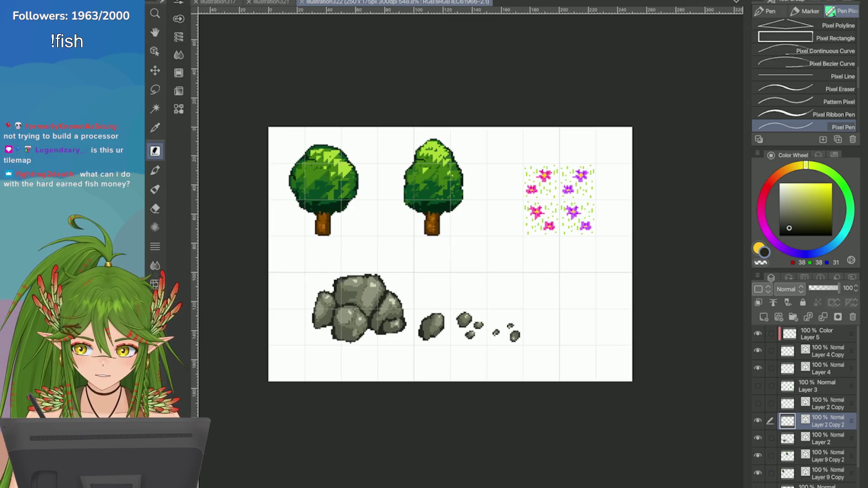
{"action": "left_click", "coordinate": [192, 1]}
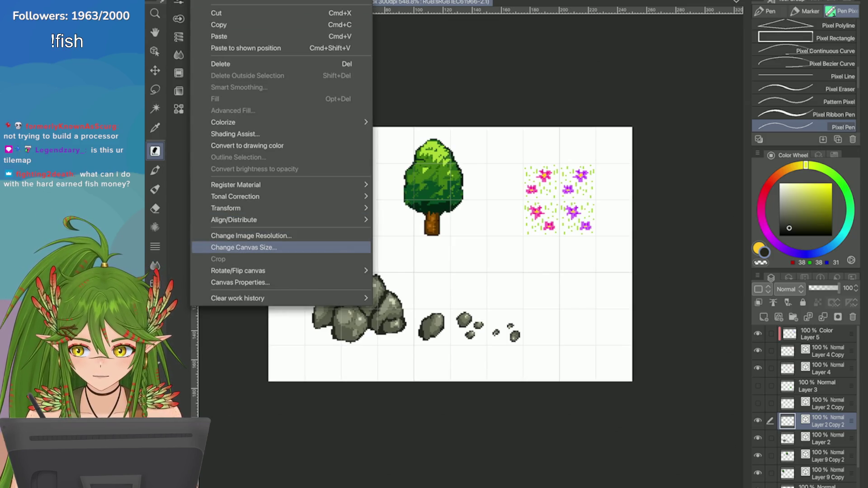
{"action": "left_click", "coordinate": [244, 248]}
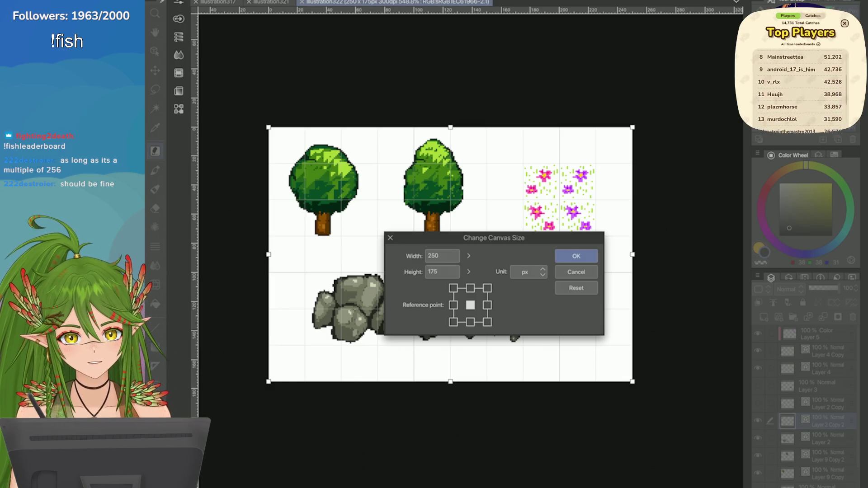
{"action": "left_click", "coordinate": [576, 272]}
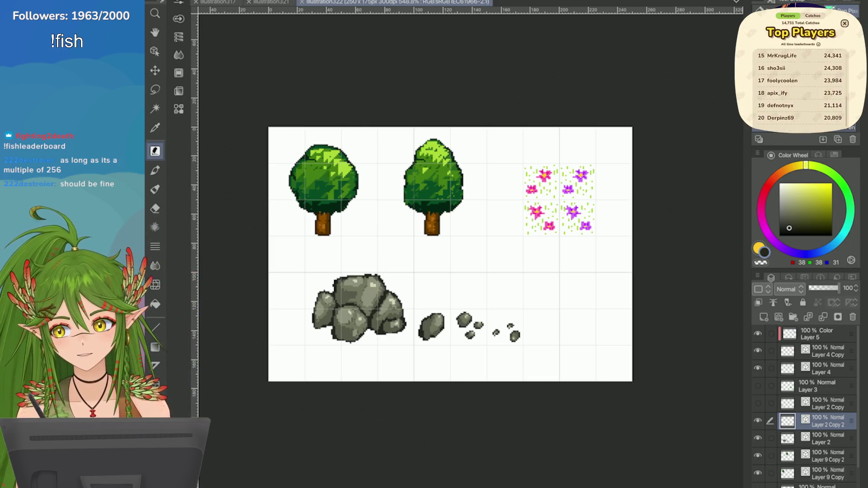
{"action": "scroll", "coordinate": [805, 406], "scroll_direction": "down", "scroll_amount": 2}
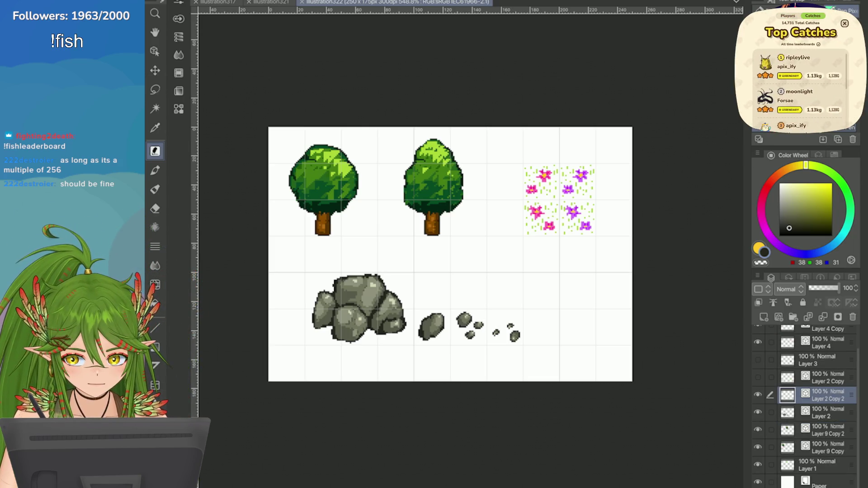
Step: Hide the Paper layer and switch to the illustration321 forest map document
{"action": "left_click", "coordinate": [758, 482]}
{"action": "left_click", "coordinate": [272, 2]}
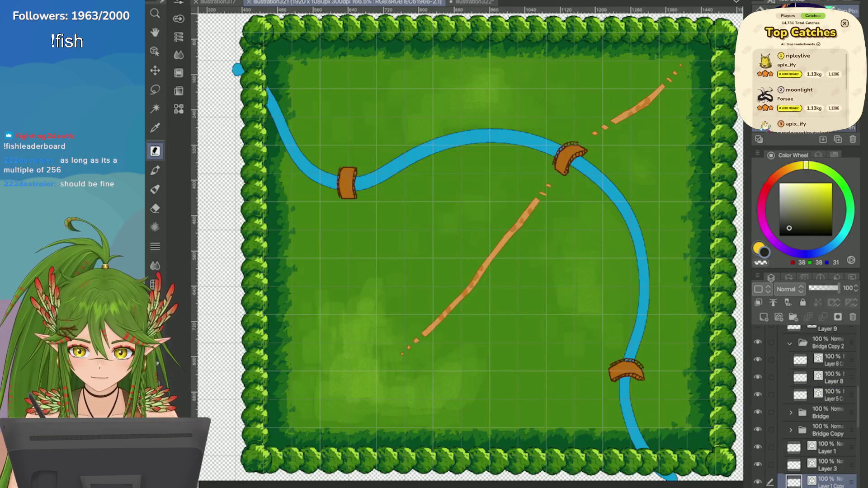
{"action": "scroll", "coordinate": [555, 278], "scroll_direction": "down", "scroll_amount": 5}
{"action": "scroll", "coordinate": [638, 288], "scroll_direction": "up", "scroll_amount": 2}
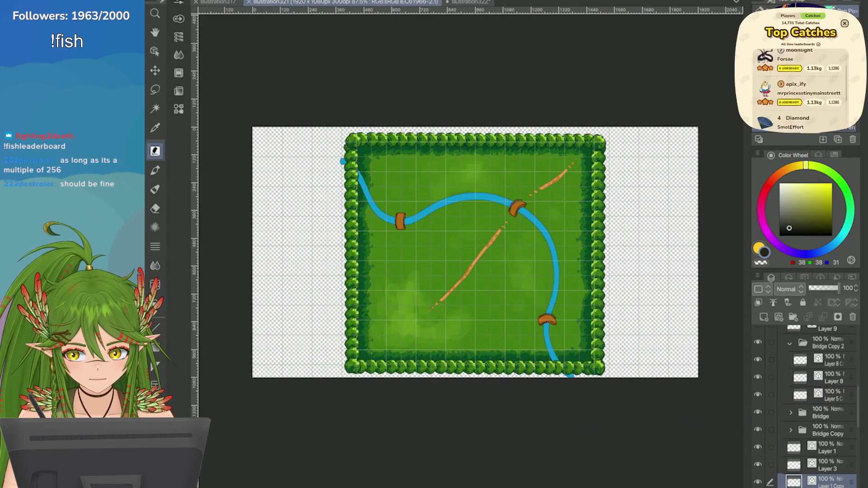
{"action": "scroll", "coordinate": [805, 407], "scroll_direction": "up", "scroll_amount": 5}
{"action": "scroll", "coordinate": [805, 407], "scroll_direction": "down", "scroll_amount": 2}
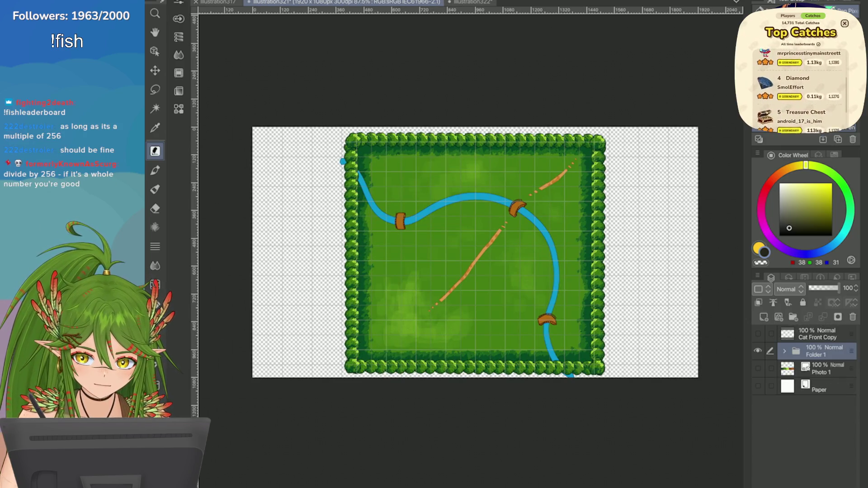
Step: Collapse Folder 2 and delete the empty Layer 11
{"action": "left_click", "coordinate": [791, 363]}
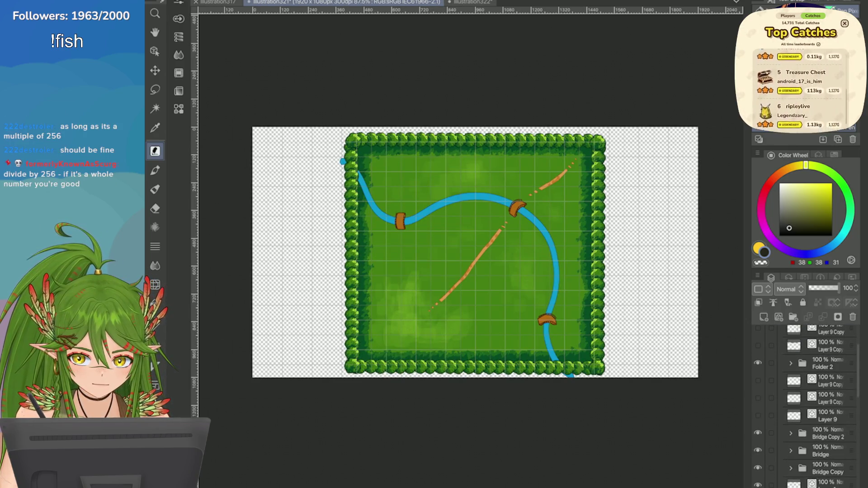
{"action": "scroll", "coordinate": [804, 407], "scroll_direction": "down", "scroll_amount": 3}
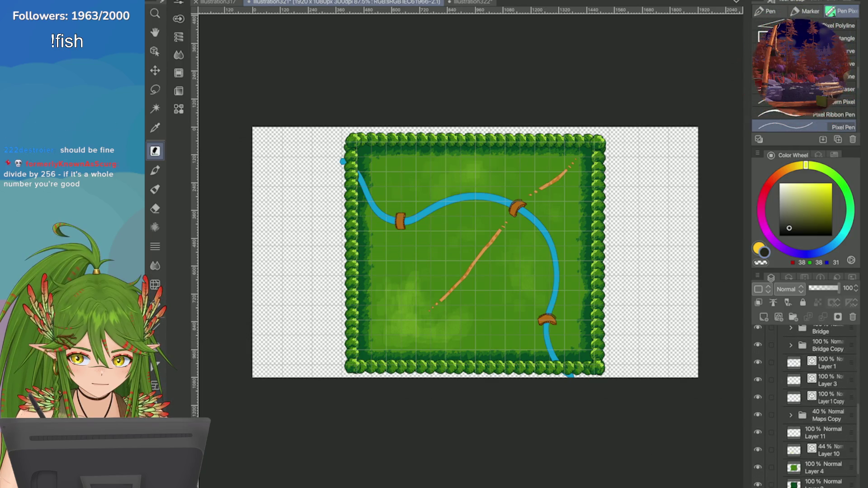
{"action": "scroll", "coordinate": [805, 407], "scroll_direction": "down", "scroll_amount": 2}
{"action": "left_click", "coordinate": [827, 413]}
{"action": "left_click", "coordinate": [828, 396]}
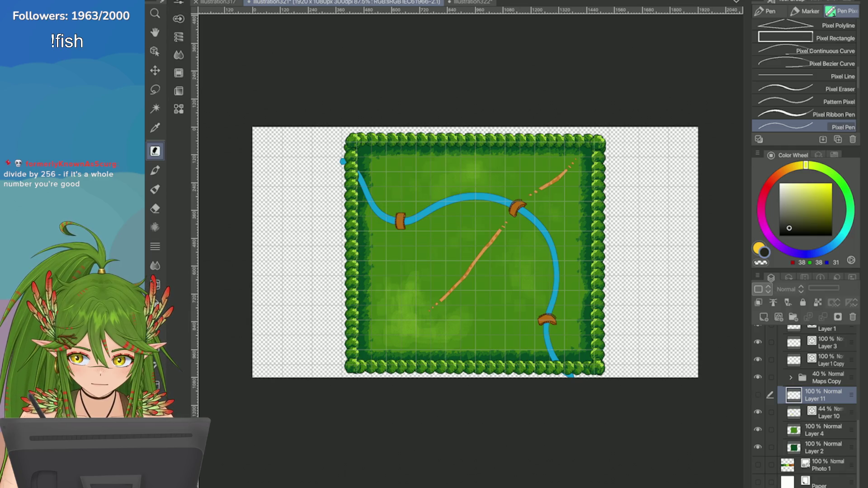
{"action": "key", "text": "ctrl+t"}
{"action": "key", "text": "Return"}
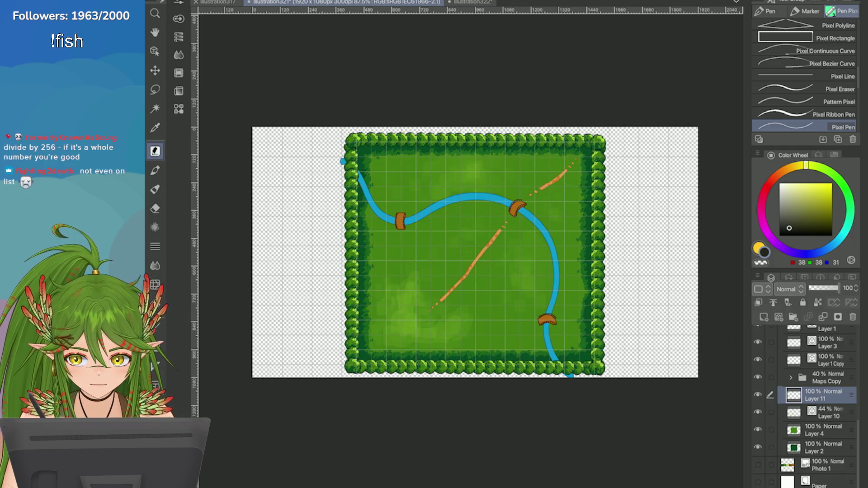
{"action": "key", "text": "ctrl+e"}
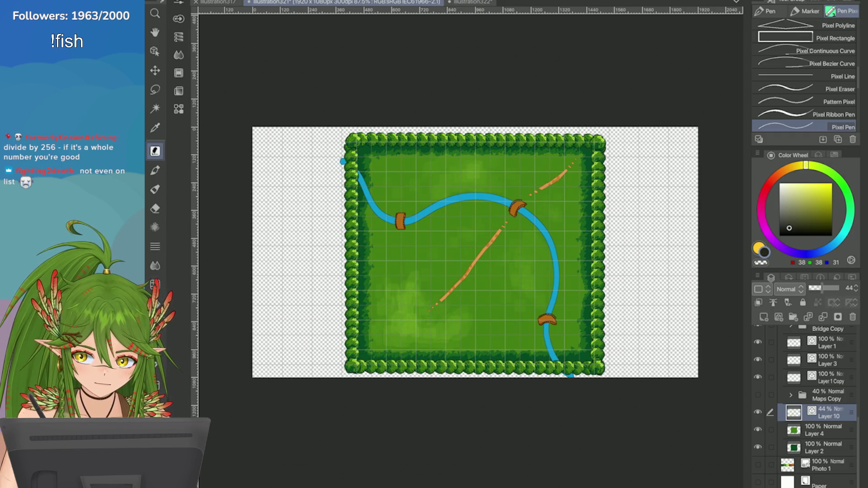
Step: Move the Maps Copy folder below Photo 1
{"action": "left_click", "coordinate": [791, 396]}
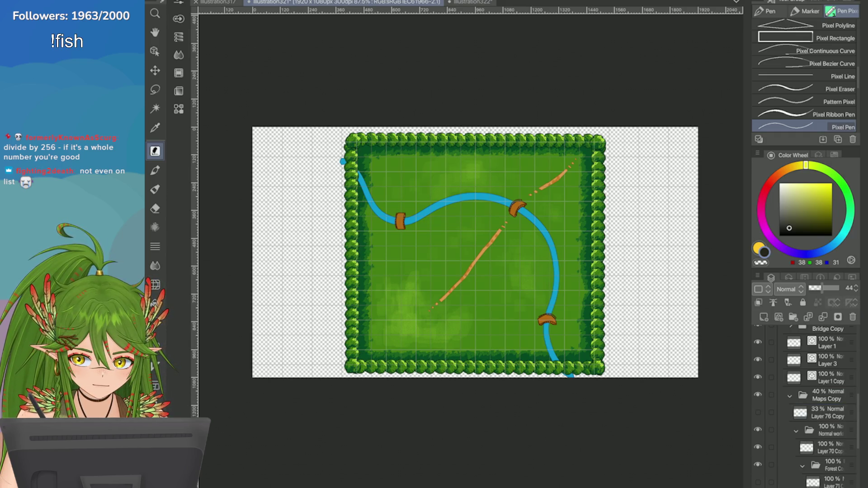
{"action": "scroll", "coordinate": [804, 407], "scroll_direction": "down", "scroll_amount": 3}
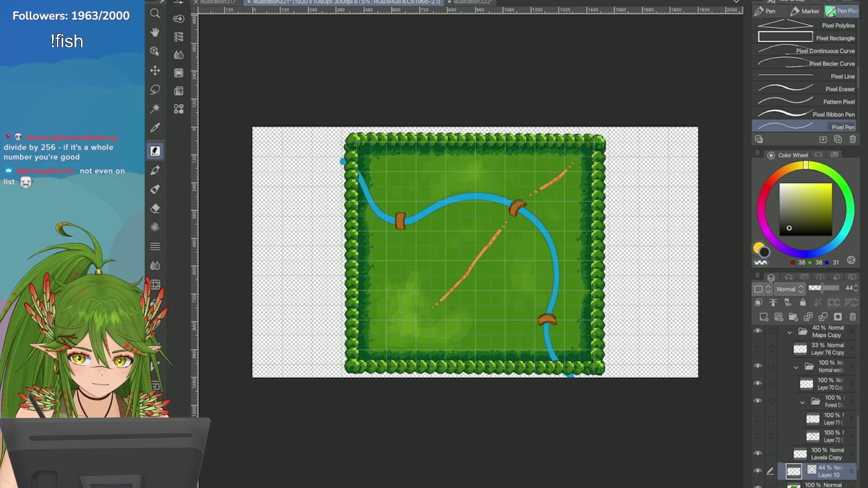
{"action": "left_click", "coordinate": [790, 343]}
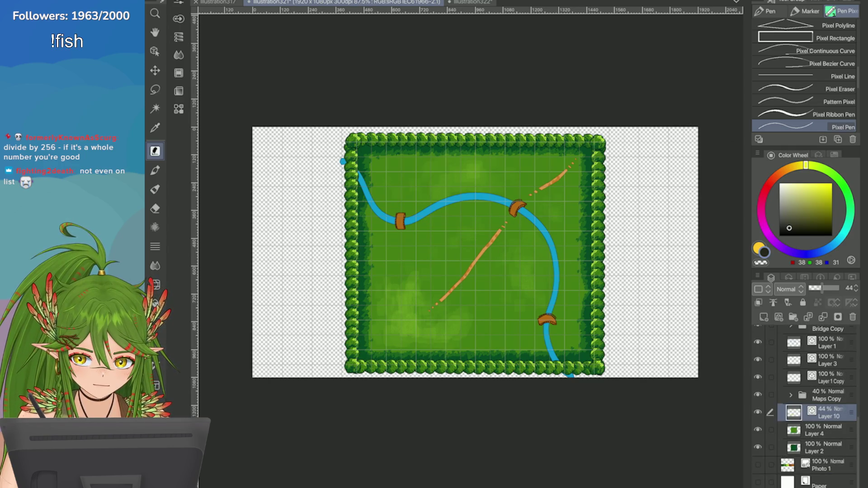
{"action": "left_click", "coordinate": [828, 395]}
{"action": "left_click_drag", "start_coordinate": [827, 395], "coordinate": [828, 475]}
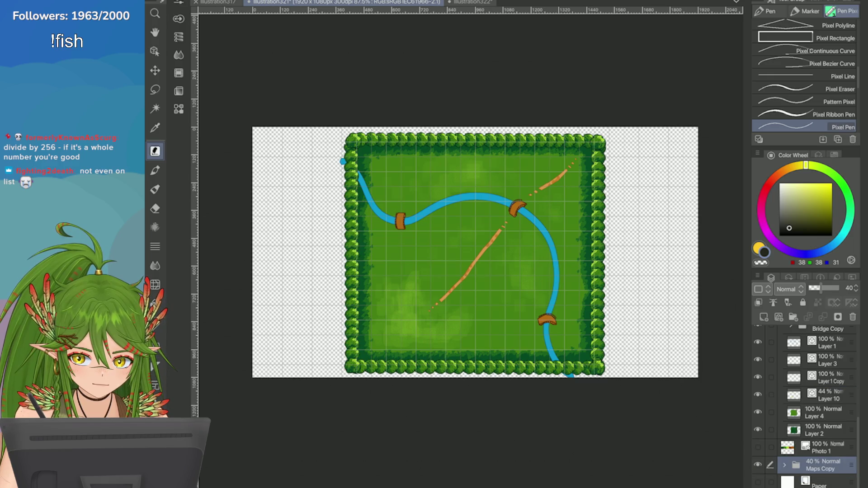
Step: Create a new folder above Layer 10 named 'Base'
{"action": "left_click", "coordinate": [827, 396]}
{"action": "left_click", "coordinate": [793, 317]}
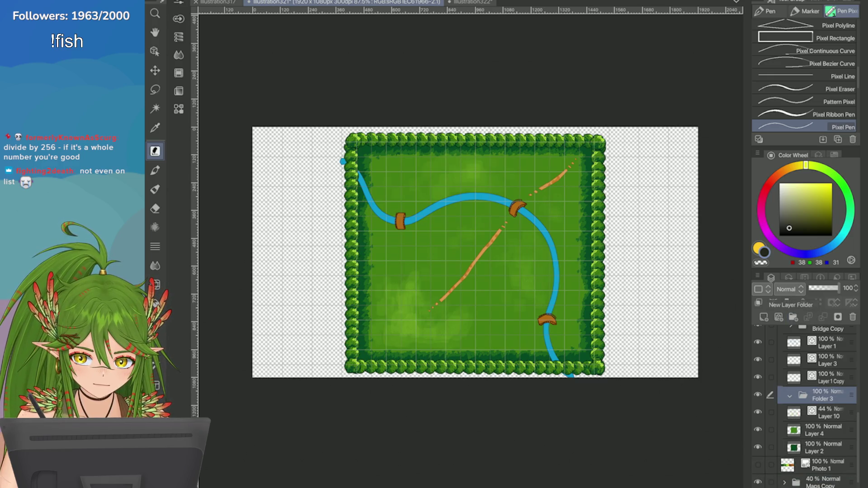
{"action": "double_click", "coordinate": [826, 396]}
{"action": "type", "text": "Base"}
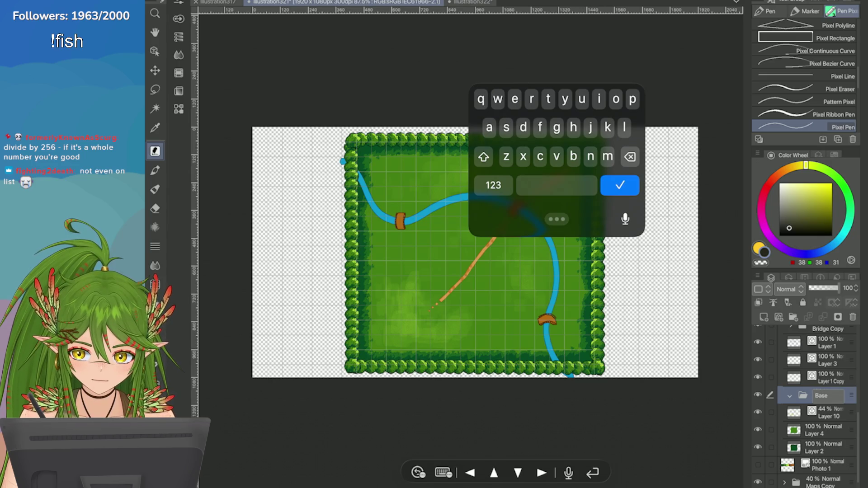
{"action": "key", "text": "Return"}
Step: Move Layers 10, 4, 2 and Layer 1 Copy into the Base folder
{"action": "left_click", "coordinate": [823, 448], "text": "shift"}
{"action": "left_click_drag", "start_coordinate": [823, 430], "coordinate": [823, 396]}
{"action": "left_click", "coordinate": [827, 377]}
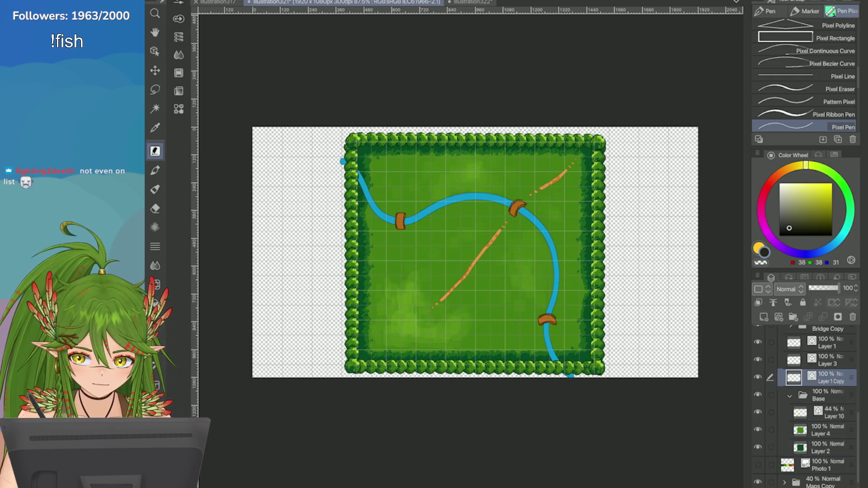
{"action": "left_click_drag", "start_coordinate": [828, 378], "coordinate": [827, 410]}
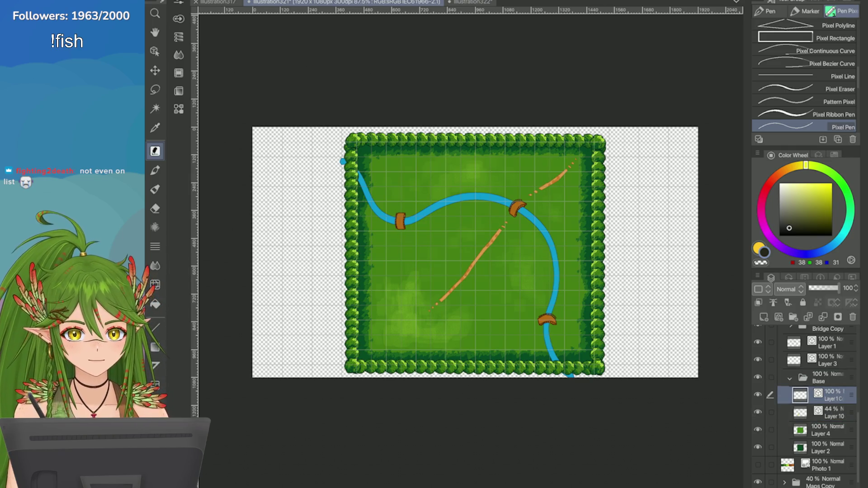
{"action": "key", "text": "ctrl+z"}
{"action": "scroll", "coordinate": [368, 73], "scroll_direction": "up", "scroll_amount": 2}
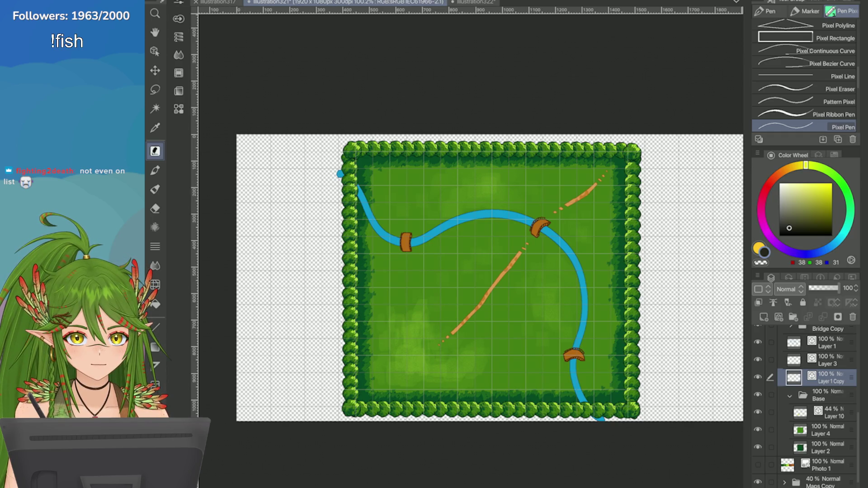
{"action": "left_click", "coordinate": [828, 360]}
{"action": "left_click_drag", "start_coordinate": [828, 378], "coordinate": [827, 409]}
Step: Put Layer 1 into a new folder named 'River' and add a new layer above it
{"action": "left_click", "coordinate": [828, 360]}
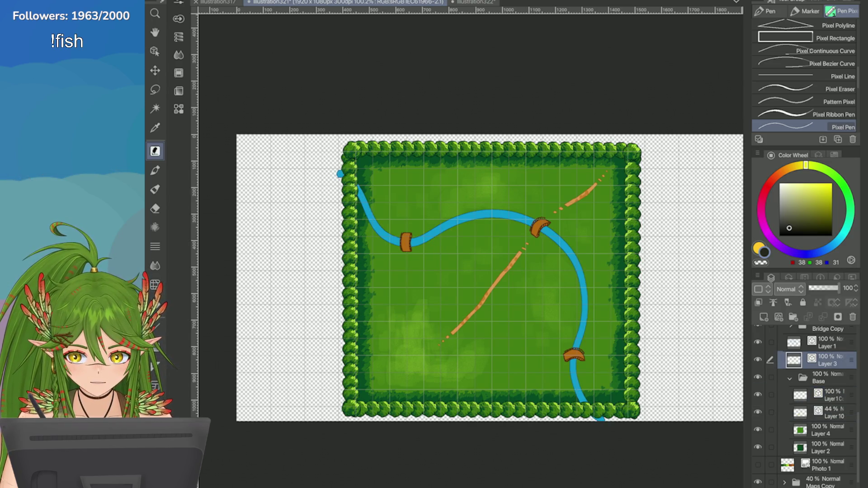
{"action": "key", "text": "ctrl+t"}
{"action": "key", "text": "Return"}
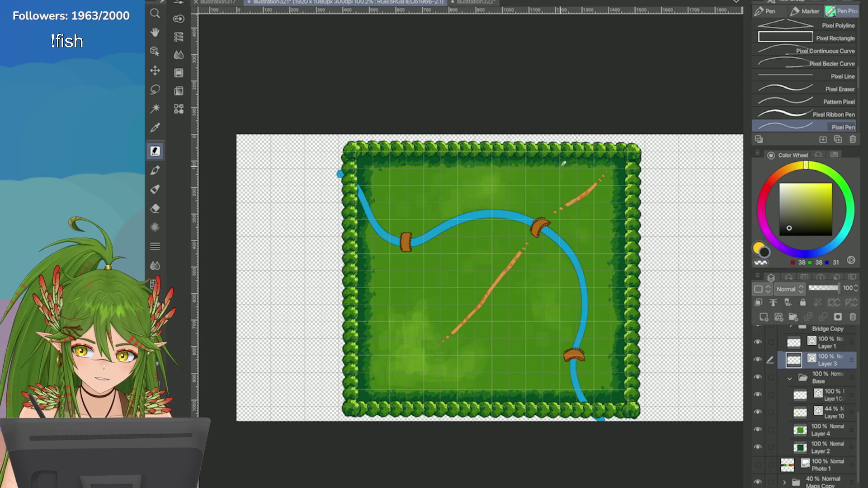
{"action": "left_click", "coordinate": [794, 317]}
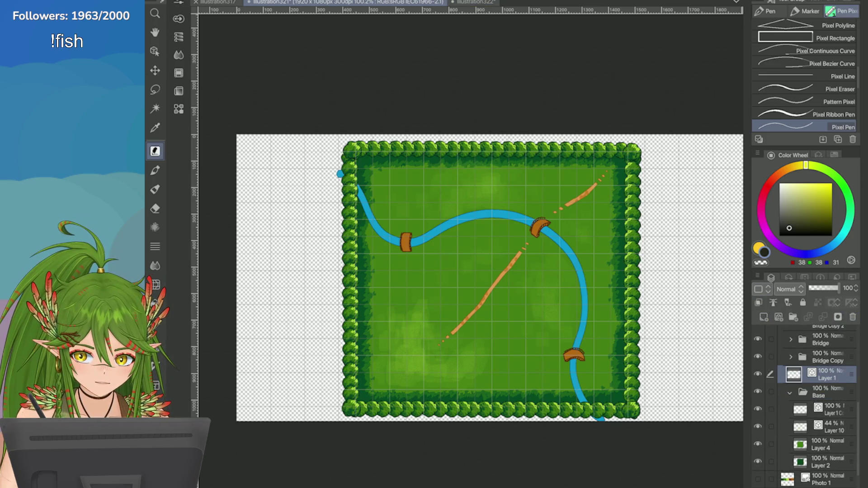
{"action": "double_click", "coordinate": [822, 378]}
{"action": "type", "text": "R"}
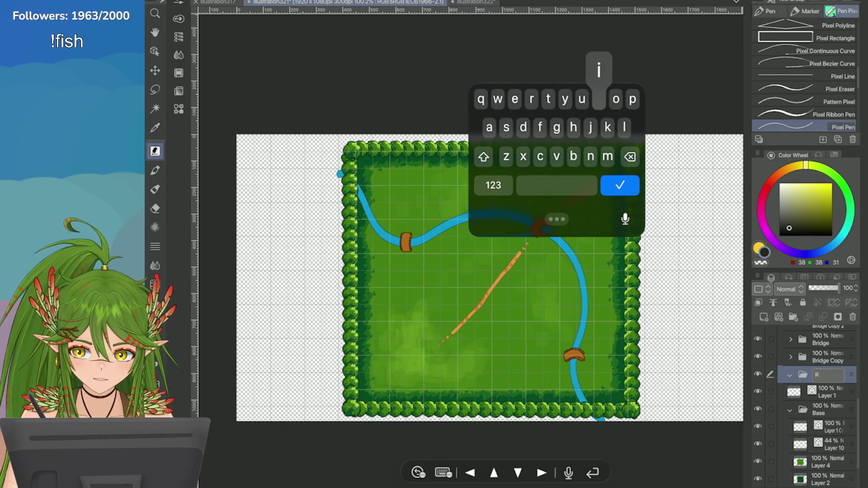
{"action": "type", "text": "iver"}
{"action": "left_click", "coordinate": [620, 185]}
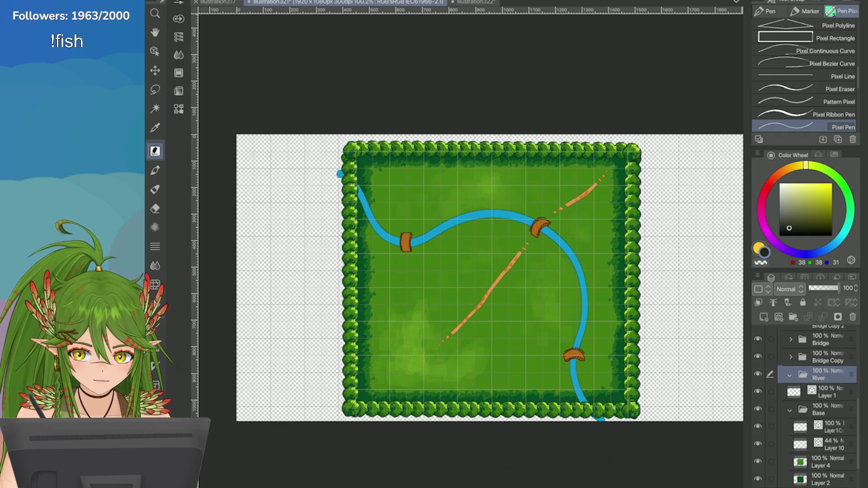
{"action": "left_click", "coordinate": [832, 391]}
{"action": "left_click", "coordinate": [764, 317]}
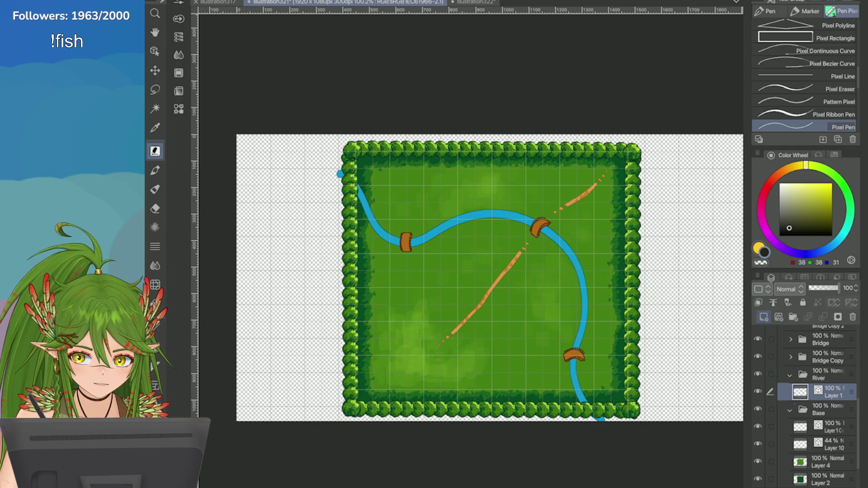
{"action": "scroll", "coordinate": [633, 281], "scroll_direction": "up", "scroll_amount": 4}
Step: Sample the river blue, set Layer 3 to Add, and test then undo bright highlight strokes
{"action": "key", "text": "i"}
{"action": "scroll", "coordinate": [628, 301], "scroll_direction": "up", "scroll_amount": 2}
{"action": "left_click", "coordinate": [453, 245]}
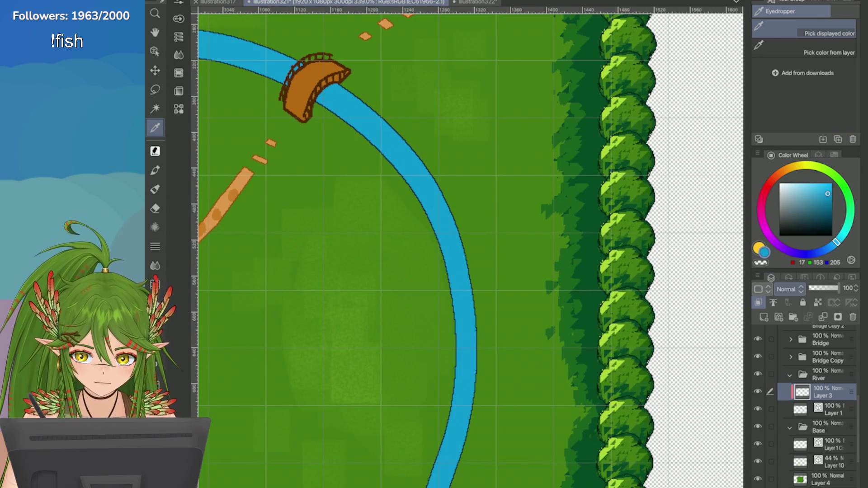
{"action": "left_click", "coordinate": [787, 289]}
{"action": "left_click", "coordinate": [795, 107]}
{"action": "left_click", "coordinate": [155, 151]}
{"action": "scroll", "coordinate": [805, 77], "scroll_direction": "down", "scroll_amount": 5}
{"action": "left_click", "coordinate": [823, 77]}
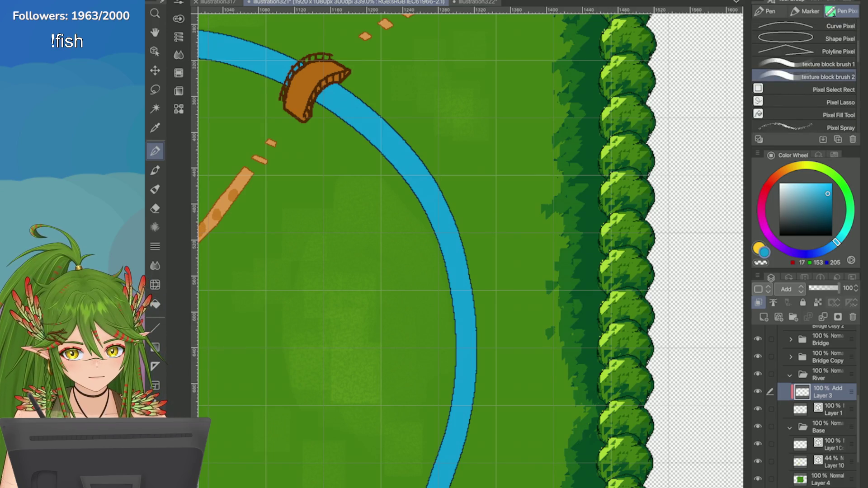
{"action": "left_click_drag", "start_coordinate": [435, 203], "coordinate": [393, 149]}
{"action": "key", "text": "ctrl+z"}
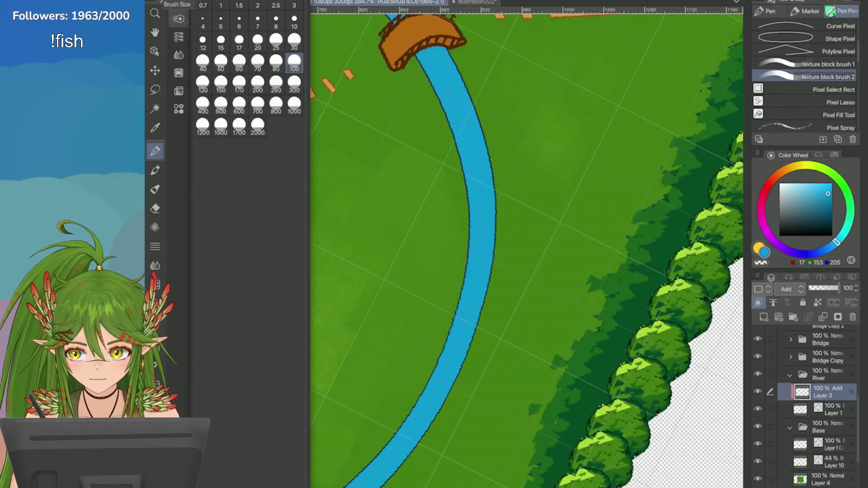
{"action": "mouse_move", "coordinate": [430, 52]}
{"action": "left_mouse_down"}
{"action": "mouse_move", "coordinate": [462, 121]}
{"action": "mouse_move", "coordinate": [480, 209]}
{"action": "left_mouse_up"}
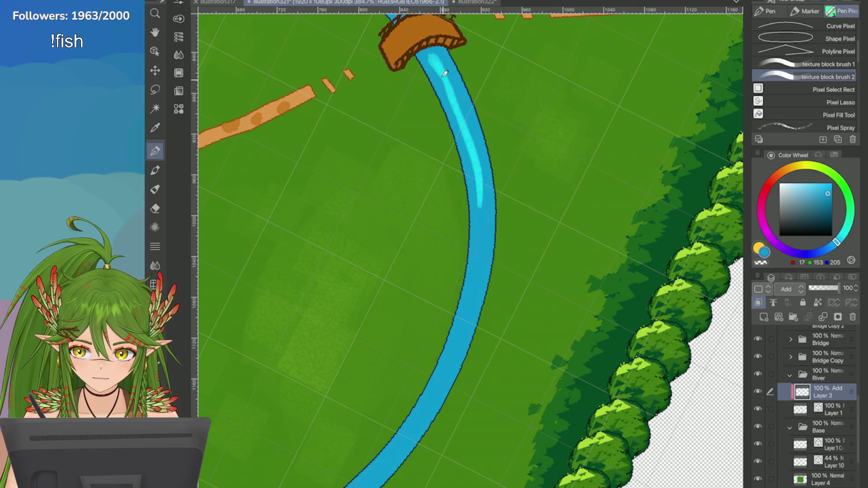
{"action": "key", "text": "ctrl+z"}
Step: Set Layer 3 back to Normal blending, pick a lighter blue, and rotate the view upright
{"action": "left_click", "coordinate": [786, 289]}
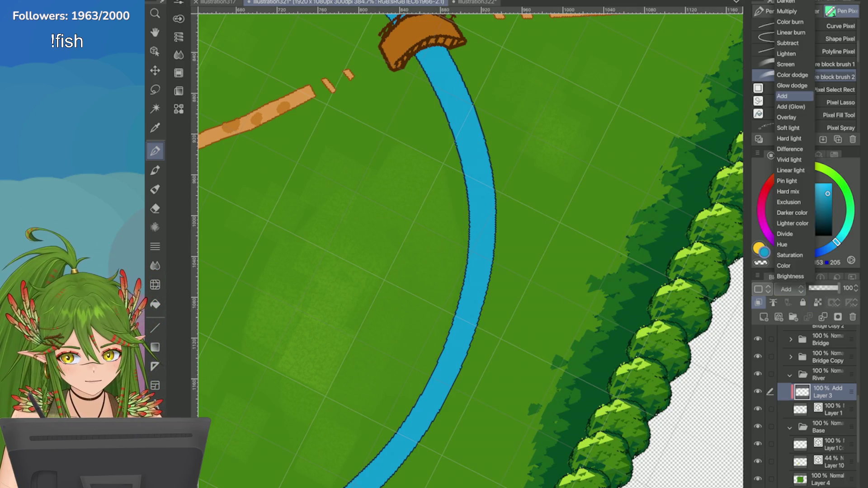
{"action": "left_click", "coordinate": [787, 6]}
{"action": "left_click", "coordinate": [826, 190]}
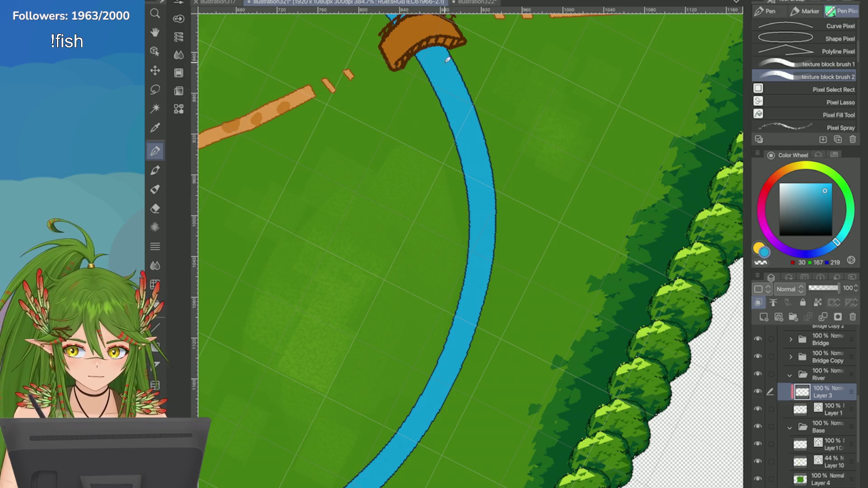
{"action": "left_click_drag", "start_coordinate": [415, 428], "coordinate": [443, 128]}
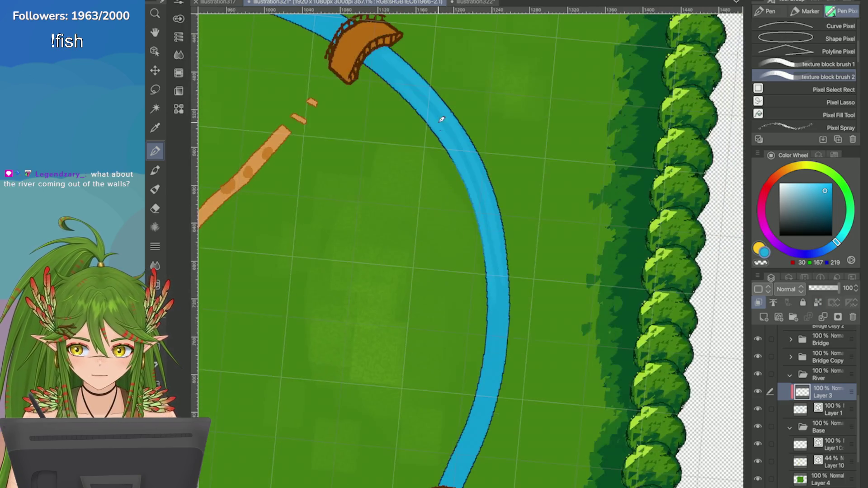
{"action": "scroll", "coordinate": [500, 280], "scroll_direction": "down", "scroll_amount": 2}
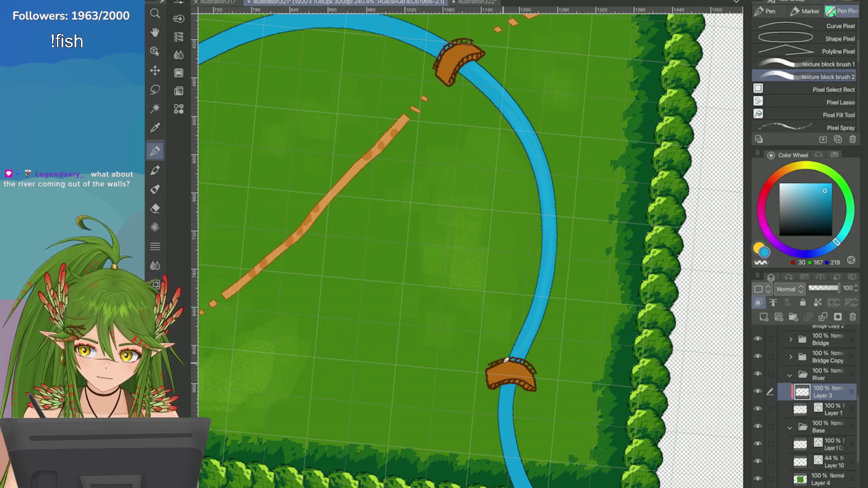
{"action": "left_click_drag", "start_coordinate": [500, 389], "coordinate": [522, 237]}
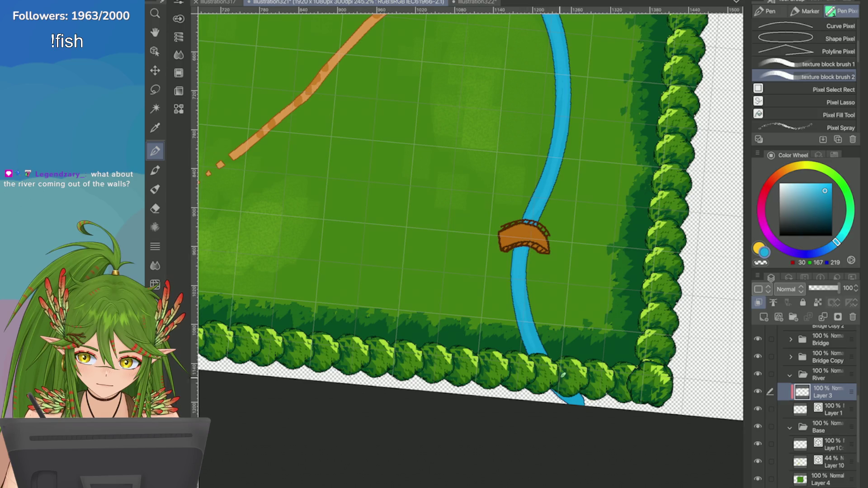
Step: Zoom around the lower hedge and save the forest map
{"action": "scroll", "coordinate": [578, 400], "scroll_direction": "down", "scroll_amount": 2}
{"action": "scroll", "coordinate": [578, 400], "scroll_direction": "up", "scroll_amount": 2}
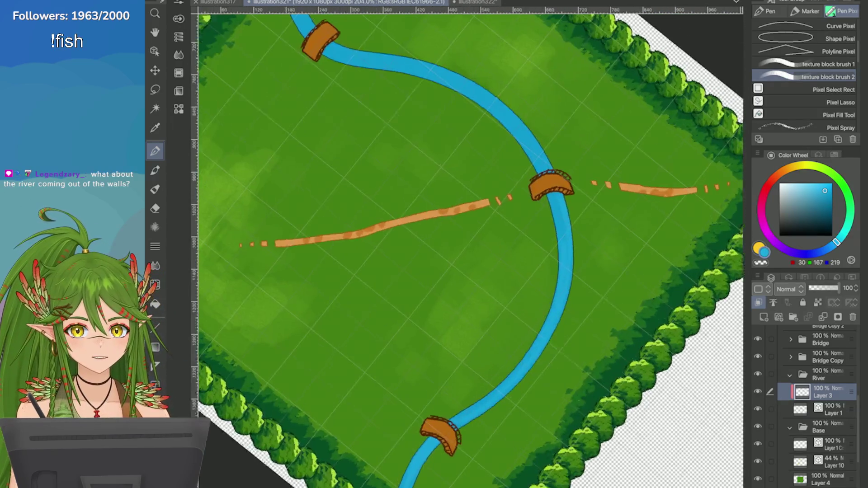
{"action": "scroll", "coordinate": [583, 228], "scroll_direction": "up", "scroll_amount": 1}
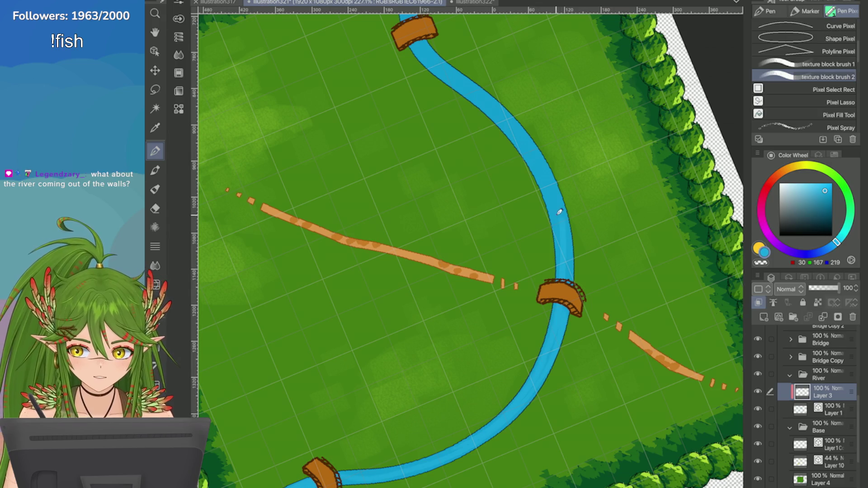
{"action": "scroll", "coordinate": [524, 126], "scroll_direction": "down", "scroll_amount": 2}
{"action": "scroll", "coordinate": [523, 126], "scroll_direction": "up", "scroll_amount": 3}
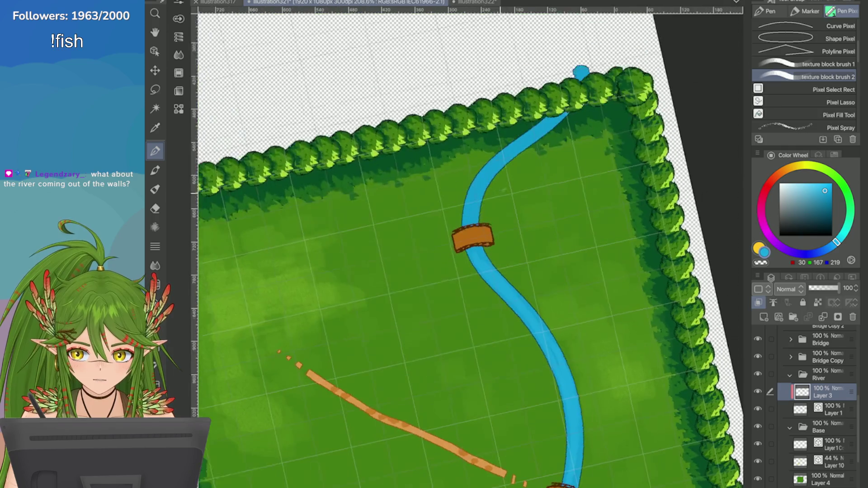
{"action": "scroll", "coordinate": [542, 335], "scroll_direction": "down", "scroll_amount": 1}
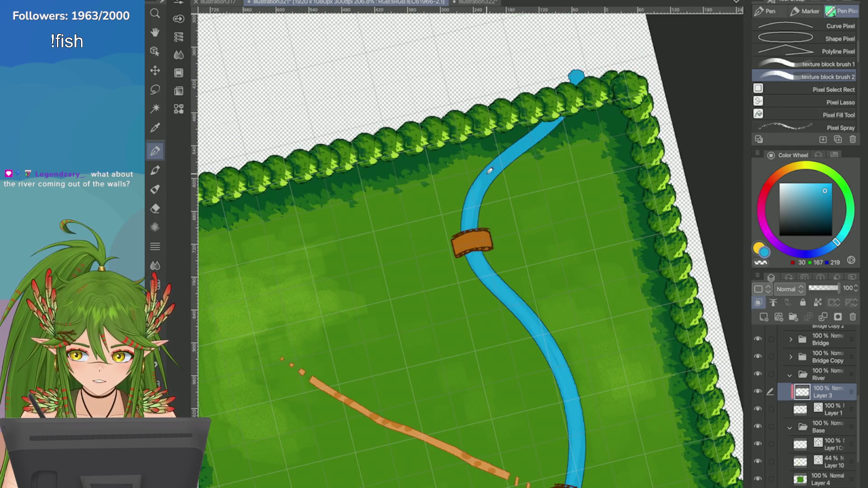
{"action": "scroll", "coordinate": [480, 199], "scroll_direction": "down", "scroll_amount": 1}
{"action": "scroll", "coordinate": [478, 201], "scroll_direction": "up", "scroll_amount": 1}
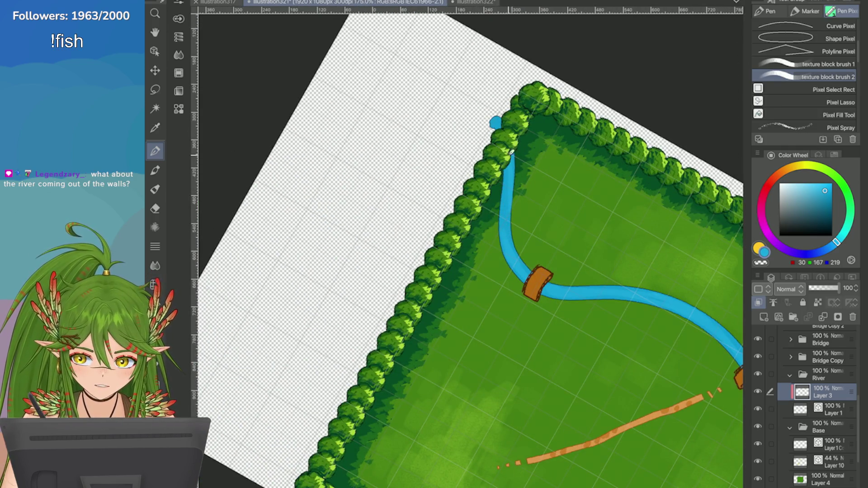
{"action": "scroll", "coordinate": [510, 185], "scroll_direction": "down", "scroll_amount": 3}
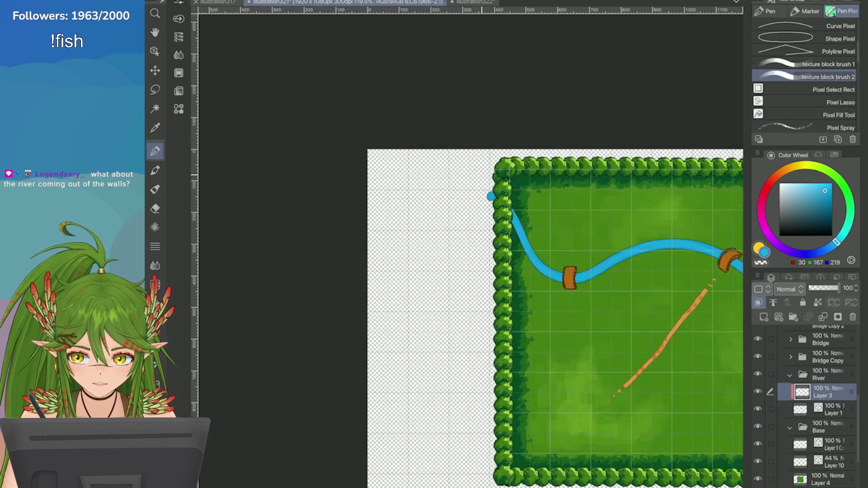
{"action": "scroll", "coordinate": [593, 243], "scroll_direction": "up", "scroll_amount": 1}
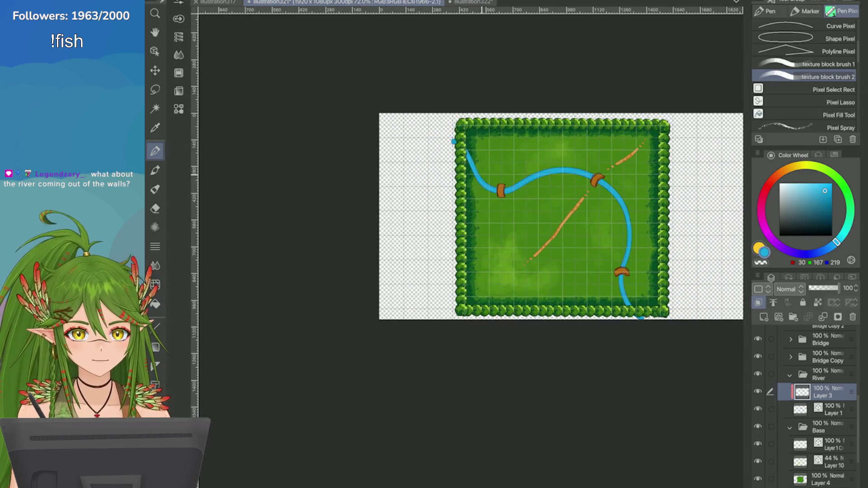
{"action": "key", "text": "ctrl+s"}
{"action": "scroll", "coordinate": [529, 212], "scroll_direction": "up", "scroll_amount": 2}
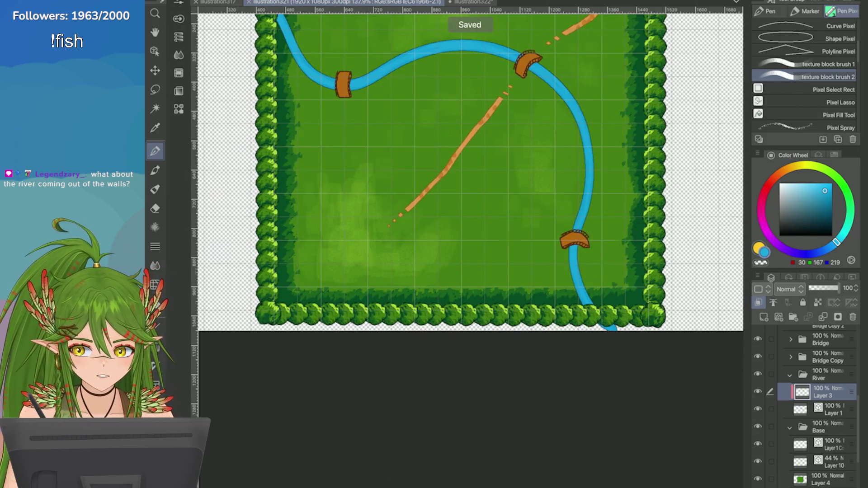
{"action": "scroll", "coordinate": [529, 213], "scroll_direction": "down", "scroll_amount": 1}
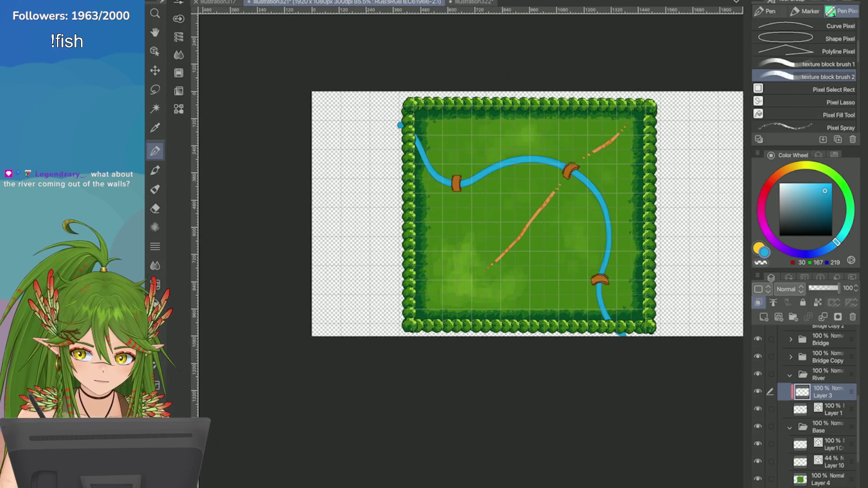
{"action": "scroll", "coordinate": [805, 407], "scroll_direction": "up", "scroll_amount": 5}
Step: Rename the tree border folder (Folder 2) to 'Border'
{"action": "left_click", "coordinate": [758, 379]}
{"action": "left_click", "coordinate": [758, 379]}
{"action": "scroll", "coordinate": [805, 407], "scroll_direction": "up", "scroll_amount": 1}
{"action": "left_click", "coordinate": [790, 403]}
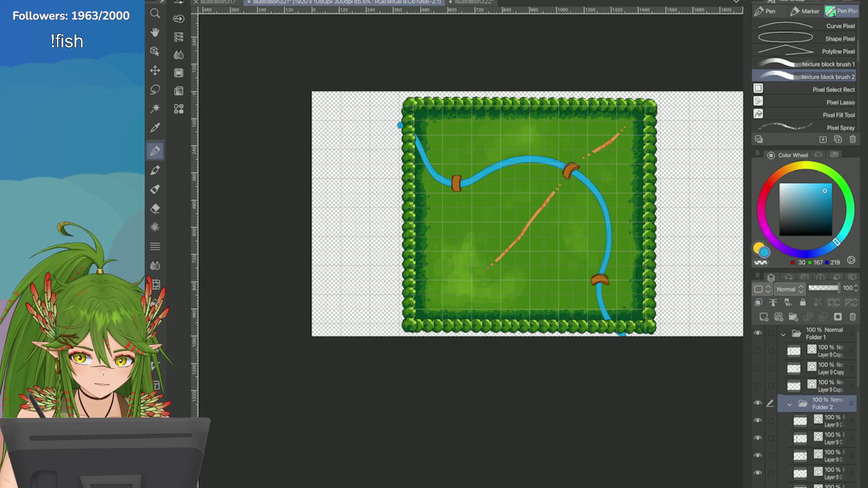
{"action": "double_click", "coordinate": [823, 404]}
{"action": "type", "text": "Bo"}
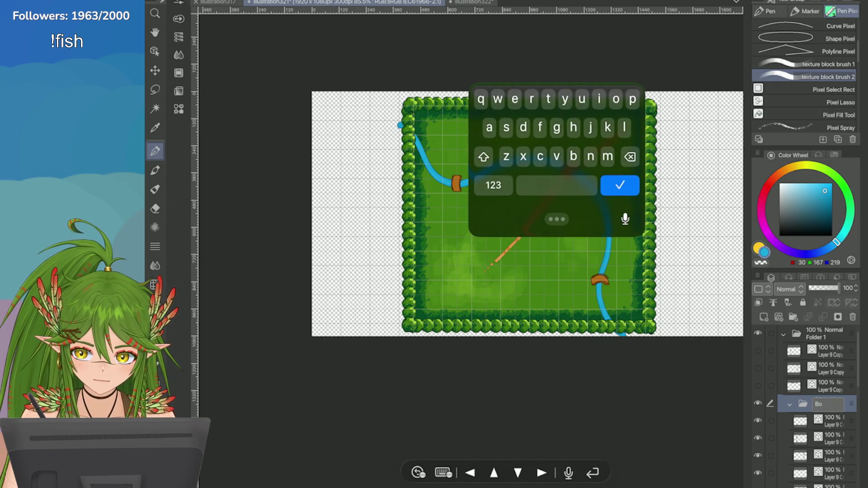
{"action": "type", "text": "rder"}
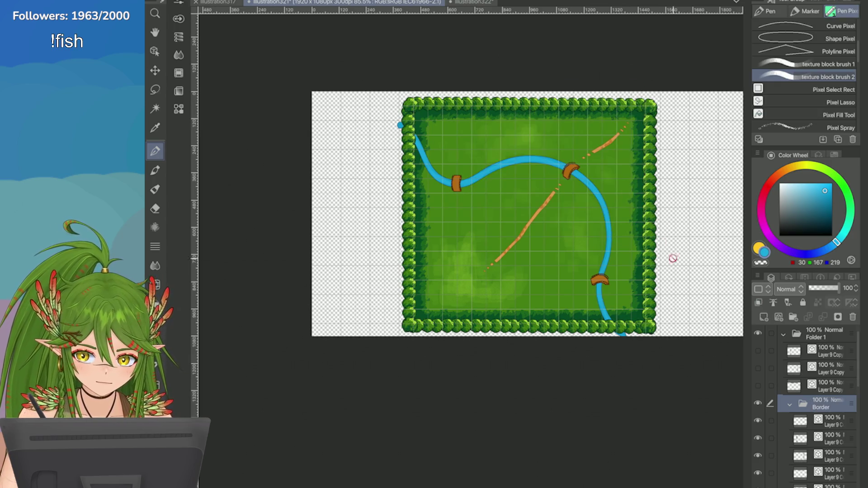
{"action": "key", "text": "Return"}
Step: Move the three Bridge folders into a new folder named 'Bridges'
{"action": "scroll", "coordinate": [759, 398], "scroll_direction": "down", "scroll_amount": 2}
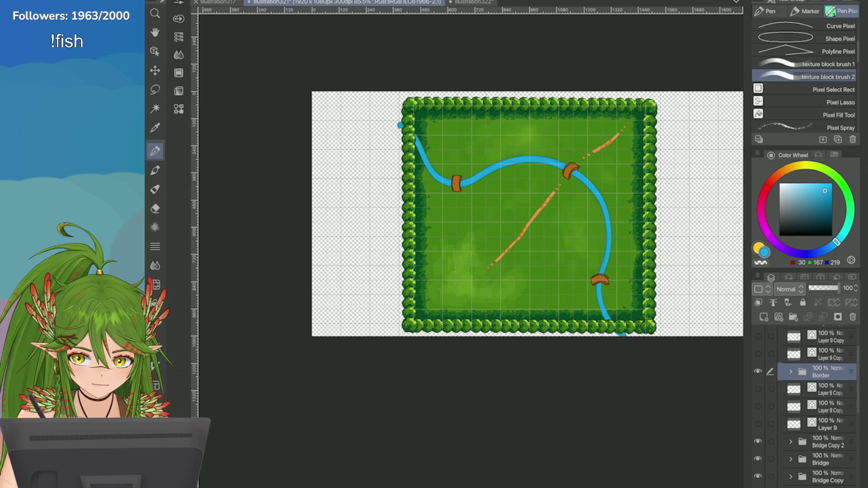
{"action": "scroll", "coordinate": [752, 447], "scroll_direction": "down", "scroll_amount": 2}
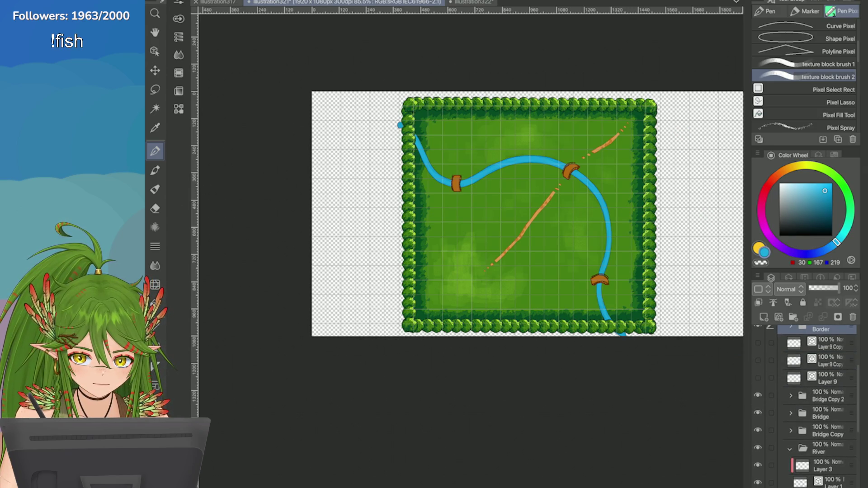
{"action": "left_click", "coordinate": [827, 396]}
{"action": "left_click", "coordinate": [793, 317]}
{"action": "scroll", "coordinate": [814, 407], "scroll_direction": "down", "scroll_amount": 1}
{"action": "left_click", "coordinate": [827, 431], "text": "shift"}
{"action": "left_click_drag", "start_coordinate": [827, 413], "coordinate": [828, 378]}
{"action": "left_click", "coordinate": [789, 373]}
{"action": "double_click", "coordinate": [822, 377]}
{"action": "type", "text": "B"}
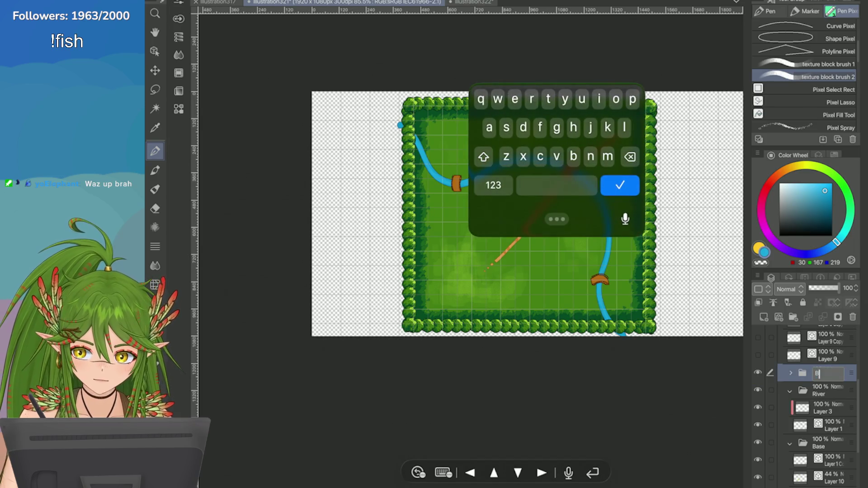
{"action": "type", "text": "ridges"}
{"action": "key", "text": "Return"}
Step: Collapse the River and Base folders, move Bridges lower in the stack, and save
{"action": "left_click", "coordinate": [790, 391]}
{"action": "left_click", "coordinate": [790, 408]}
{"action": "left_click_drag", "start_coordinate": [822, 377], "coordinate": [822, 435]}
{"action": "scroll", "coordinate": [805, 407], "scroll_direction": "down", "scroll_amount": 2}
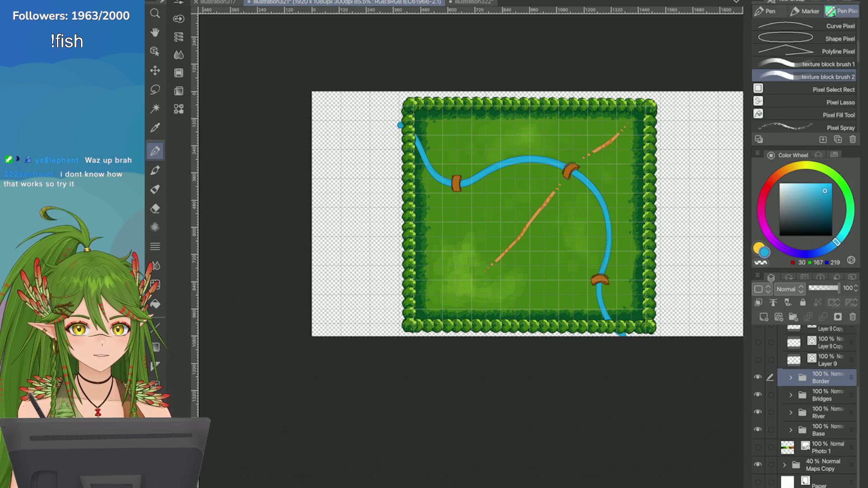
{"action": "key", "text": "super+s"}
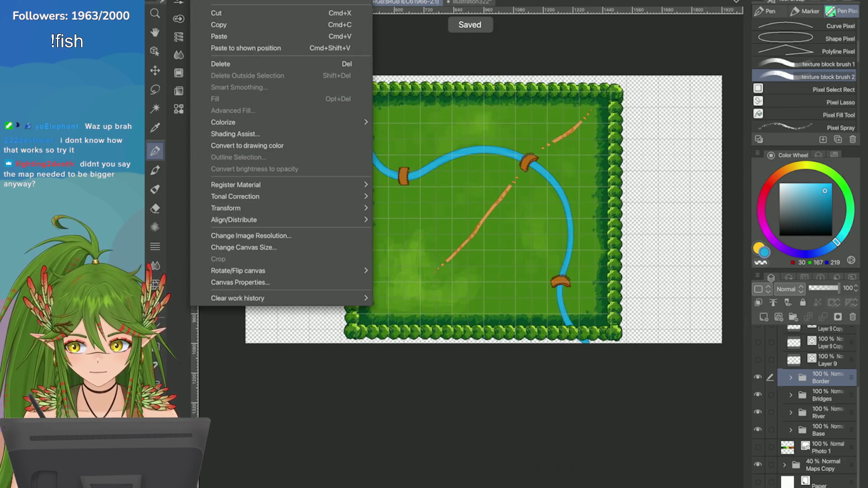
Step: Change the canvas size to 1200 × 1080 px, anchored at the centre
{"action": "left_click", "coordinate": [251, 247]}
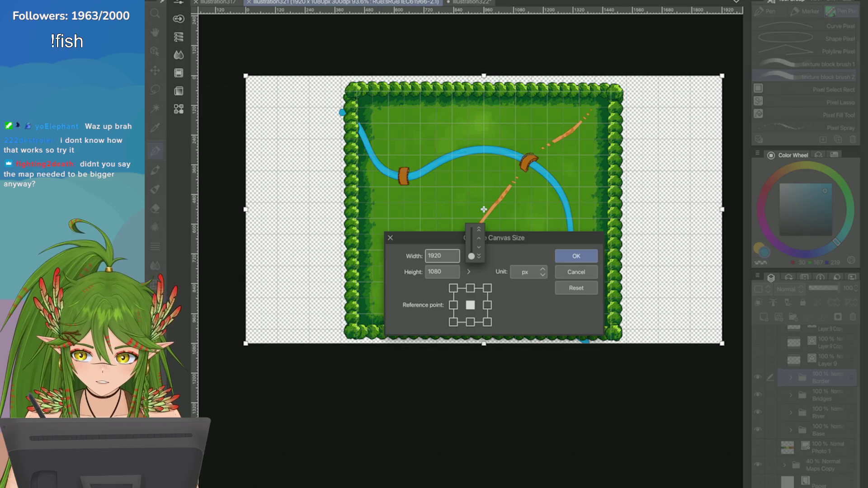
{"action": "left_click_drag", "start_coordinate": [471, 256], "coordinate": [471, 256]}
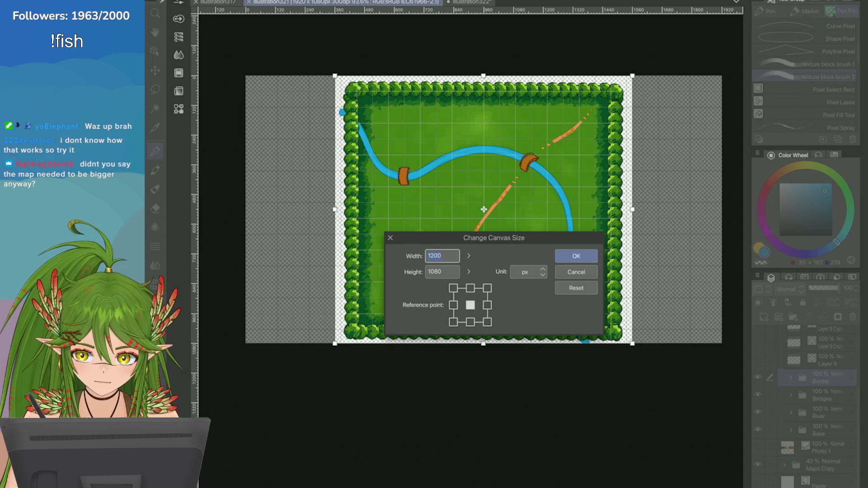
{"action": "left_click", "coordinate": [576, 256]}
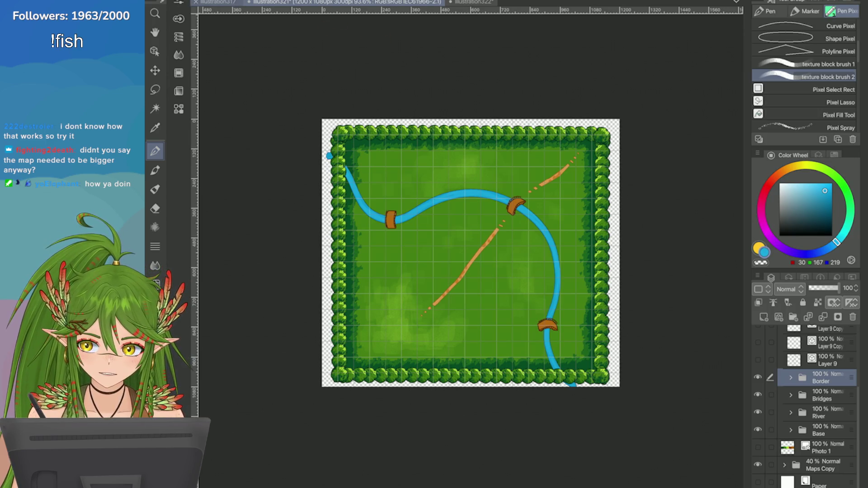
Step: In illustration317, adjust Layer 99's opacity, trying 33% then about 58%
{"action": "left_click", "coordinate": [217, 2]}
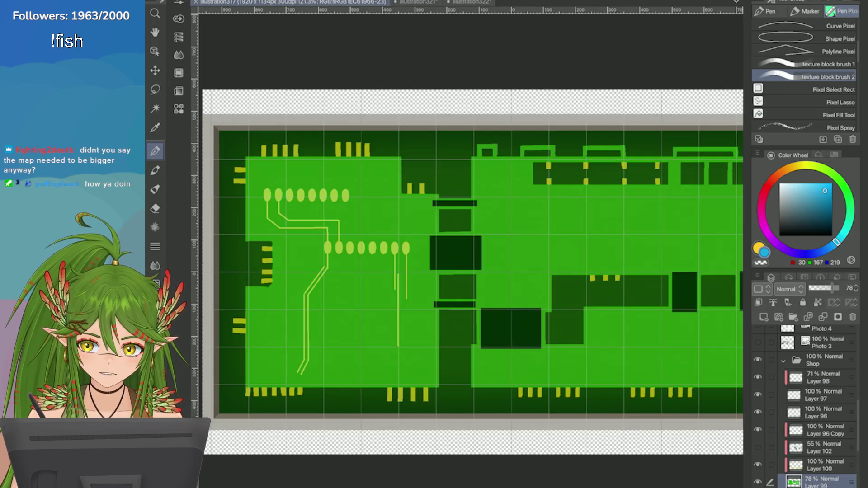
{"action": "scroll", "coordinate": [470, 253], "scroll_direction": "down", "scroll_amount": 3}
{"action": "scroll", "coordinate": [470, 254], "scroll_direction": "up", "scroll_amount": 2}
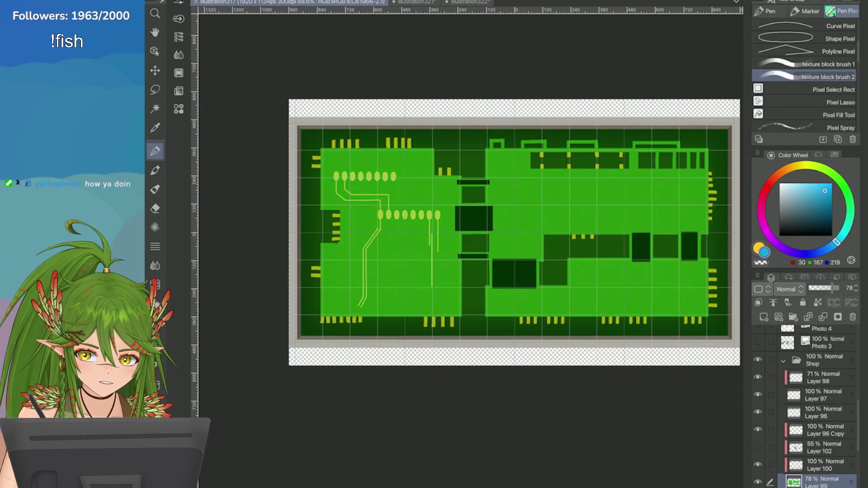
{"action": "left_click_drag", "start_coordinate": [831, 288], "coordinate": [818, 288]}
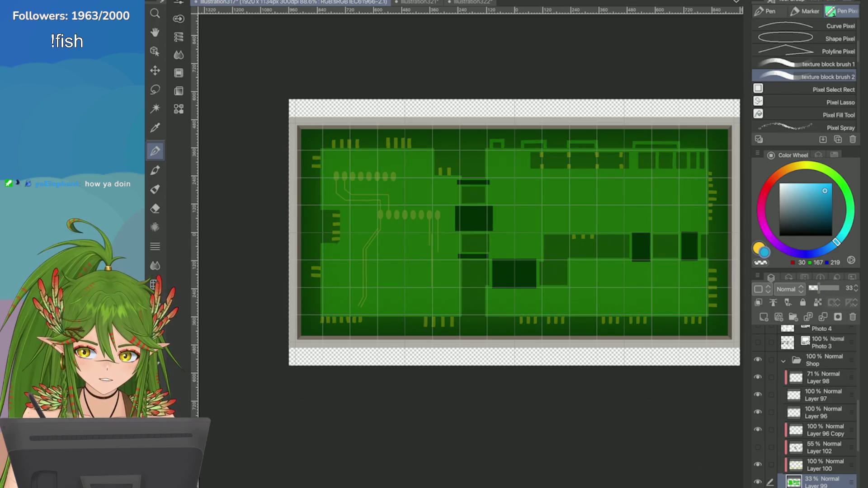
{"action": "scroll", "coordinate": [515, 233], "scroll_direction": "up", "scroll_amount": 1}
{"action": "scroll", "coordinate": [516, 233], "scroll_direction": "down", "scroll_amount": 2}
{"action": "left_click_drag", "start_coordinate": [814, 288], "coordinate": [819, 288]}
{"action": "scroll", "coordinate": [819, 407], "scroll_direction": "down", "scroll_amount": 3}
Step: Add a black-filled layer above Layer 94, set to Multiply at 54% opacity
{"action": "left_click", "coordinate": [818, 453]}
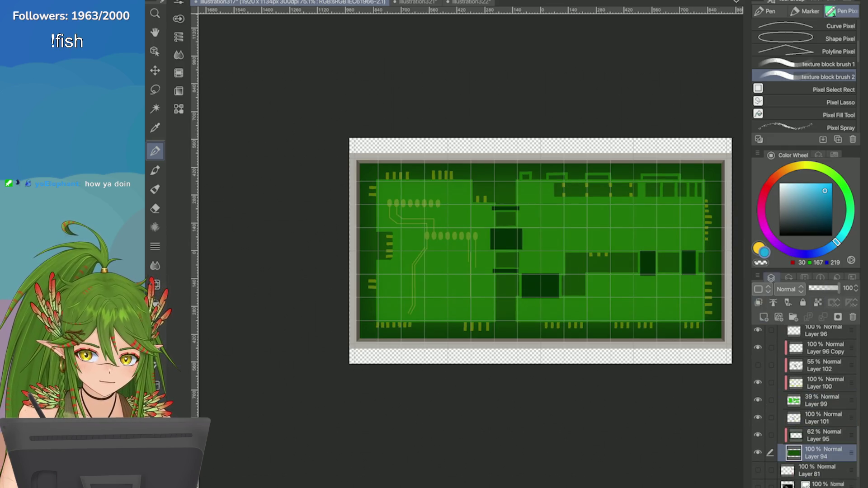
{"action": "left_click", "coordinate": [759, 302]}
{"action": "left_click", "coordinate": [780, 235]}
{"action": "key", "text": "alt+BackSpace"}
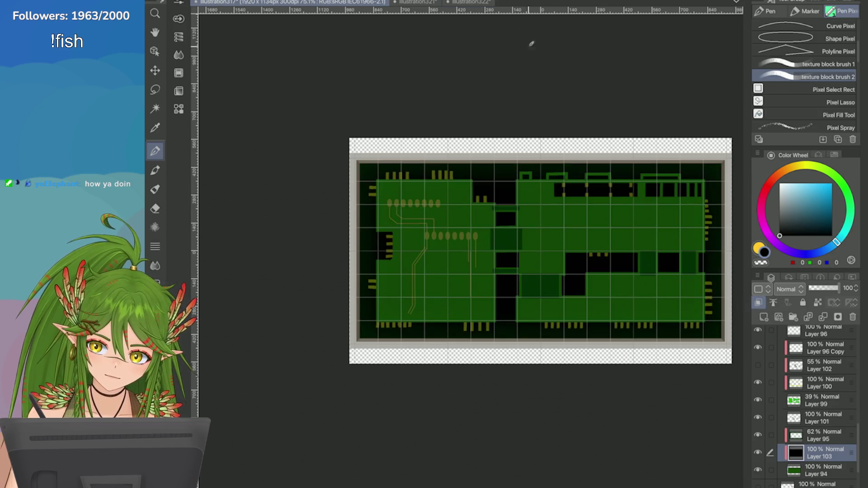
{"action": "left_click", "coordinate": [787, 289]}
{"action": "left_click", "coordinate": [791, 22]}
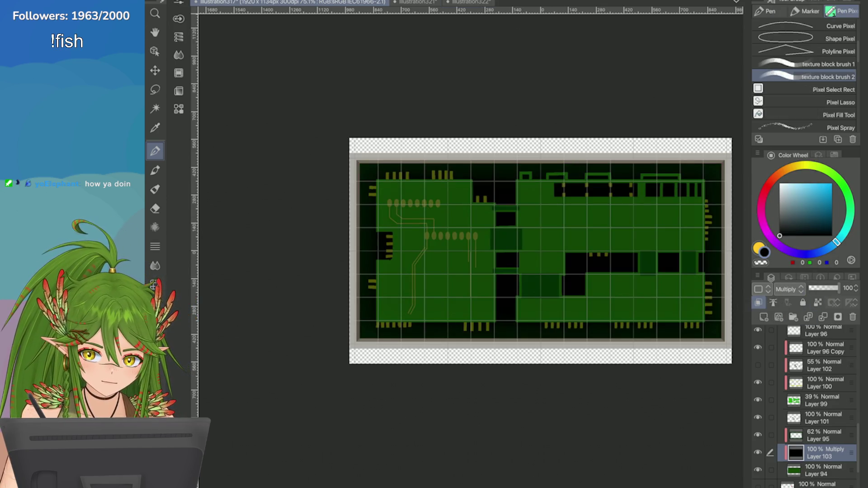
{"action": "left_click_drag", "start_coordinate": [839, 288], "coordinate": [827, 288]}
{"action": "left_click_drag", "start_coordinate": [830, 288], "coordinate": [814, 289]}
Step: Select Layer 99 and save the circuit board illustration
{"action": "left_click", "coordinate": [820, 400]}
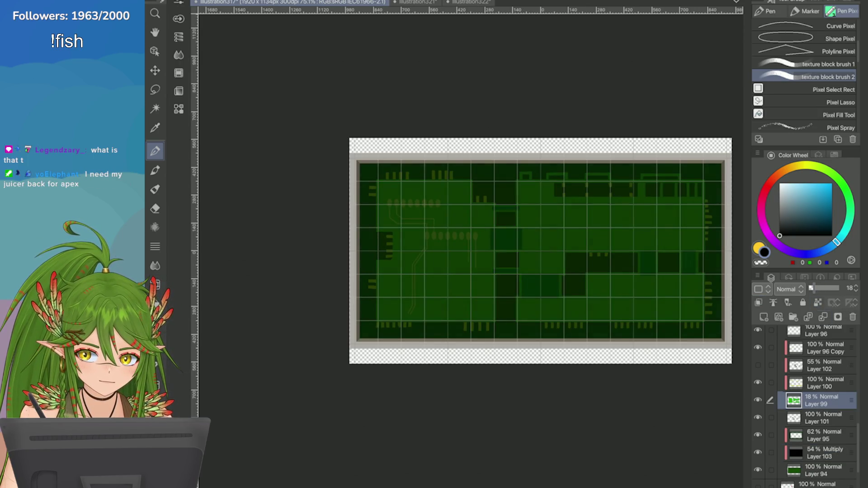
{"action": "scroll", "coordinate": [538, 259], "scroll_direction": "up", "scroll_amount": 1}
{"action": "scroll", "coordinate": [692, 304], "scroll_direction": "down", "scroll_amount": 1}
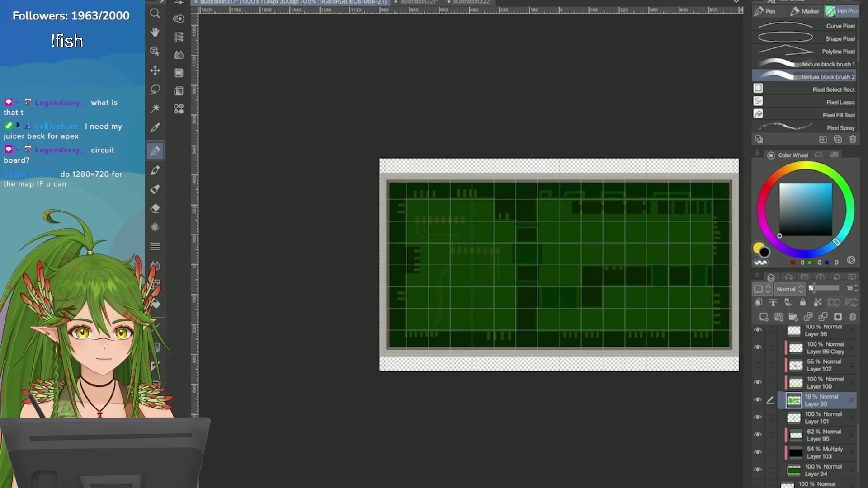
{"action": "key", "text": "ctrl+s"}
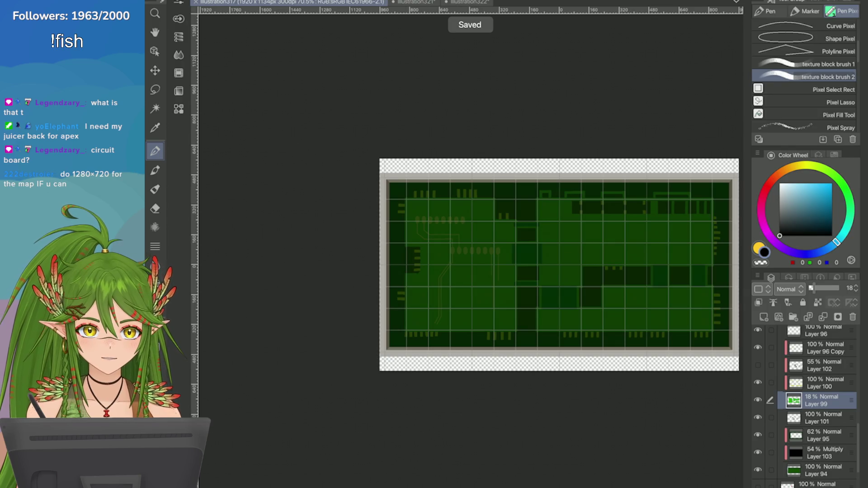
Step: Save the forest map and the tree and rock sprites document, then return to the map
{"action": "key", "text": "ctrl+Tab"}
{"action": "key", "text": "ctrl+s"}
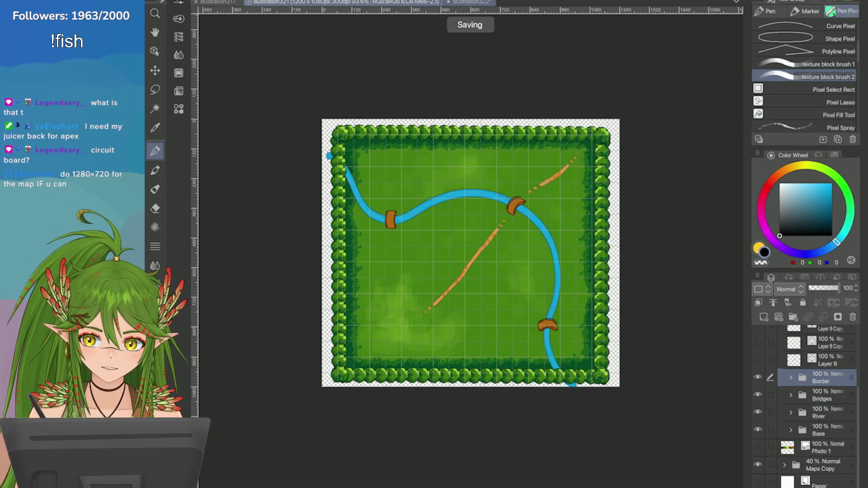
{"action": "key", "text": "ctrl+Tab"}
{"action": "key", "text": "ctrl+s"}
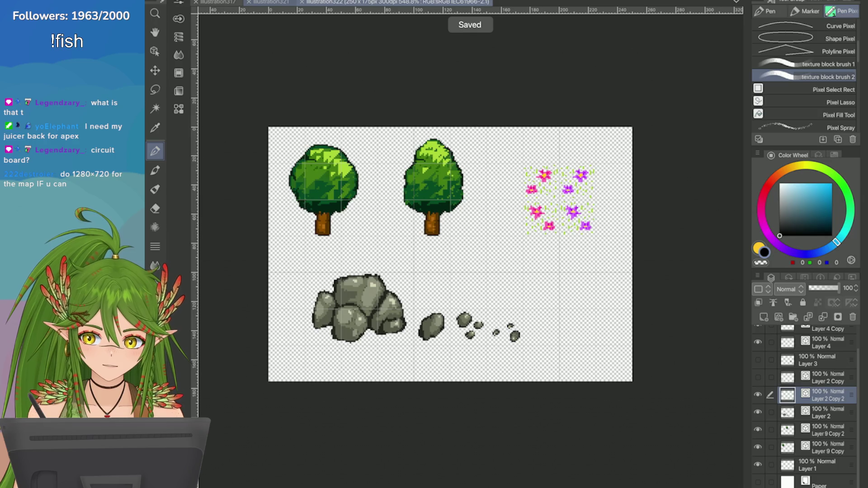
{"action": "key", "text": "ctrl+shift+Tab"}
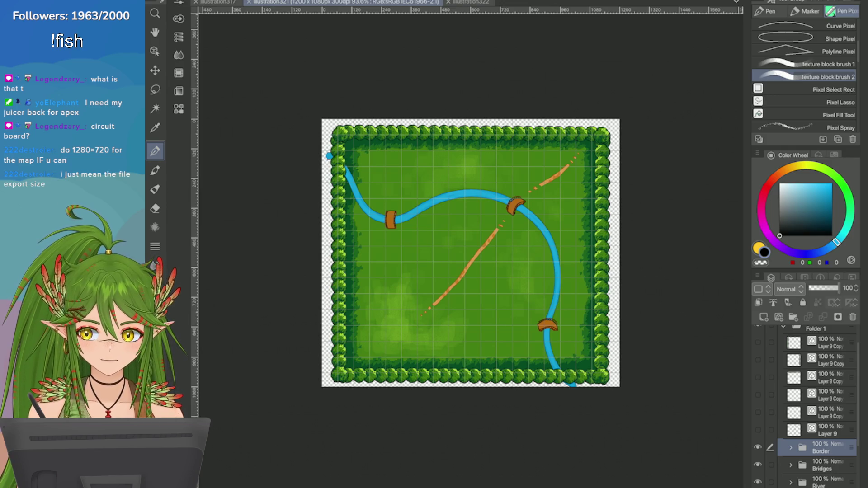
Step: Change the image resolution width to 1280, resizing the map to 1280 × 1152 px
{"action": "left_click", "coordinate": [251, 236]}
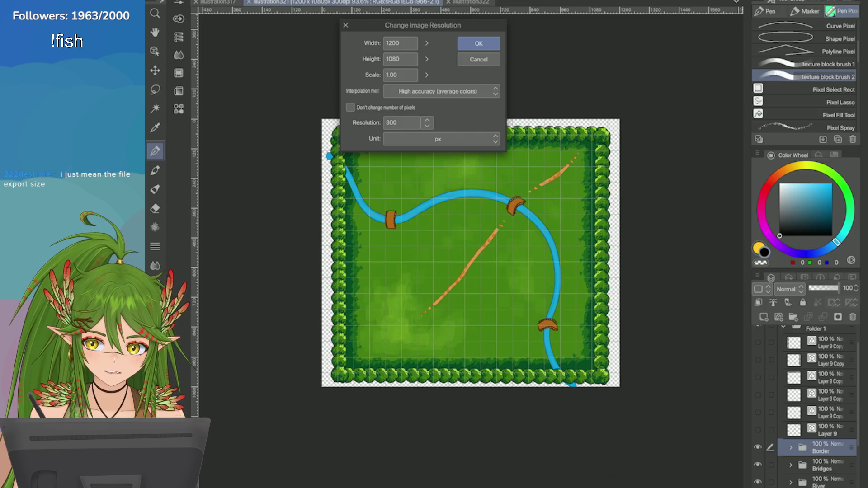
{"action": "left_click", "coordinate": [401, 43]}
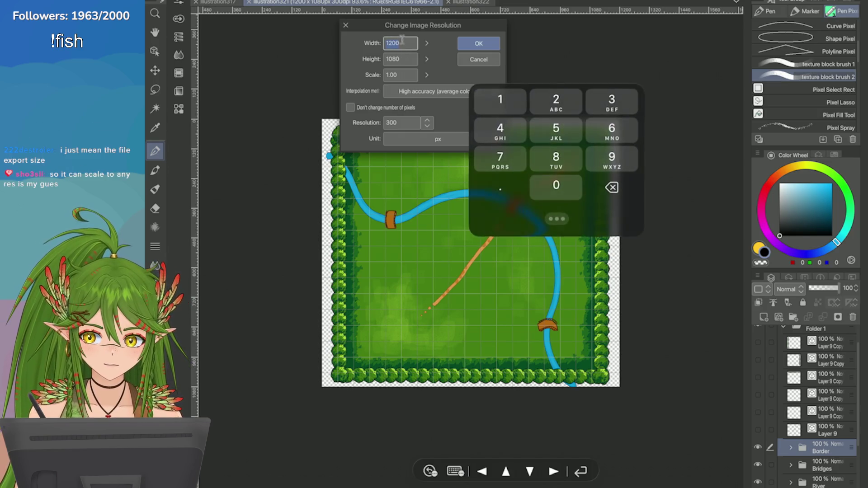
{"action": "key", "text": "BackSpace"}
{"action": "key", "text": "BackSpace"}
{"action": "type", "text": "80"}
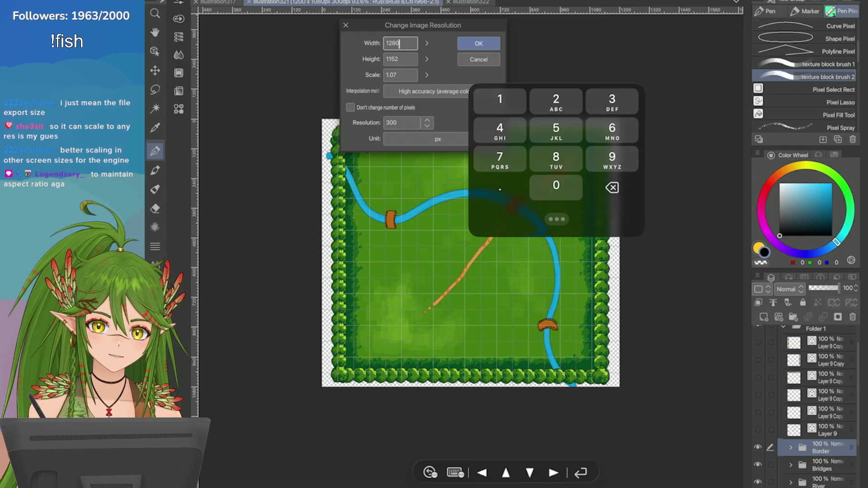
{"action": "key", "text": "Return"}
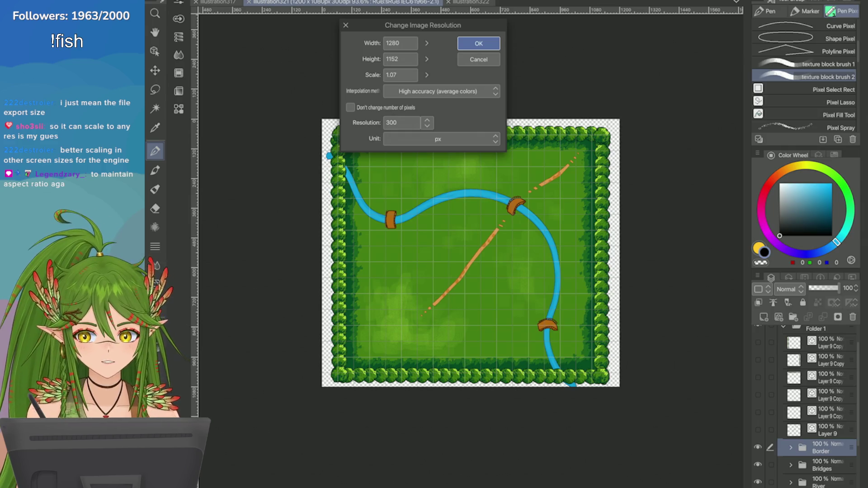
{"action": "key", "text": "Return"}
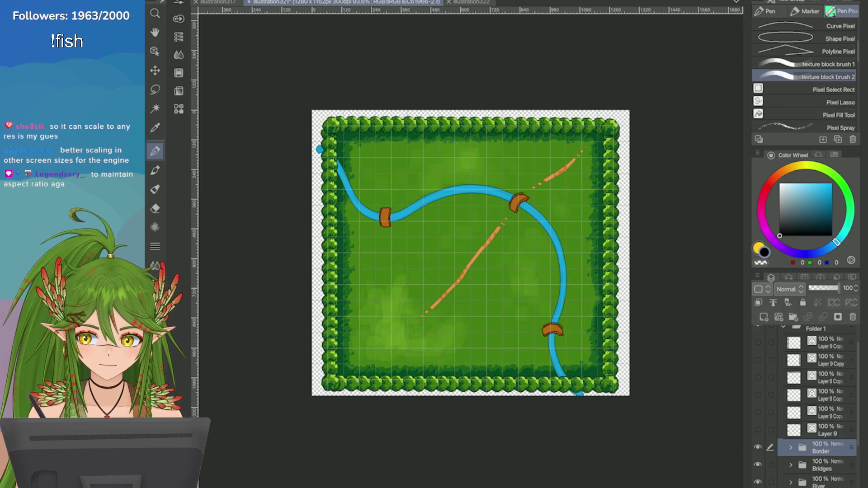
Step: Trim the canvas height to 1136 px for a 1280 × 1136 map and save it
{"action": "left_click", "coordinate": [272, 247]}
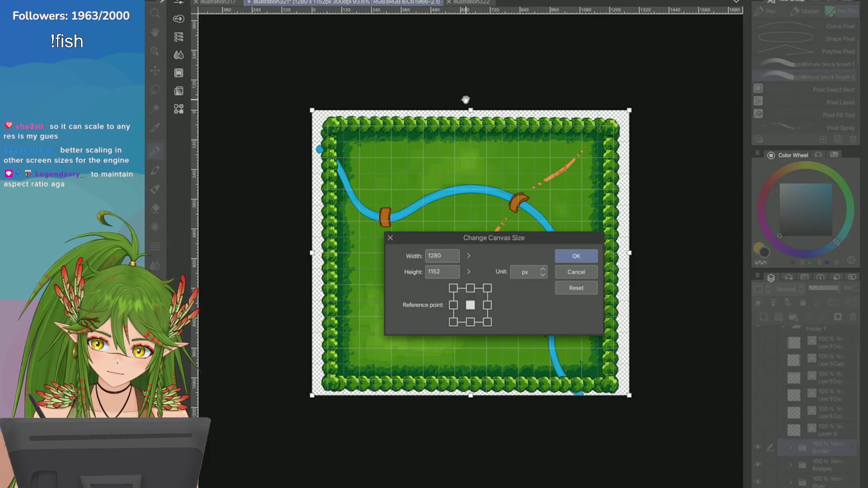
{"action": "left_click_drag", "start_coordinate": [470, 110], "coordinate": [470, 113]}
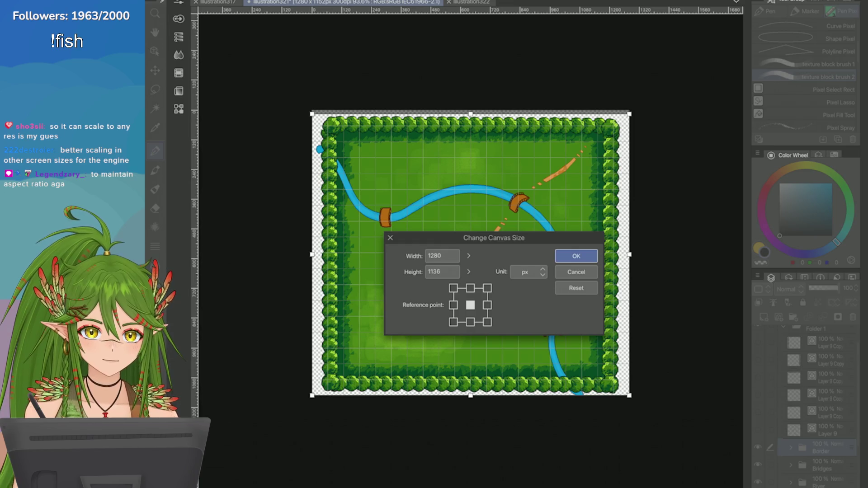
{"action": "left_click", "coordinate": [576, 256]}
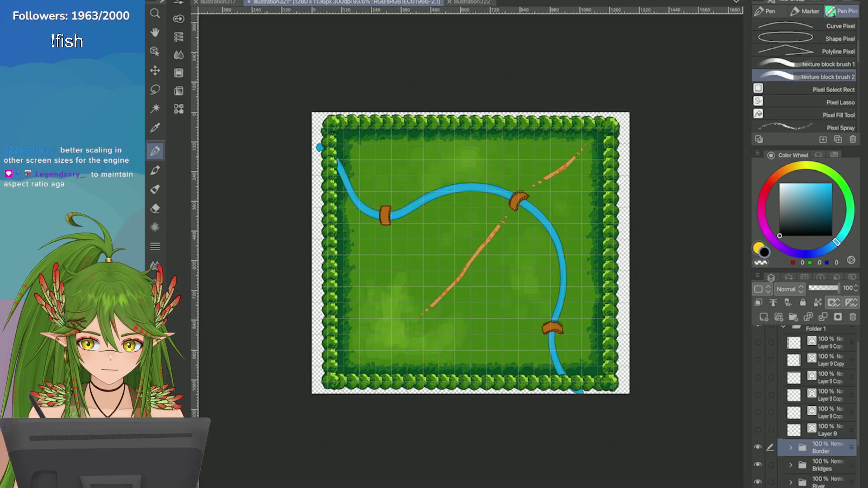
{"action": "scroll", "coordinate": [471, 253], "scroll_direction": "down", "scroll_amount": 3}
{"action": "scroll", "coordinate": [470, 253], "scroll_direction": "up", "scroll_amount": 4}
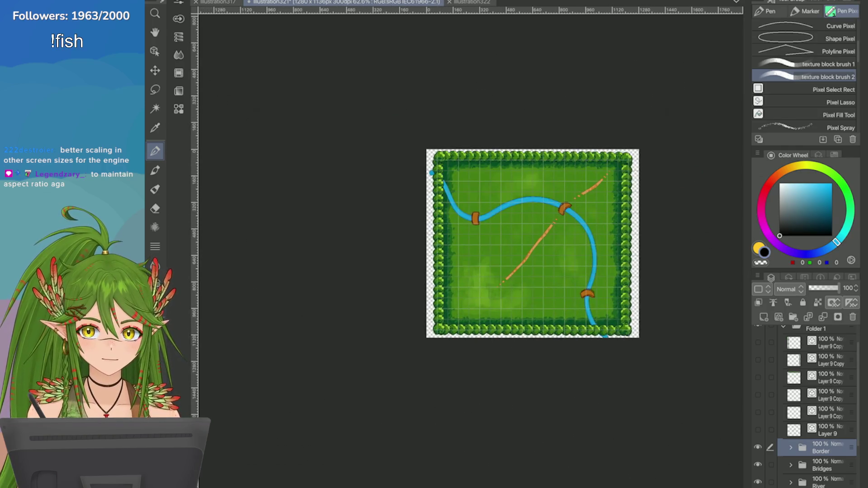
{"action": "key", "text": "ctrl+s"}
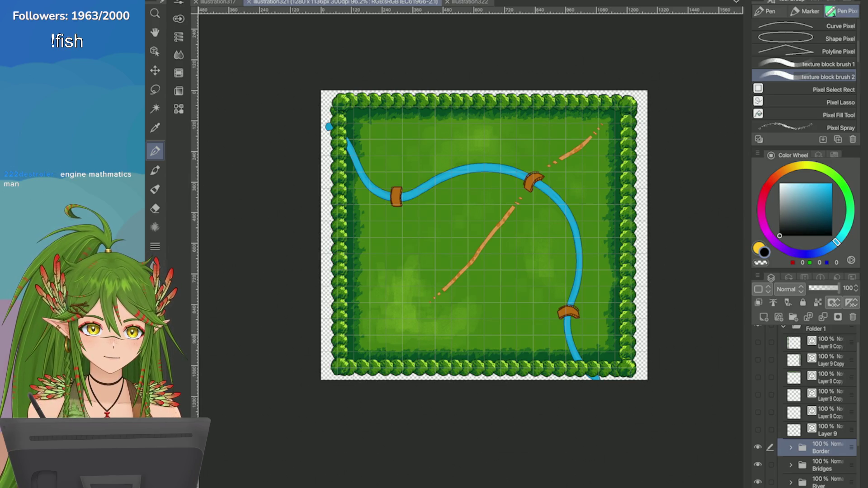
Step: Review the image resolution settings, keep High accuracy interpolation, and close without changes
{"action": "left_click", "coordinate": [210, 1]}
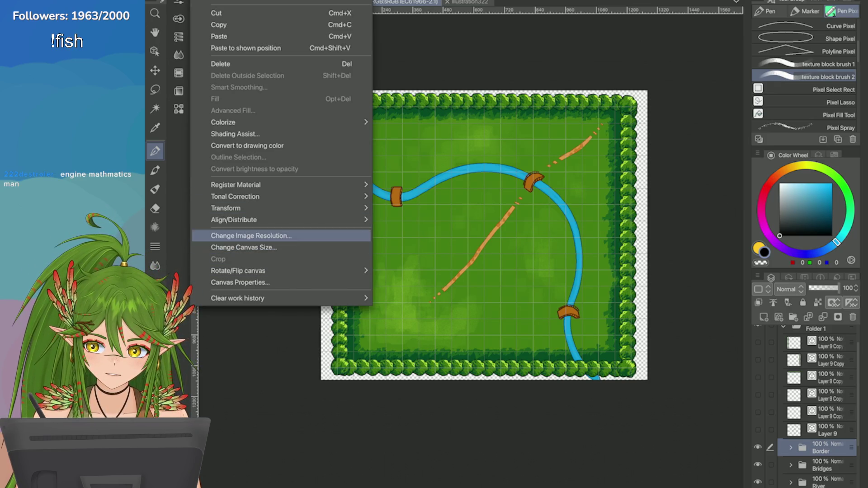
{"action": "left_click", "coordinate": [251, 236]}
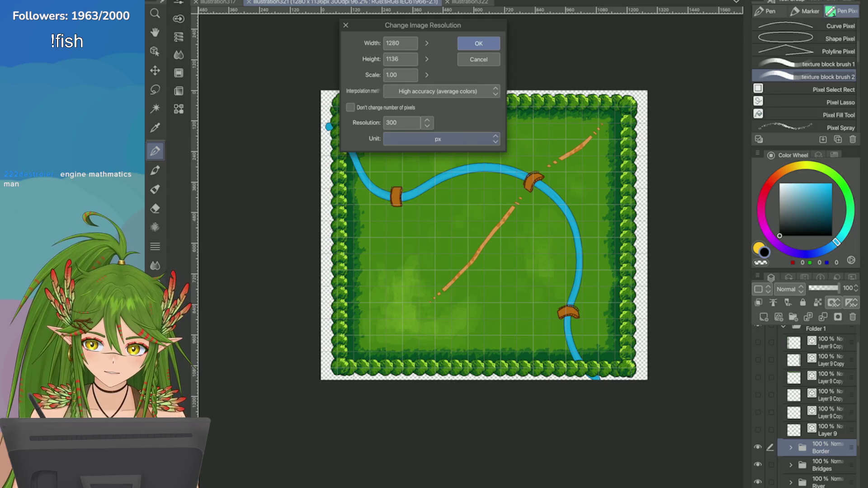
{"action": "left_click", "coordinate": [438, 91]}
{"action": "left_click", "coordinate": [438, 131]}
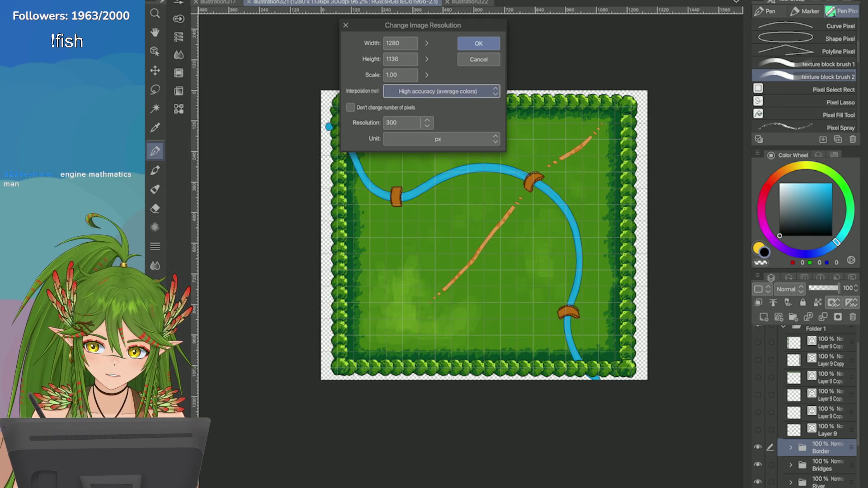
{"action": "key", "text": "Tab"}
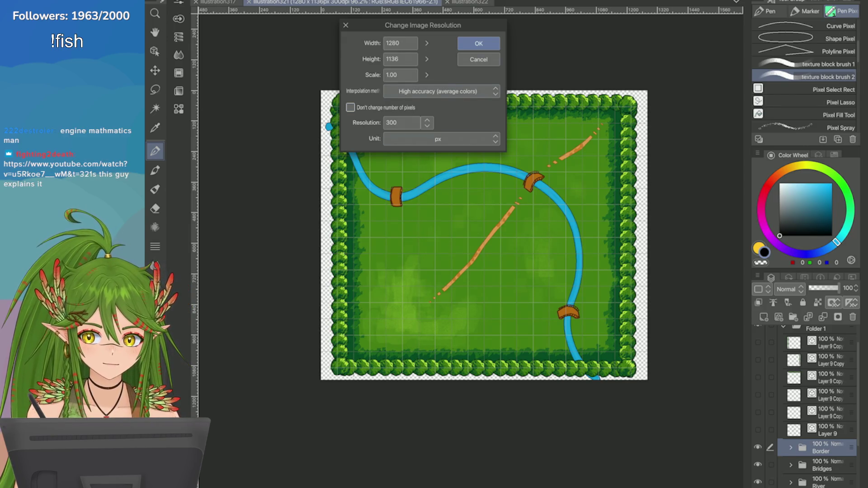
{"action": "key", "text": "Return"}
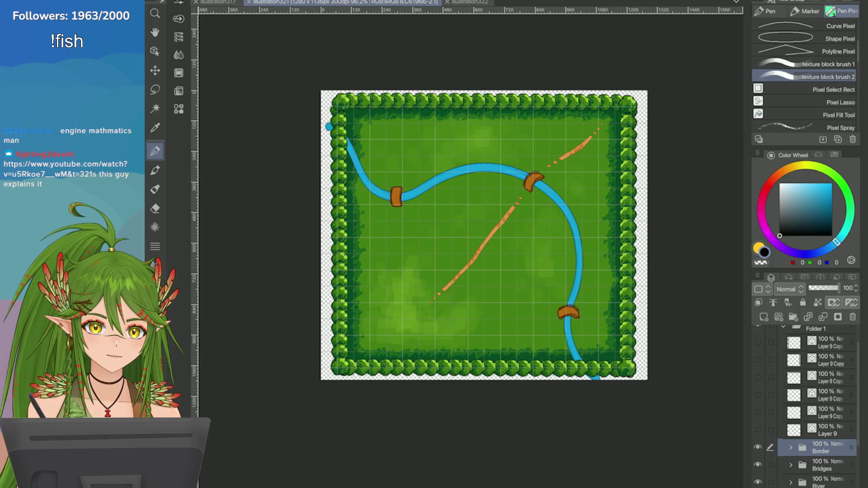
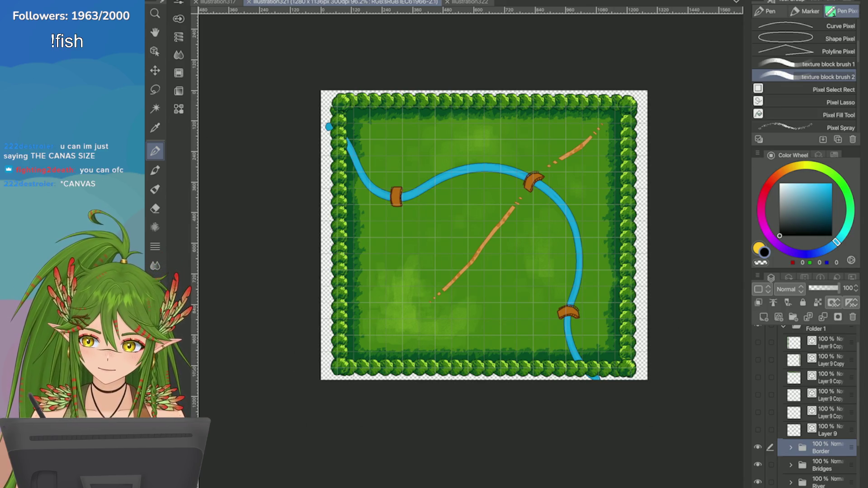
Step: Resize the forest map canvas to 1280 × 1280 px, save it, and move to the illustration322 sheet
{"action": "left_click", "coordinate": [177, 0]}
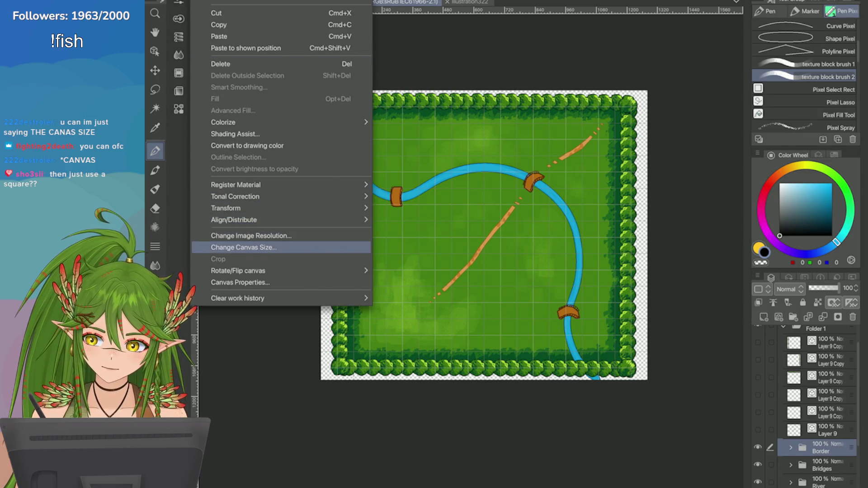
{"action": "left_click", "coordinate": [243, 248]}
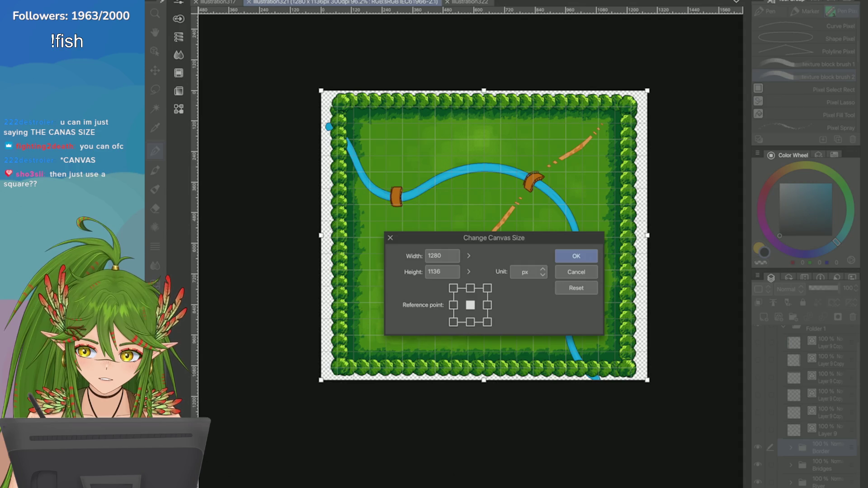
{"action": "left_click", "coordinate": [469, 256]}
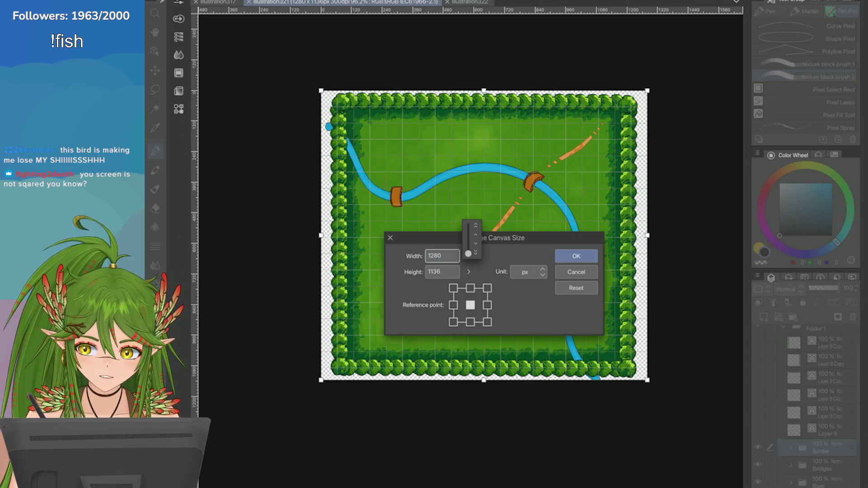
{"action": "type", "text": "1000"}
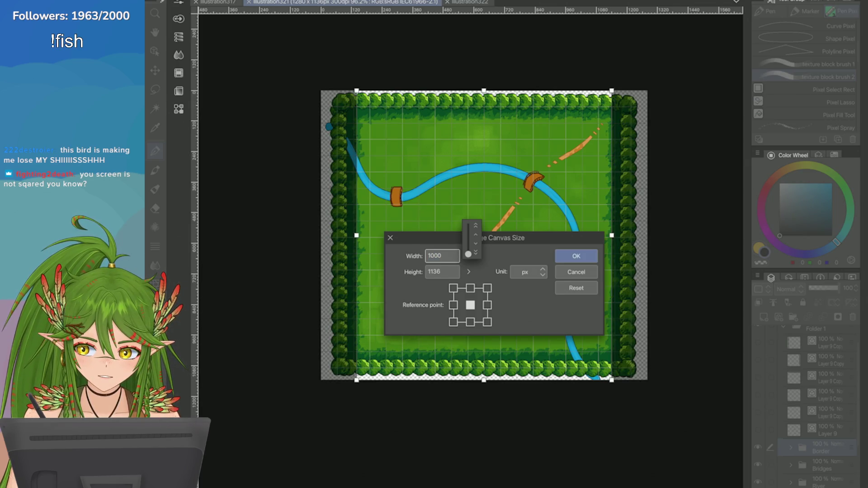
{"action": "left_click_drag", "start_coordinate": [469, 255], "coordinate": [468, 254]}
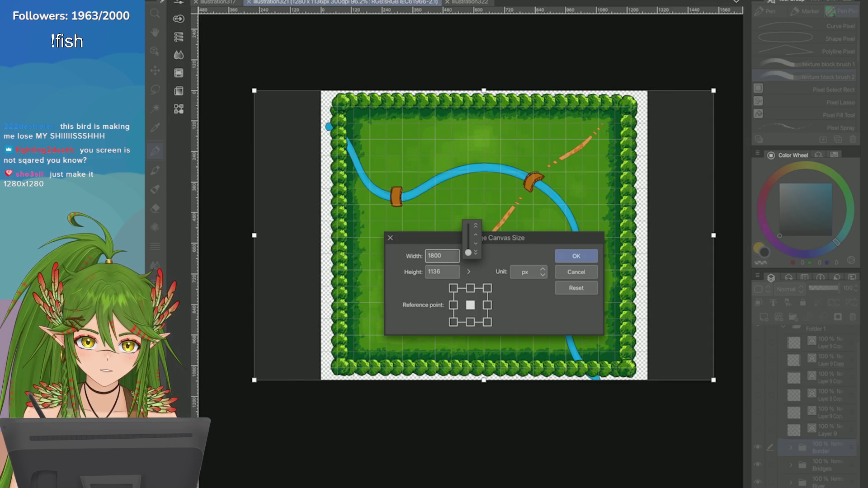
{"action": "left_click_drag", "start_coordinate": [468, 253], "coordinate": [468, 255]}
{"action": "type", "text": "1280"}
{"action": "key", "text": "Tab"}
{"action": "left_click", "coordinate": [469, 272]}
{"action": "left_click_drag", "start_coordinate": [472, 269], "coordinate": [472, 270]}
{"action": "type", "text": "1300"}
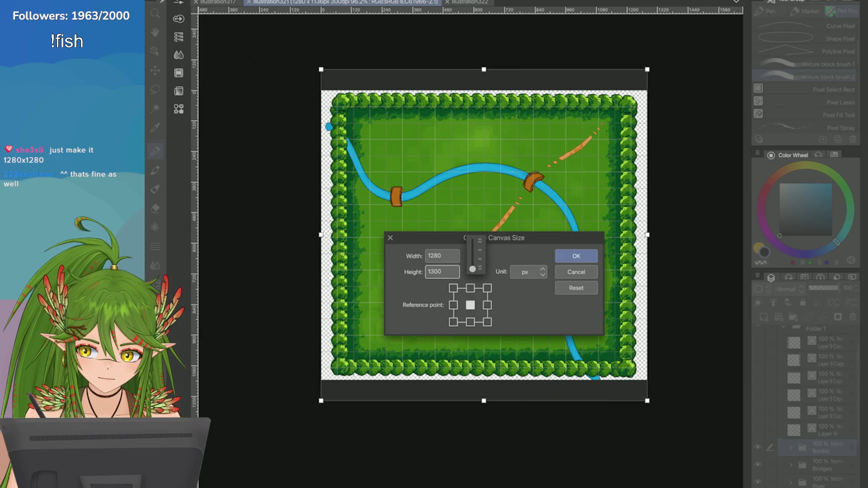
{"action": "key", "text": "Down"}
{"action": "key", "text": "Down"}
{"action": "key", "text": "Down"}
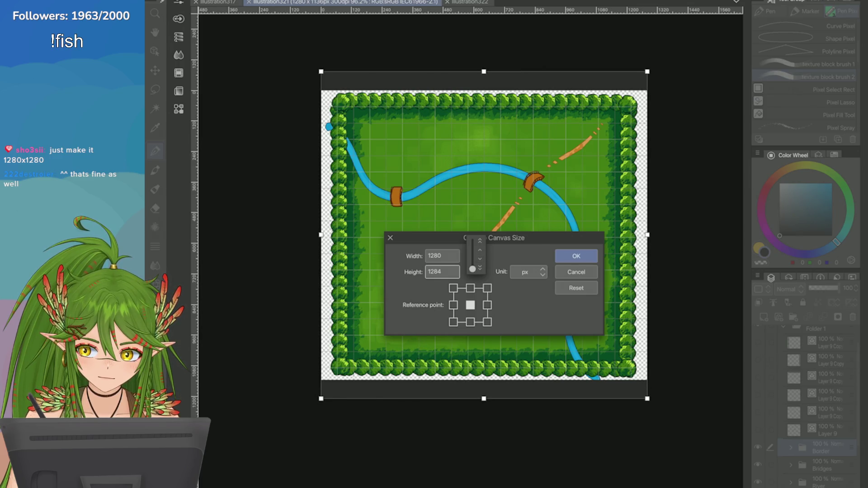
{"action": "key", "text": "Down"}
{"action": "key", "text": "Return"}
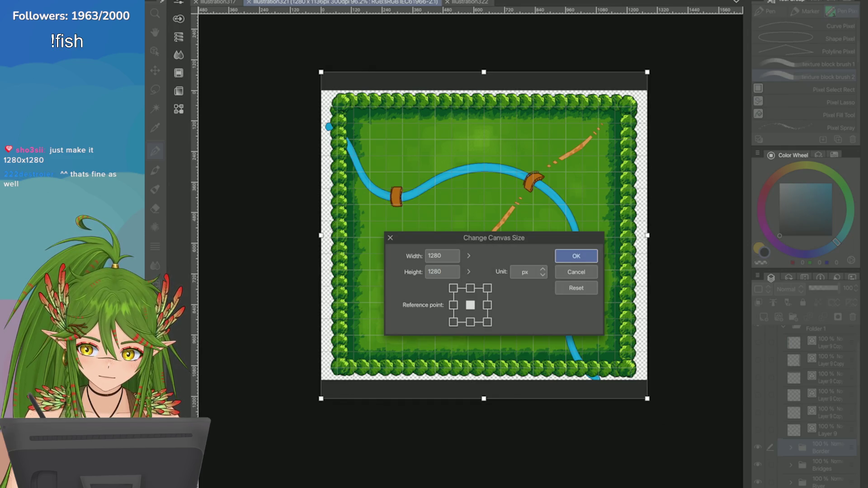
{"action": "key", "text": "Return"}
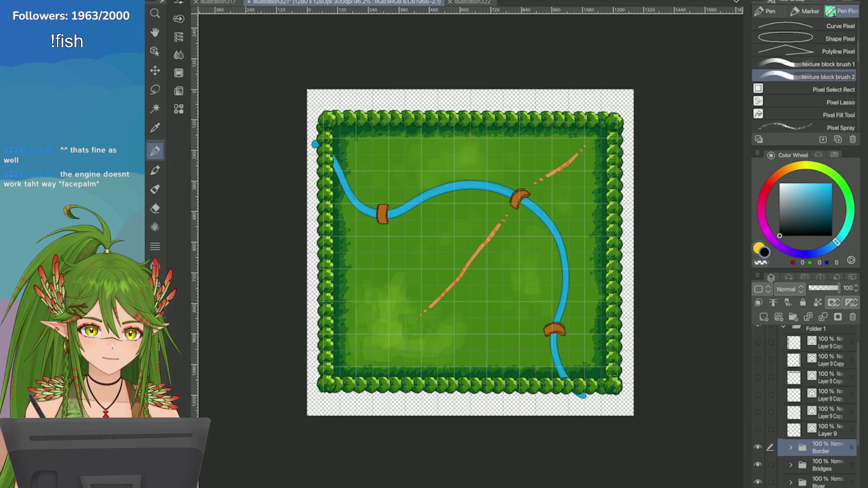
{"action": "key", "text": "ctrl+s"}
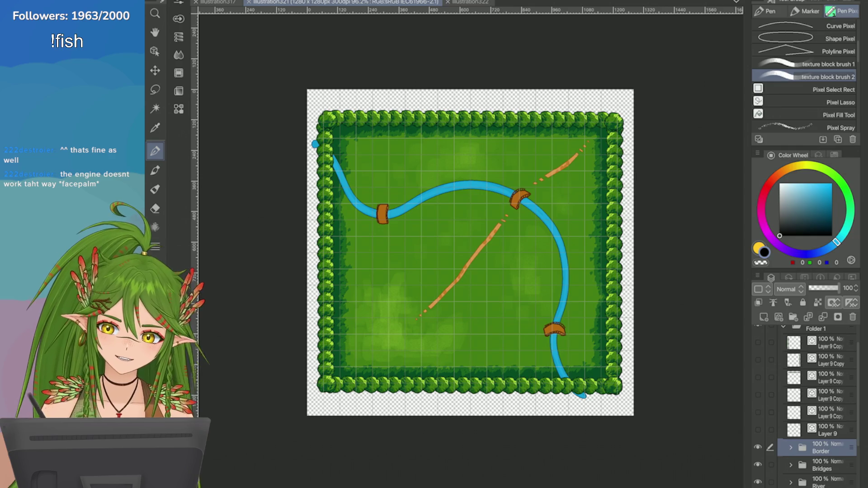
{"action": "key", "text": "ctrl+Tab"}
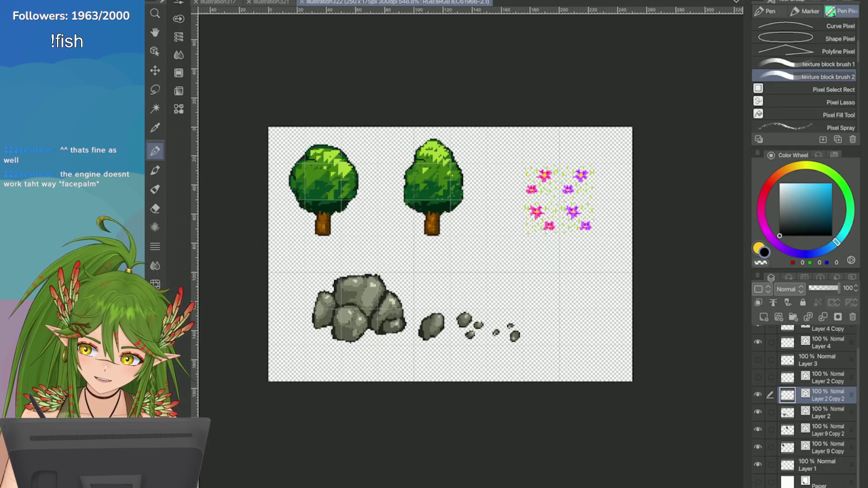
Step: Widen the sprite sheet canvas to 256 px
{"action": "left_click", "coordinate": [199, 0]}
{"action": "left_click", "coordinate": [235, 248]}
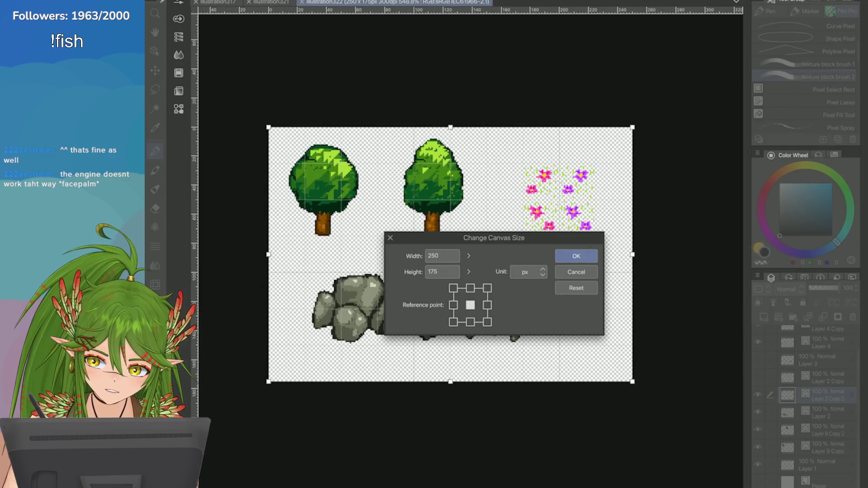
{"action": "left_click", "coordinate": [445, 256]}
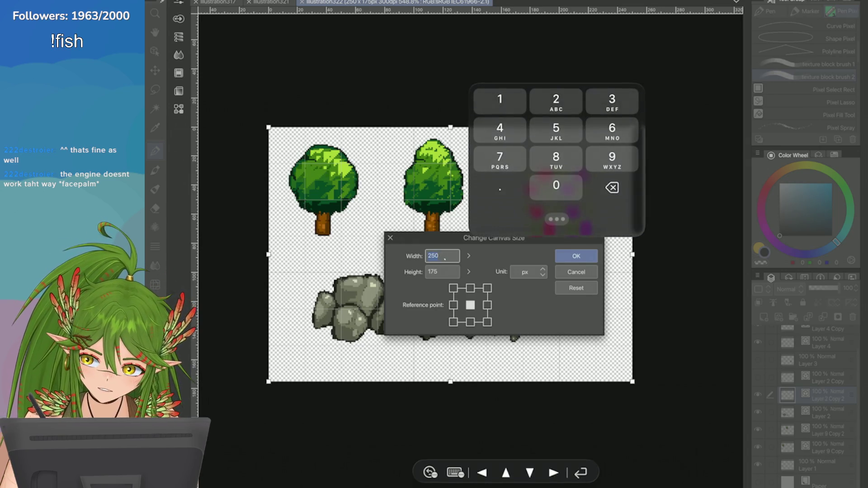
{"action": "type", "text": "256"}
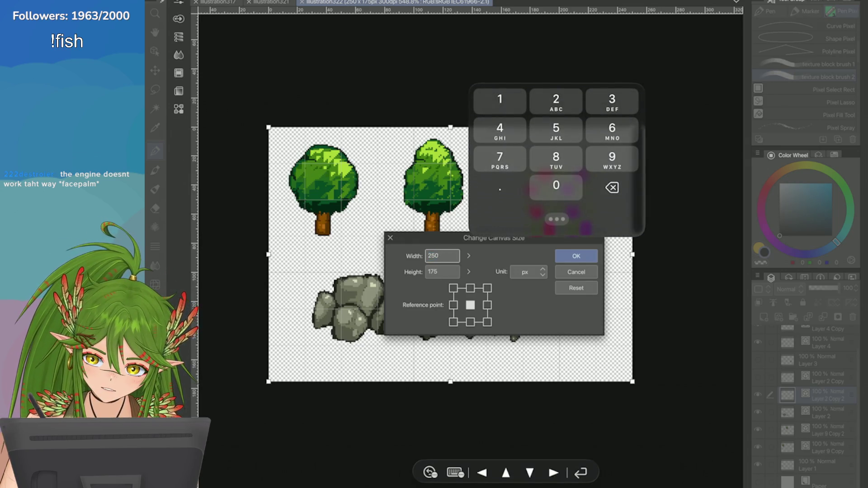
{"action": "key", "text": "Return"}
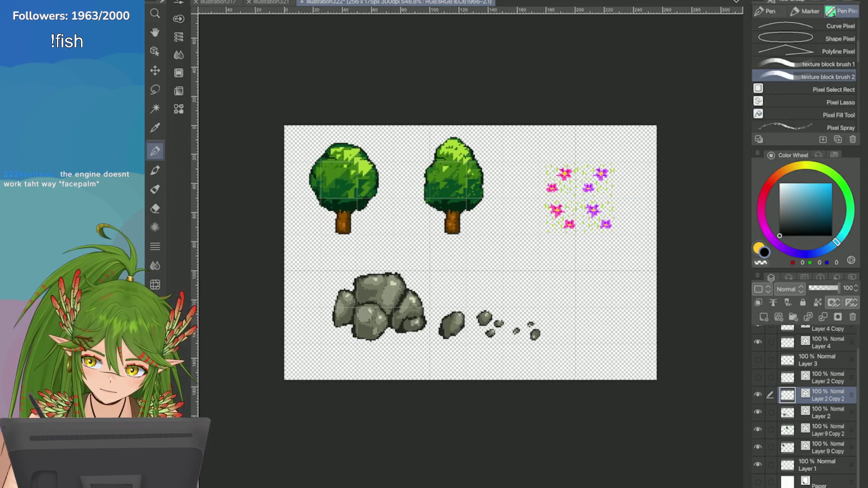
Step: Try a 256 × 256 canvas, then undo it back to a 175 px height
{"action": "key", "text": "alt+e"}
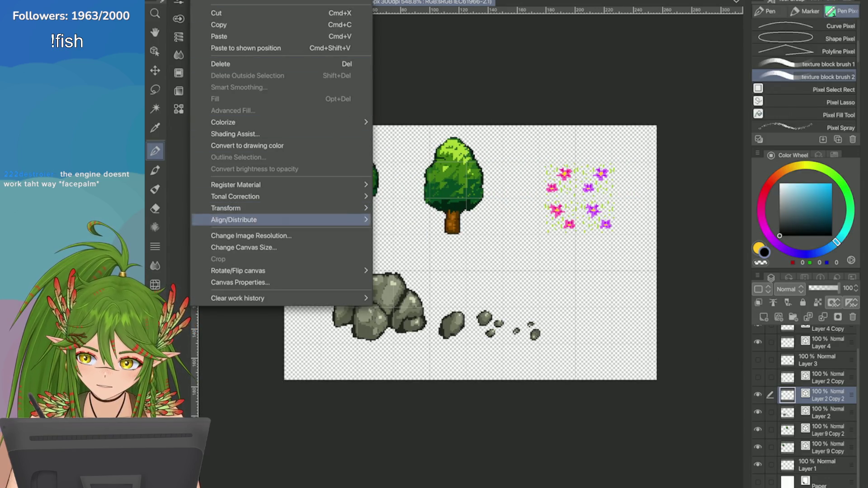
{"action": "left_click", "coordinate": [251, 246]}
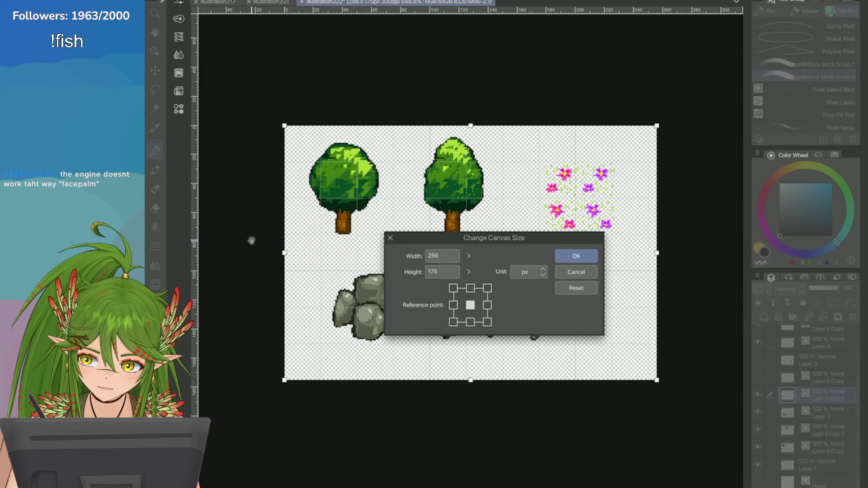
{"action": "left_click", "coordinate": [441, 272]}
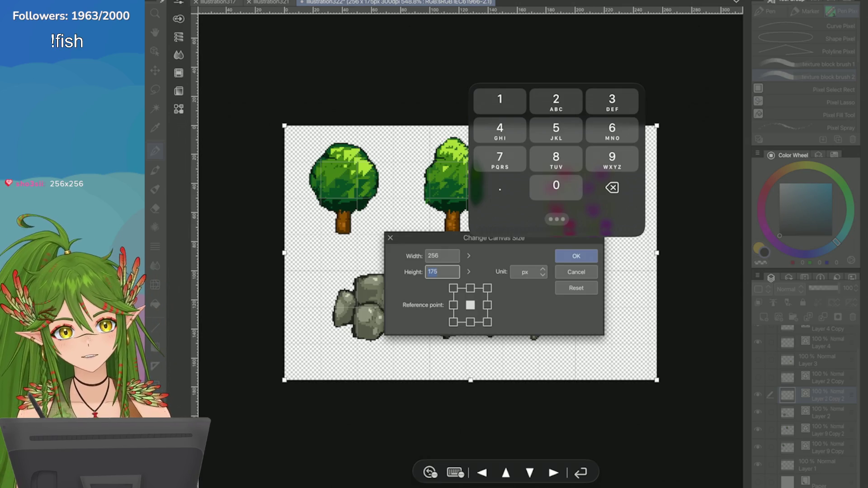
{"action": "type", "text": "256"}
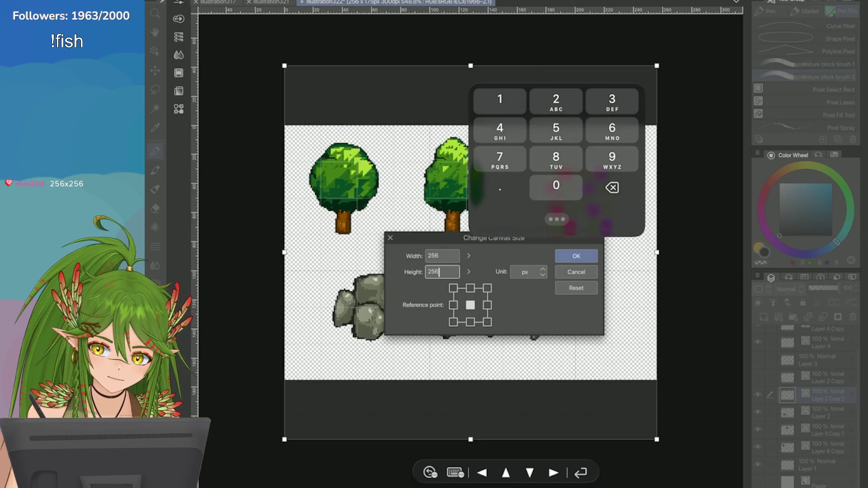
{"action": "left_click", "coordinate": [575, 256]}
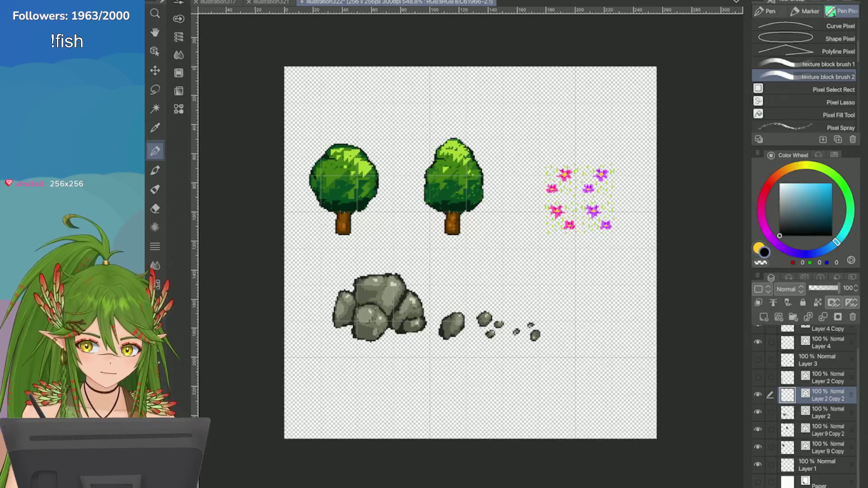
{"action": "scroll", "coordinate": [471, 254], "scroll_direction": "down", "scroll_amount": 2}
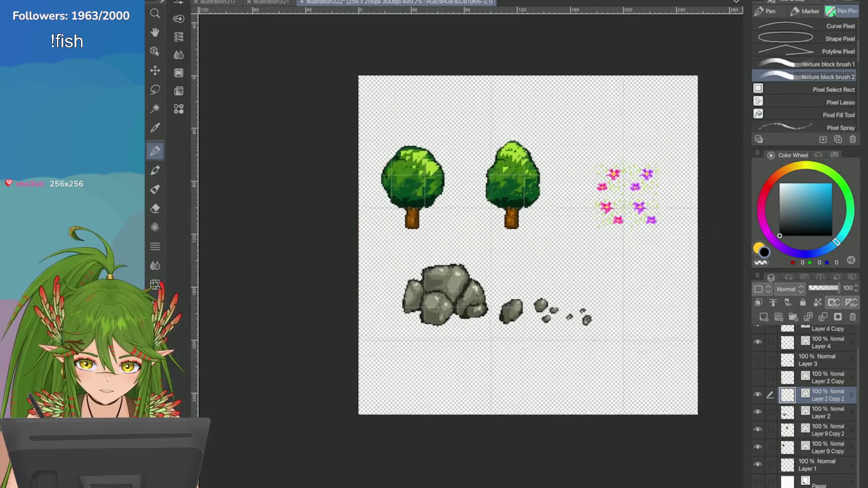
{"action": "key", "text": "ctrl+z"}
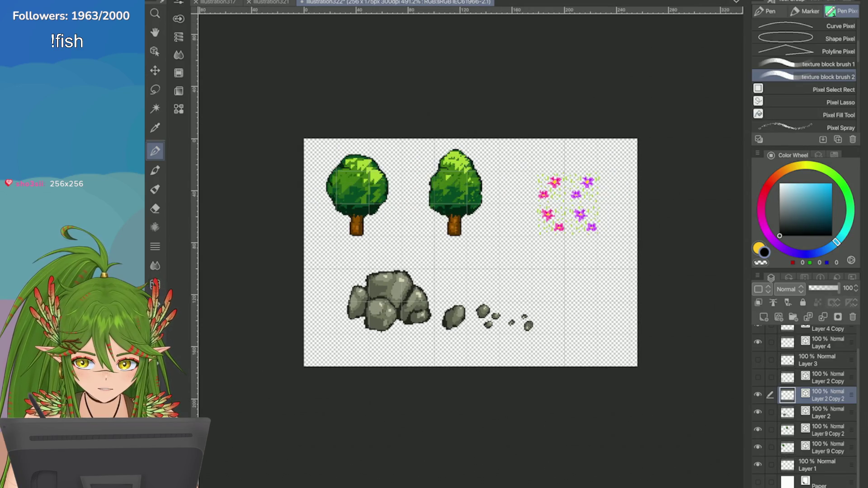
{"action": "scroll", "coordinate": [425, 230], "scroll_direction": "up", "scroll_amount": 3}
{"action": "scroll", "coordinate": [629, 176], "scroll_direction": "down", "scroll_amount": 2}
{"action": "scroll", "coordinate": [647, 277], "scroll_direction": "up", "scroll_amount": 1}
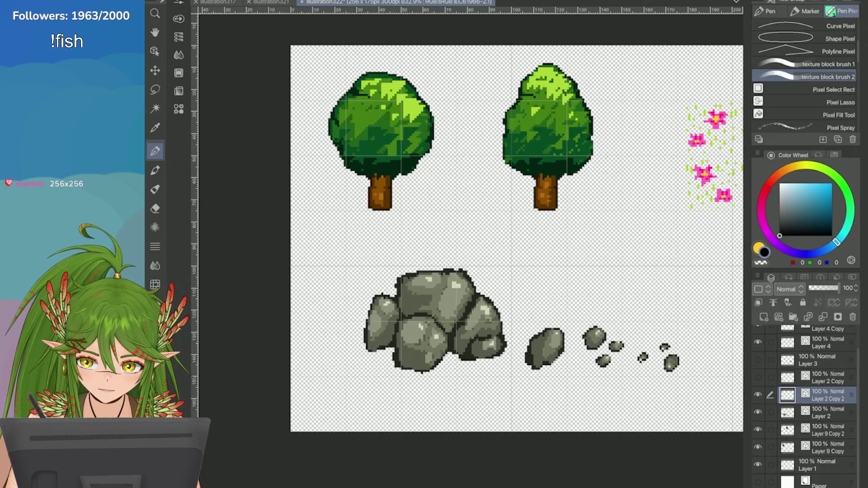
{"action": "scroll", "coordinate": [353, 163], "scroll_direction": "down", "scroll_amount": 1}
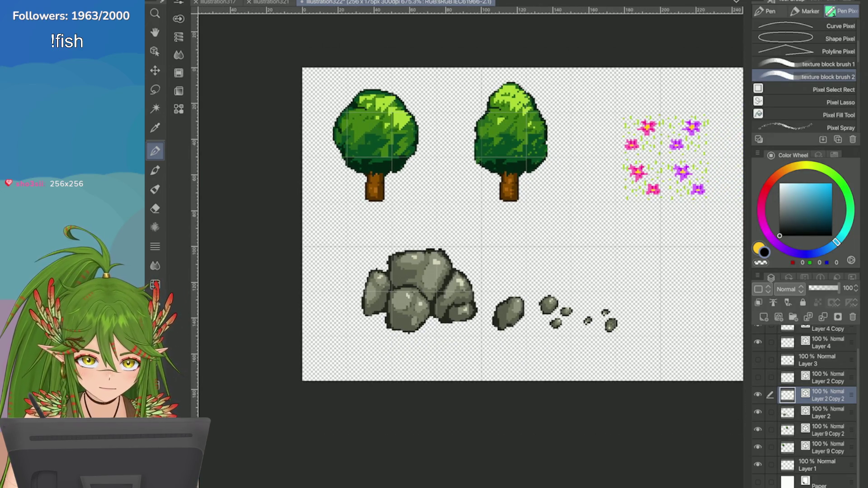
{"action": "scroll", "coordinate": [494, 256], "scroll_direction": "up", "scroll_amount": 1}
{"action": "scroll", "coordinate": [493, 257], "scroll_direction": "down", "scroll_amount": 2}
Step: Raise the sprite sheet height to 256 px for a 256 × 256 canvas, and select the Layer 9 copies
{"action": "left_click", "coordinate": [201, 1]}
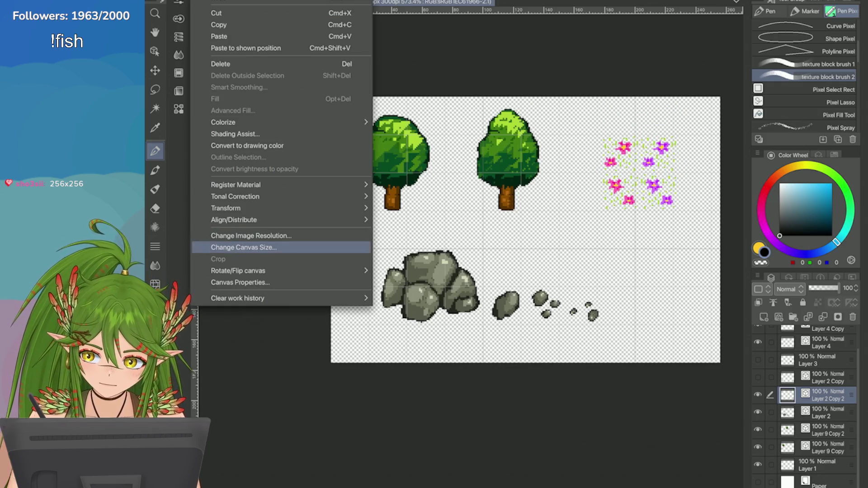
{"action": "left_click", "coordinate": [244, 247]}
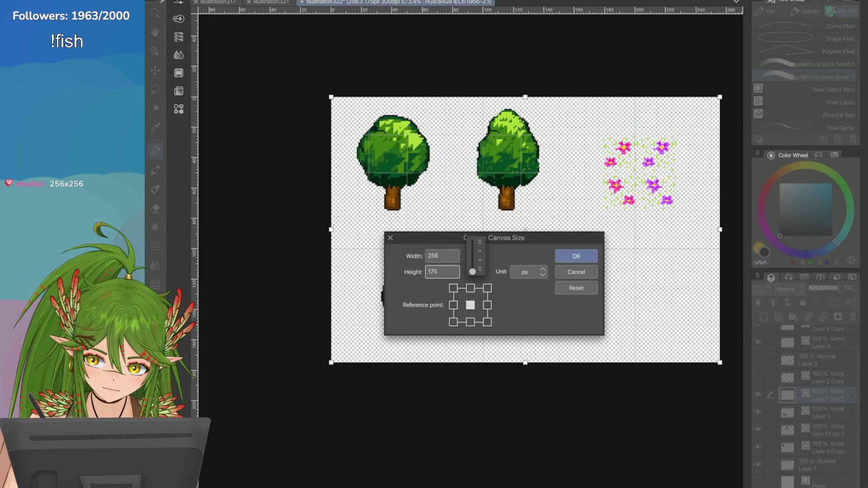
{"action": "type", "text": "200"}
{"action": "type", "text": "300"}
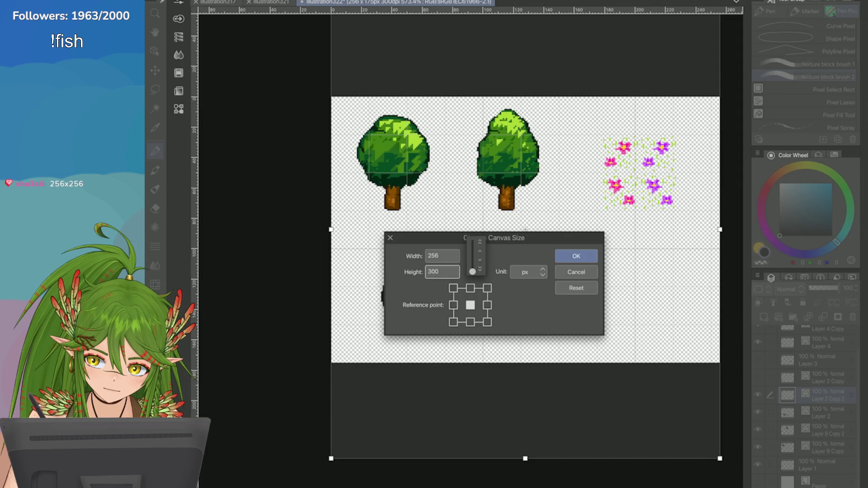
{"action": "type", "text": "200"}
{"action": "key", "text": "Up"}
{"action": "key", "text": "Up"}
{"action": "key", "text": "Up"}
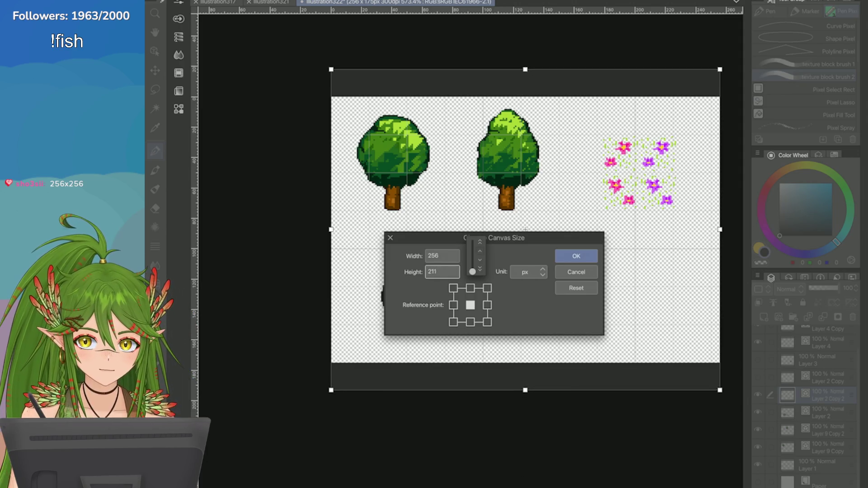
{"action": "key", "text": "Up"}
{"action": "key", "text": "Up"}
{"action": "key", "text": "Up"}
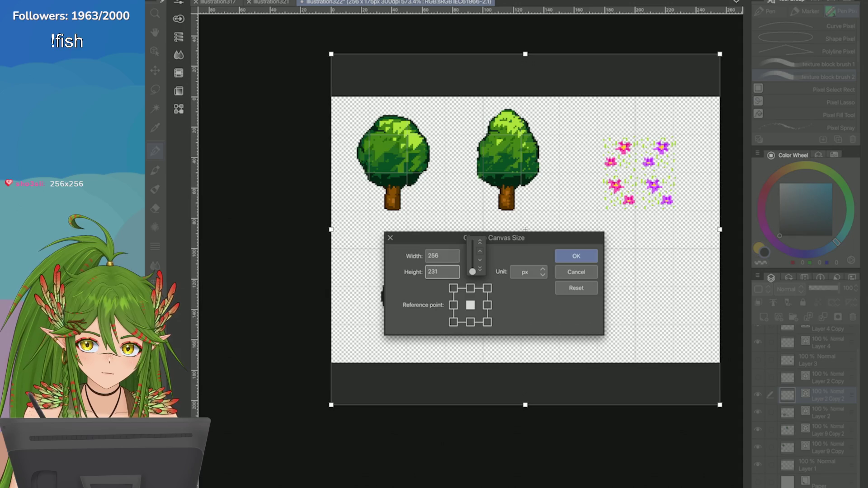
{"action": "key", "text": "Up"}
{"action": "key", "text": "Up"}
{"action": "key", "text": "Up"}
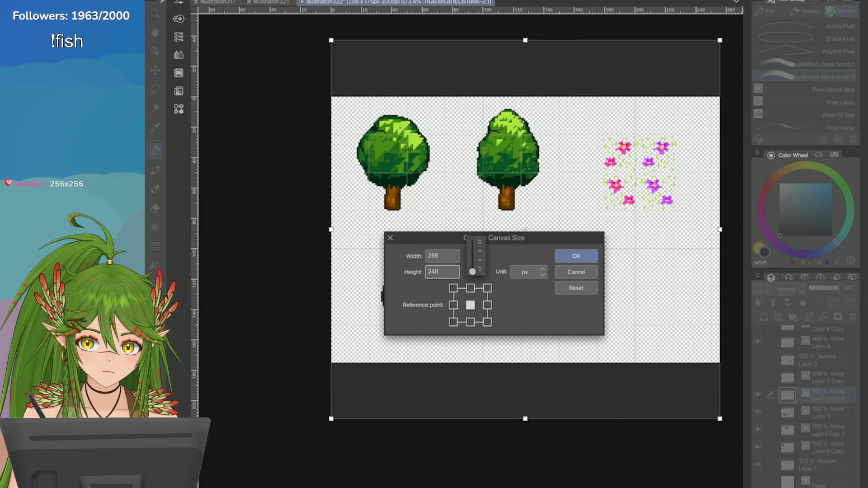
{"action": "key", "text": "Up"}
{"action": "key", "text": "Up"}
{"action": "key", "text": "Up"}
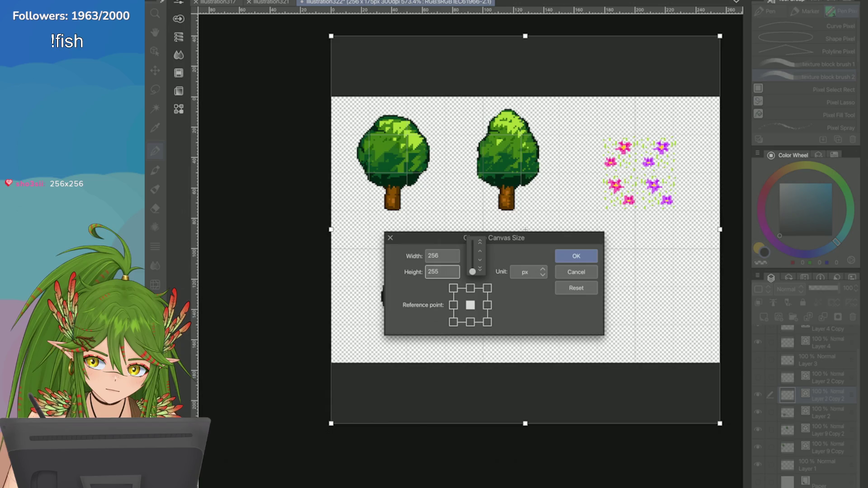
{"action": "left_click", "coordinate": [576, 257]}
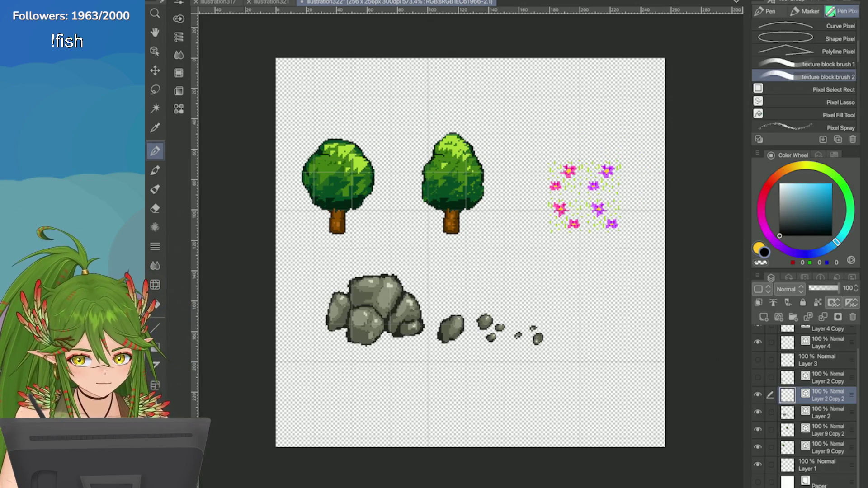
{"action": "left_click", "coordinate": [828, 430]}
{"action": "left_click", "coordinate": [828, 448], "text": "ctrl"}
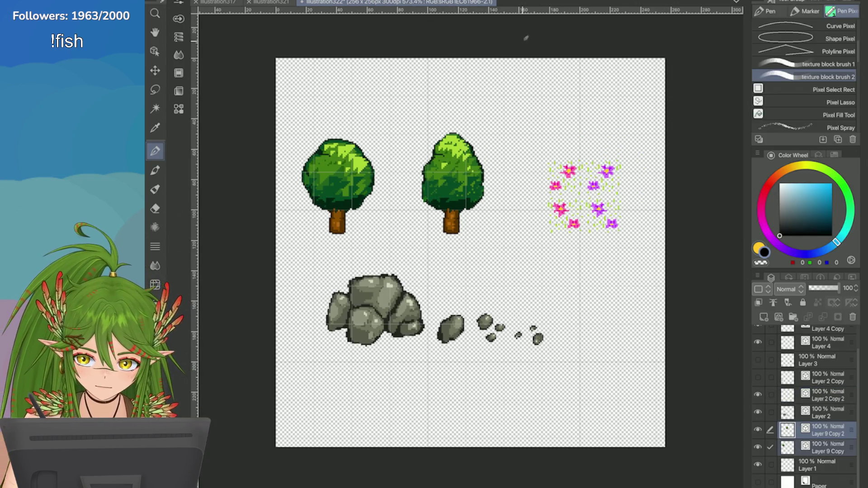
Step: Add Layers 2, 4, 4 Copy, 5 and the other tree and rock layers to the selection
{"action": "left_click", "coordinate": [758, 412]}
{"action": "left_click", "coordinate": [757, 412]}
{"action": "left_click", "coordinate": [770, 412]}
{"action": "left_click", "coordinate": [770, 395]}
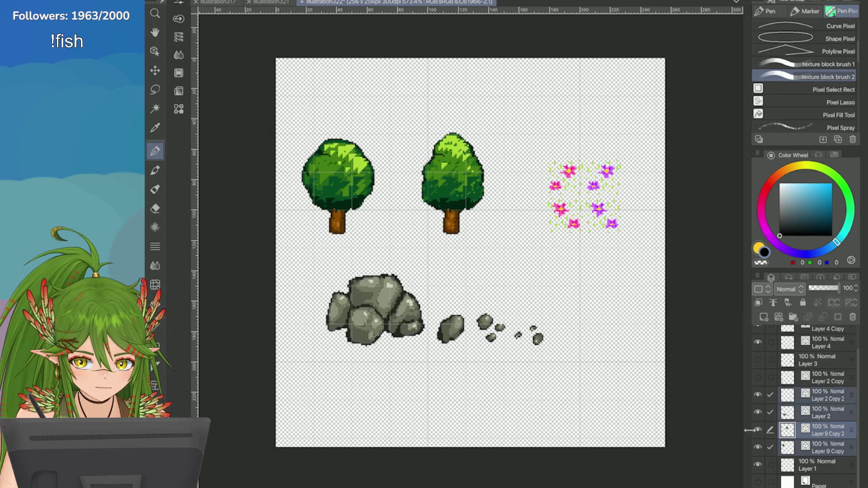
{"action": "scroll", "coordinate": [805, 407], "scroll_direction": "up", "scroll_amount": 1}
{"action": "left_click", "coordinate": [770, 369]}
{"action": "left_click", "coordinate": [770, 351]}
{"action": "left_click", "coordinate": [770, 334]}
Step: Transform the selected layers, nudging the trees and rocks slightly down and right
{"action": "key", "text": "ctrl+t"}
{"action": "scroll", "coordinate": [392, 286], "scroll_direction": "up", "scroll_amount": 2}
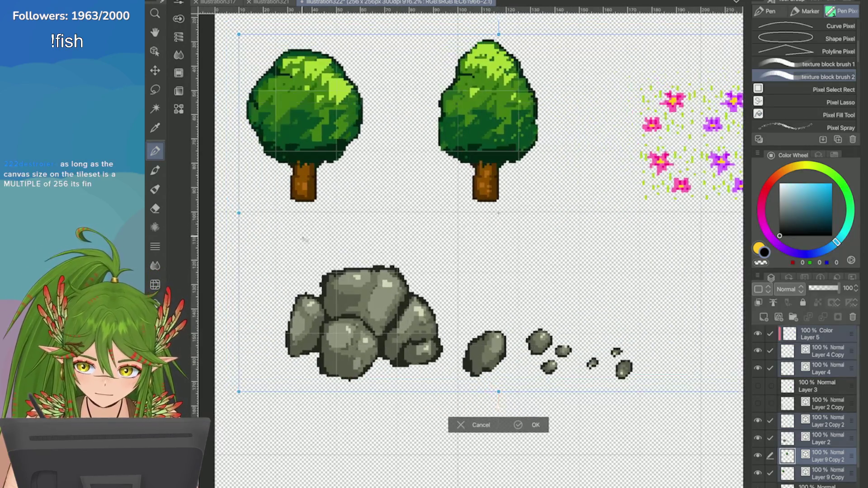
{"action": "left_click_drag", "start_coordinate": [304, 240], "coordinate": [302, 248]}
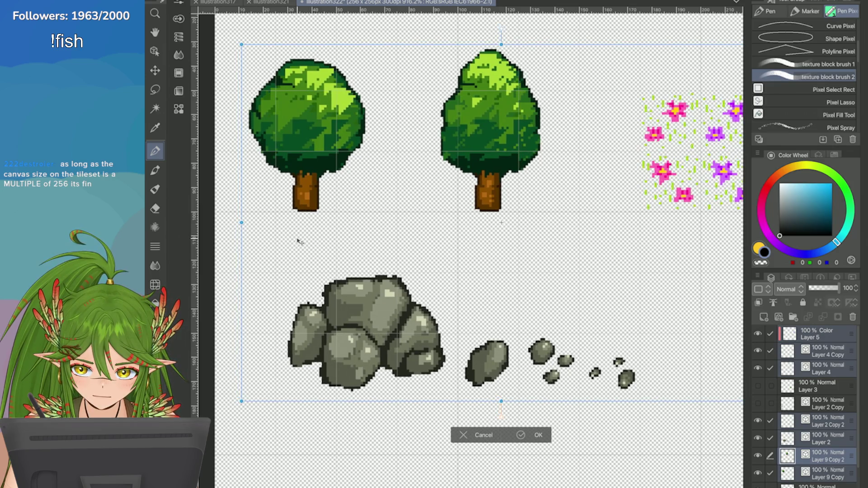
{"action": "scroll", "coordinate": [294, 240], "scroll_direction": "down", "scroll_amount": 2}
{"action": "left_click", "coordinate": [461, 391]}
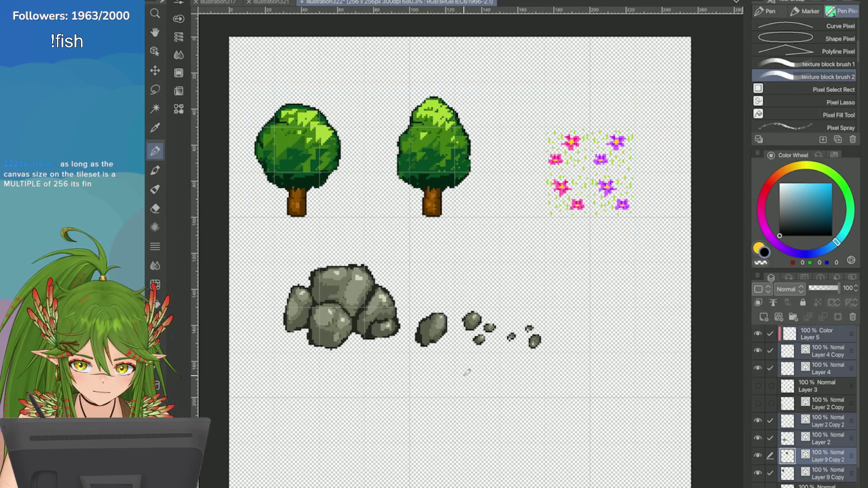
Step: Check the rocks in view and save the 256 × 256 tileset, then return to the forest map
{"action": "scroll", "coordinate": [468, 372], "scroll_direction": "up", "scroll_amount": 4}
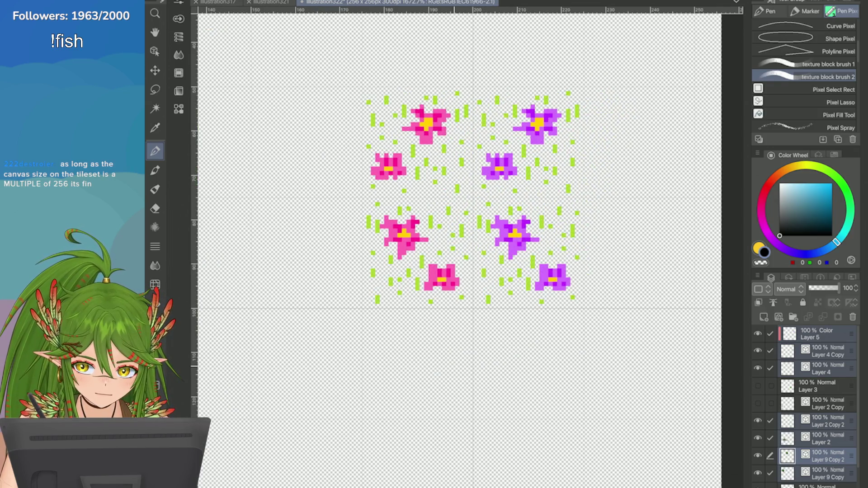
{"action": "scroll", "coordinate": [639, 179], "scroll_direction": "down", "scroll_amount": 4}
{"action": "left_click_drag", "start_coordinate": [407, 203], "coordinate": [624, 203]}
{"action": "scroll", "coordinate": [612, 220], "scroll_direction": "up", "scroll_amount": 2}
{"action": "scroll", "coordinate": [648, 212], "scroll_direction": "up", "scroll_amount": 4}
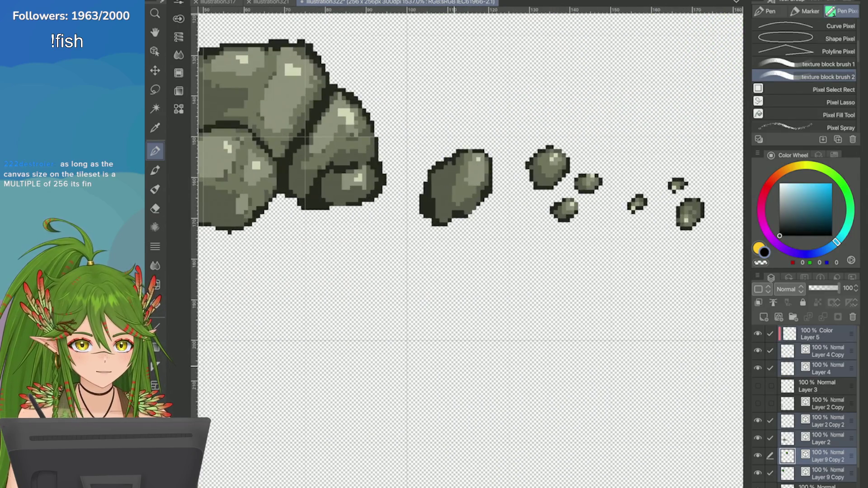
{"action": "scroll", "coordinate": [470, 245], "scroll_direction": "down", "scroll_amount": 5}
{"action": "scroll", "coordinate": [470, 244], "scroll_direction": "up", "scroll_amount": 1}
{"action": "key", "text": "ctrl+s"}
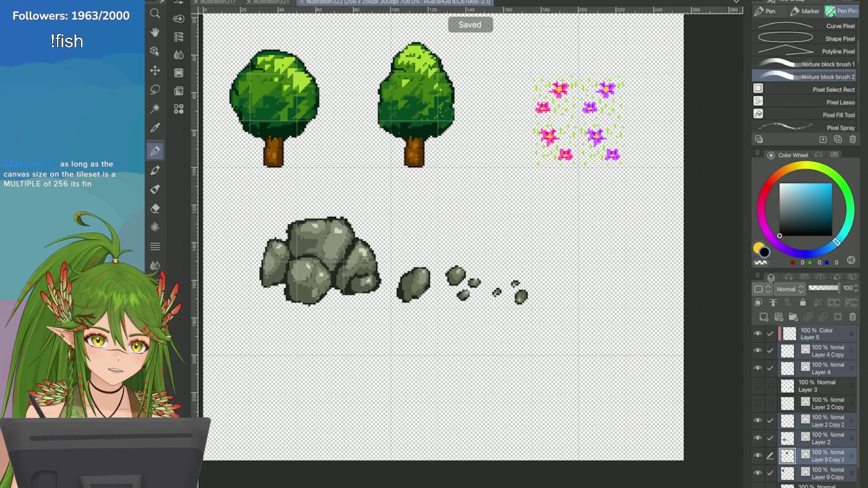
{"action": "scroll", "coordinate": [457, 256], "scroll_direction": "down", "scroll_amount": 2}
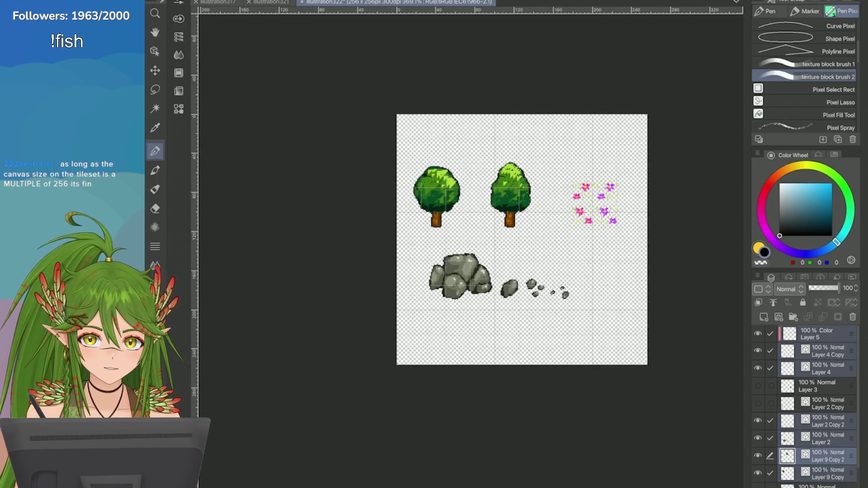
{"action": "scroll", "coordinate": [341, 393], "scroll_direction": "up", "scroll_amount": 3}
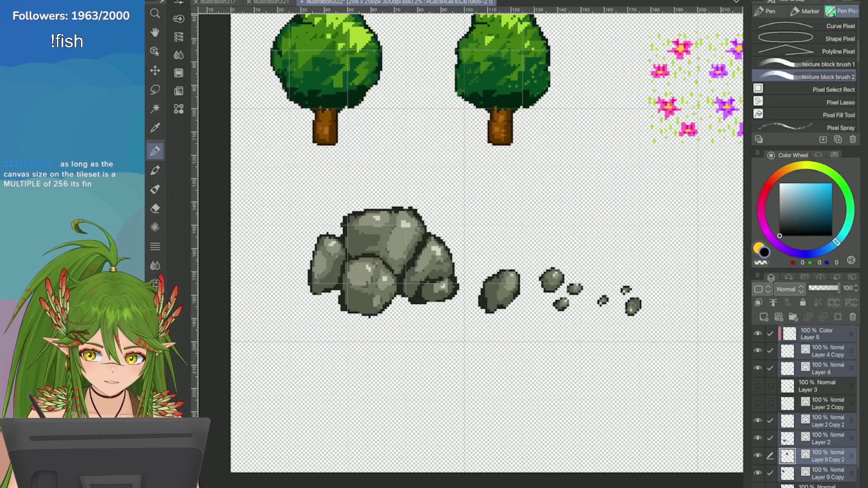
{"action": "scroll", "coordinate": [496, 297], "scroll_direction": "down", "scroll_amount": 4}
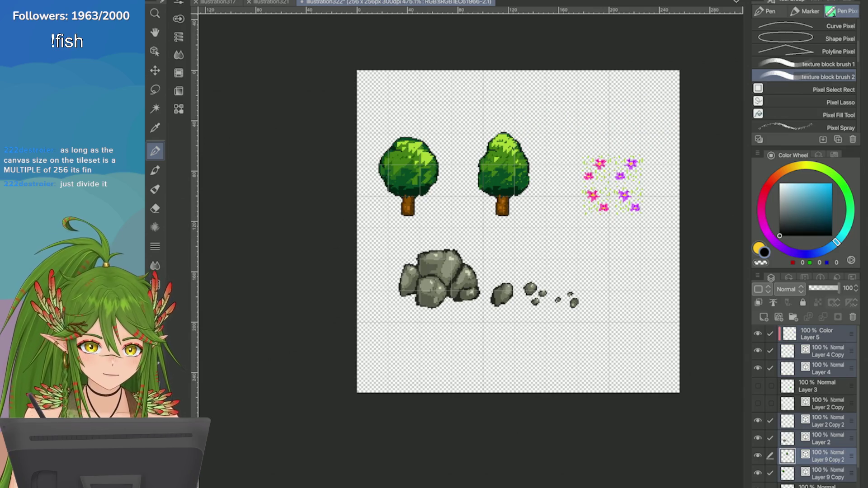
{"action": "key", "text": "ctrl+s"}
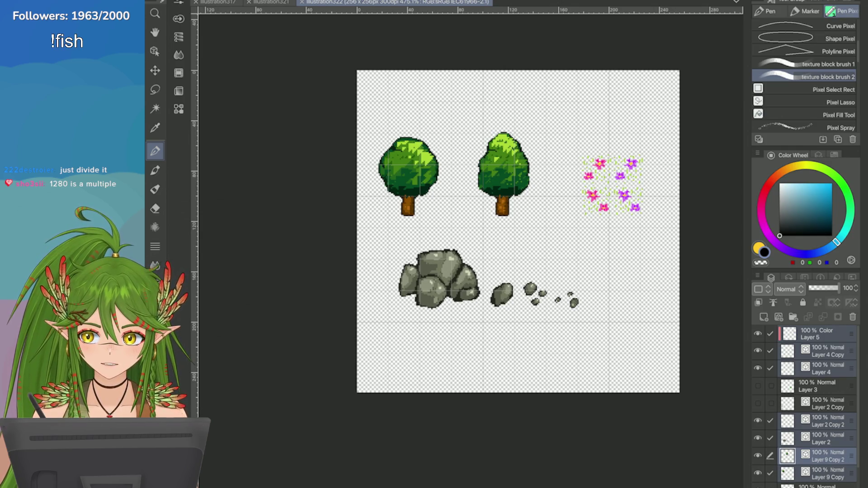
{"action": "left_click", "coordinate": [271, 2]}
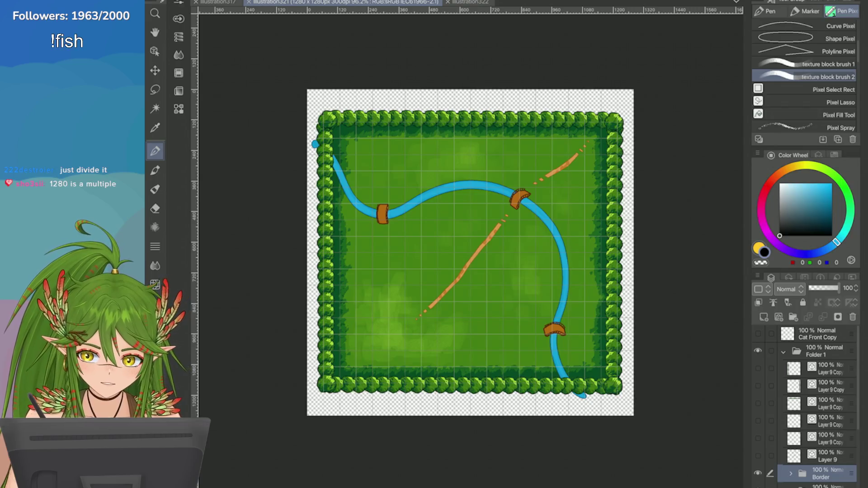
Step: Expand Folder 1 and hide Border, Bridges and River, comparing them against the Base layer
{"action": "scroll", "coordinate": [814, 407], "scroll_direction": "down", "scroll_amount": 1}
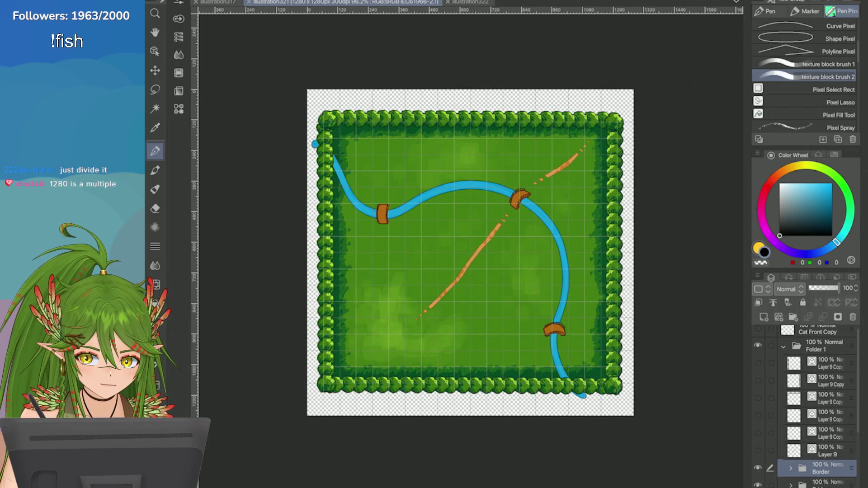
{"action": "left_click", "coordinate": [784, 347]}
{"action": "left_click", "coordinate": [784, 351]}
{"action": "left_click_drag", "start_coordinate": [757, 378], "coordinate": [758, 412]}
{"action": "left_click", "coordinate": [758, 412]}
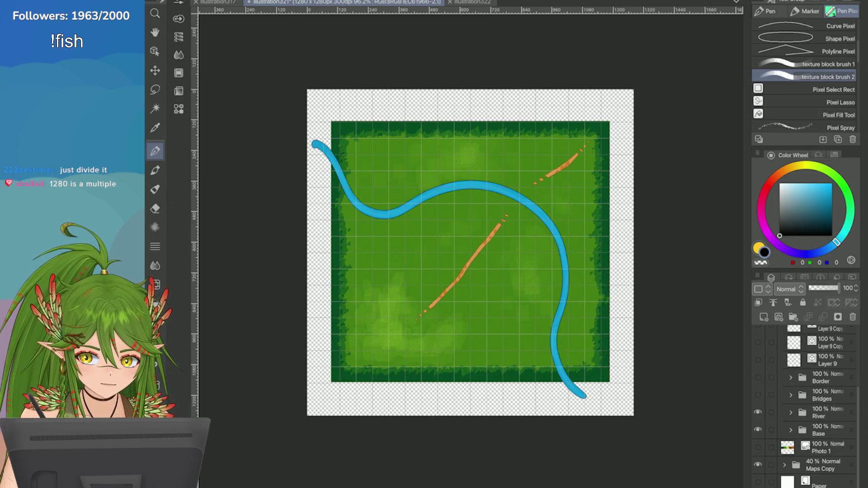
{"action": "left_click", "coordinate": [758, 430]}
{"action": "left_click", "coordinate": [758, 413]}
{"action": "left_click", "coordinate": [758, 429]}
{"action": "left_click", "coordinate": [758, 395]}
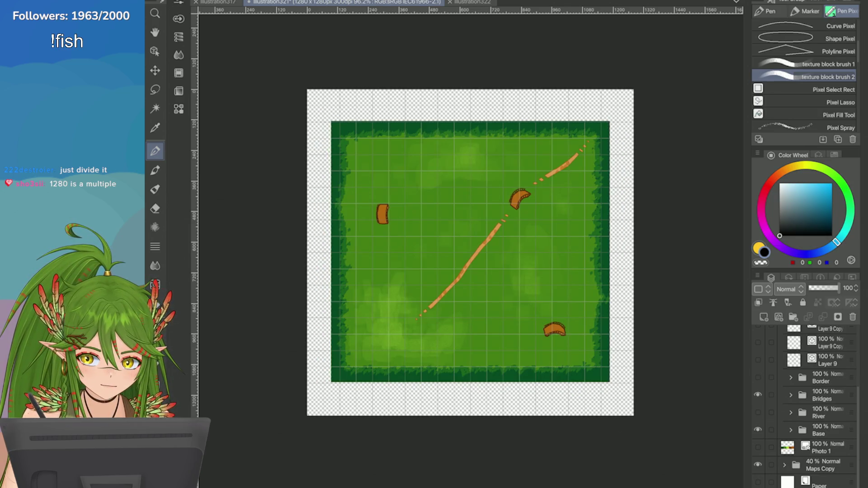
{"action": "left_click", "coordinate": [758, 430]}
{"action": "left_click", "coordinate": [758, 395]}
{"action": "left_click", "coordinate": [758, 378]}
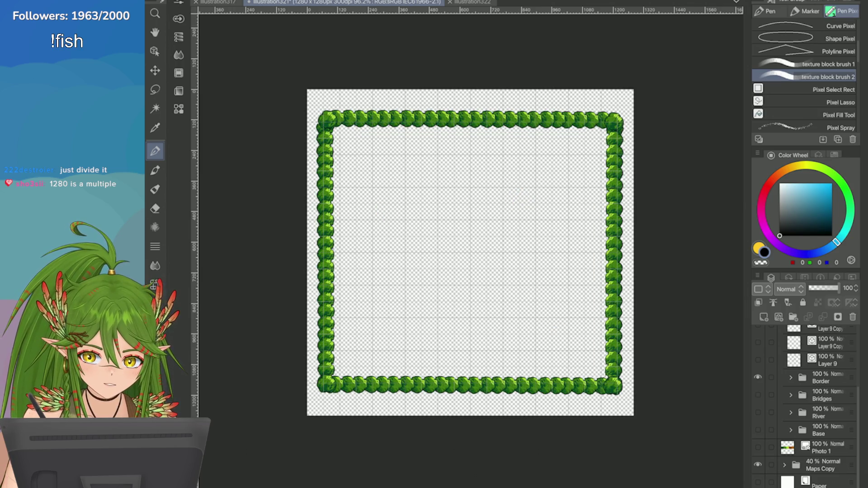
Step: Keep toggling Border, Bridges, River and Base visibility to leave the grass ground with paths showing
{"action": "left_click", "coordinate": [757, 378]}
{"action": "left_click", "coordinate": [758, 395]}
{"action": "left_click", "coordinate": [757, 394]}
{"action": "left_click", "coordinate": [758, 412]}
{"action": "left_click", "coordinate": [757, 412]}
{"action": "left_click", "coordinate": [758, 429]}
{"action": "left_click", "coordinate": [758, 430]}
{"action": "left_click", "coordinate": [758, 430]}
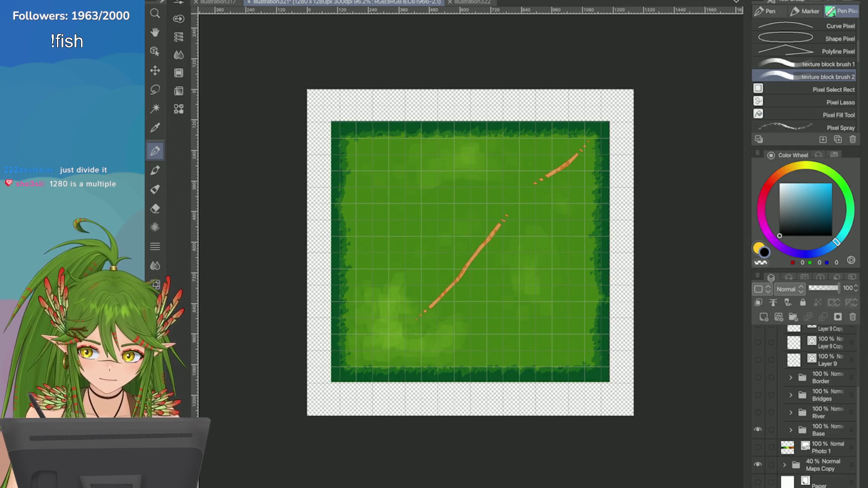
{"action": "left_click", "coordinate": [758, 430]}
{"action": "left_click", "coordinate": [758, 412]}
{"action": "left_click", "coordinate": [758, 413]}
{"action": "left_click", "coordinate": [758, 395]}
{"action": "left_click", "coordinate": [819, 396]}
{"action": "left_click", "coordinate": [758, 378]}
{"action": "left_click", "coordinate": [758, 395]}
{"action": "left_click", "coordinate": [758, 378]}
{"action": "left_click", "coordinate": [758, 430]}
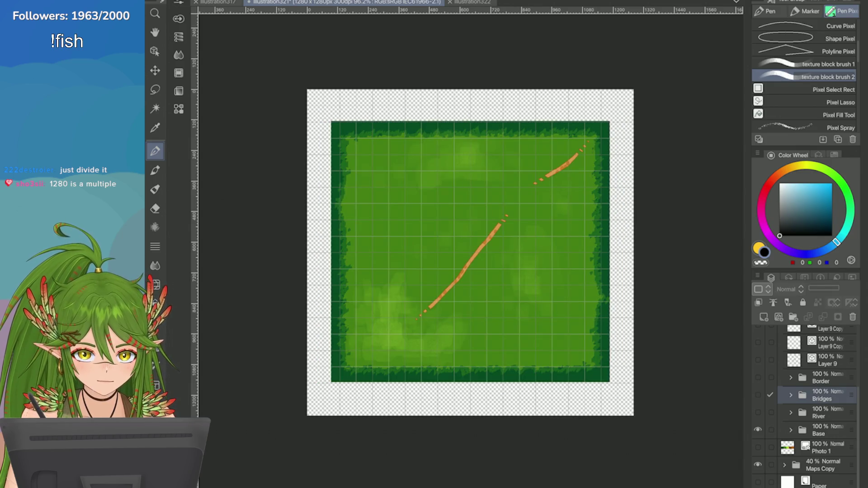
{"action": "left_click", "coordinate": [758, 413]}
{"action": "left_click", "coordinate": [758, 395]}
{"action": "left_click", "coordinate": [758, 394]}
{"action": "left_click", "coordinate": [758, 413]}
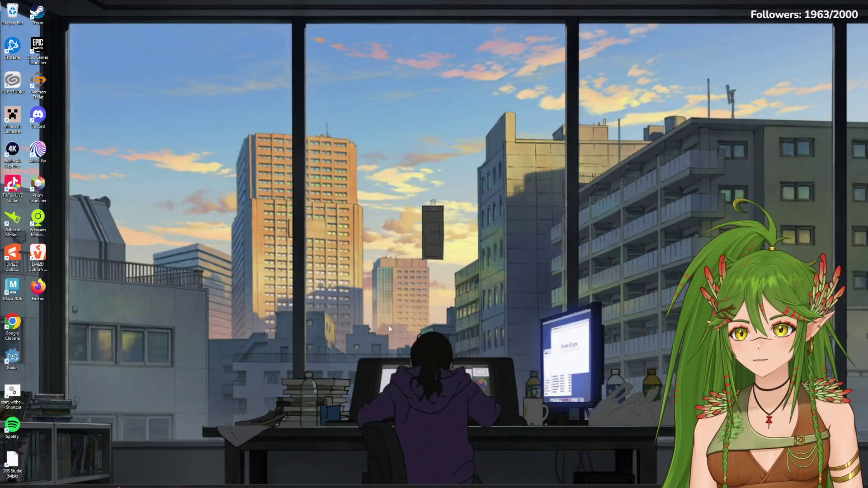
Step: Launch Godot from the desktop and open the CAT project from the Project Manager
{"action": "double_click", "coordinate": [13, 357]}
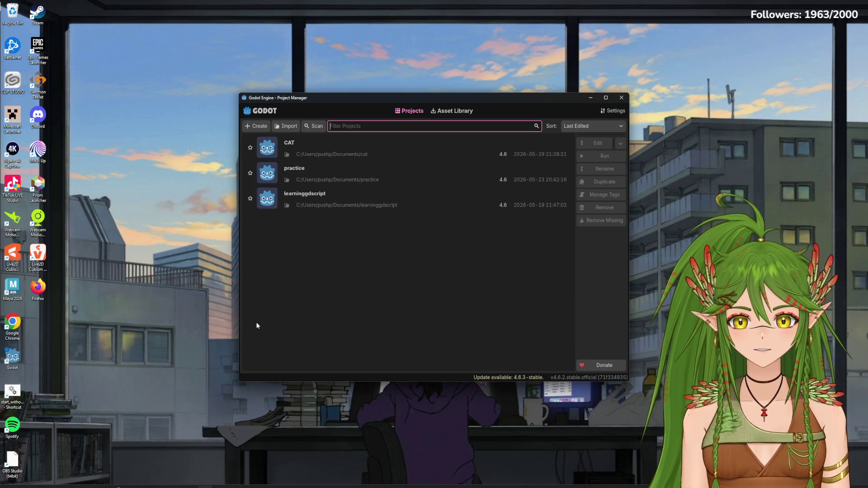
{"action": "double_click", "coordinate": [330, 146]}
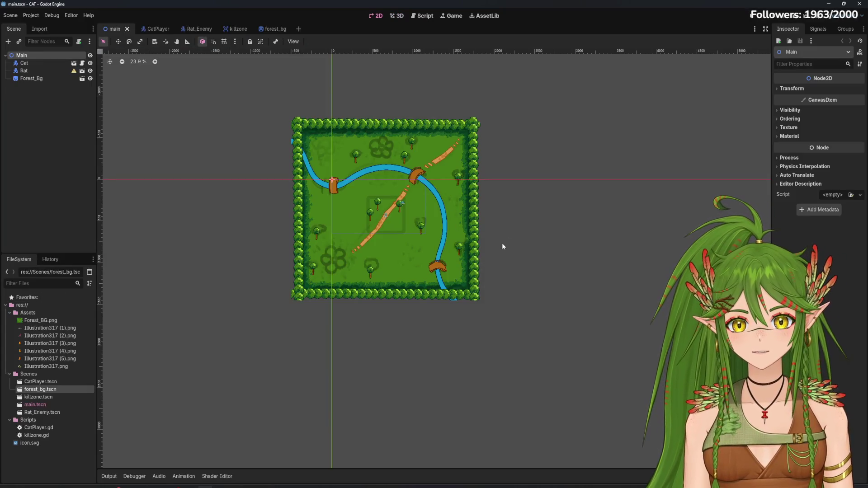
{"action": "right_click", "coordinate": [523, 209]}
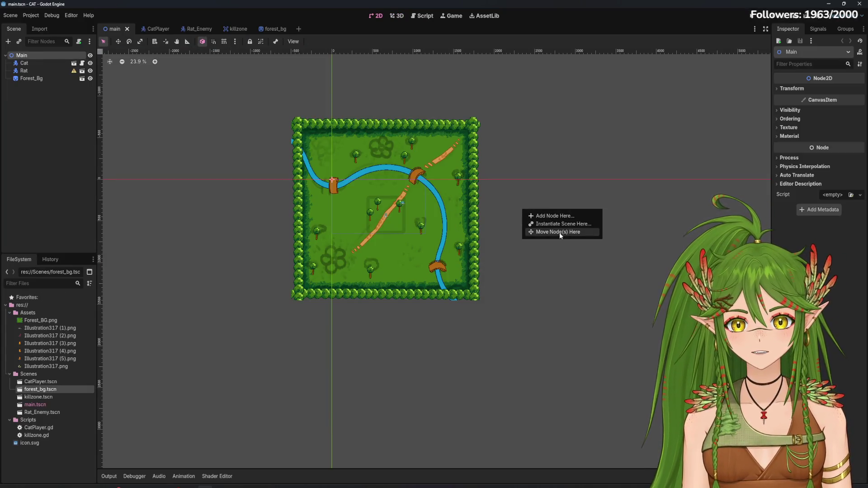
Step: Delete forest_bg.tscn from the project's Scenes folder
{"action": "left_click", "coordinate": [516, 294]}
{"action": "scroll", "coordinate": [479, 226], "scroll_direction": "up", "scroll_amount": 4}
{"action": "scroll", "coordinate": [476, 217], "scroll_direction": "up", "scroll_amount": 2}
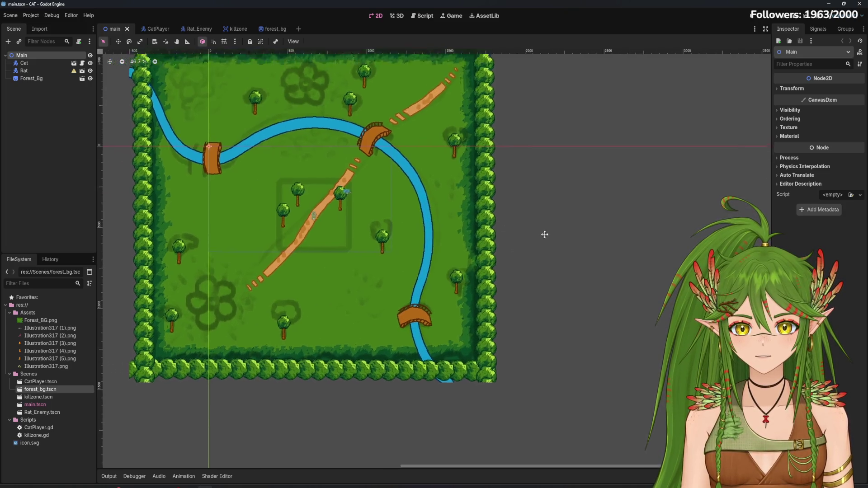
{"action": "left_click", "coordinate": [267, 28]}
{"action": "scroll", "coordinate": [317, 68], "scroll_direction": "up", "scroll_amount": 5}
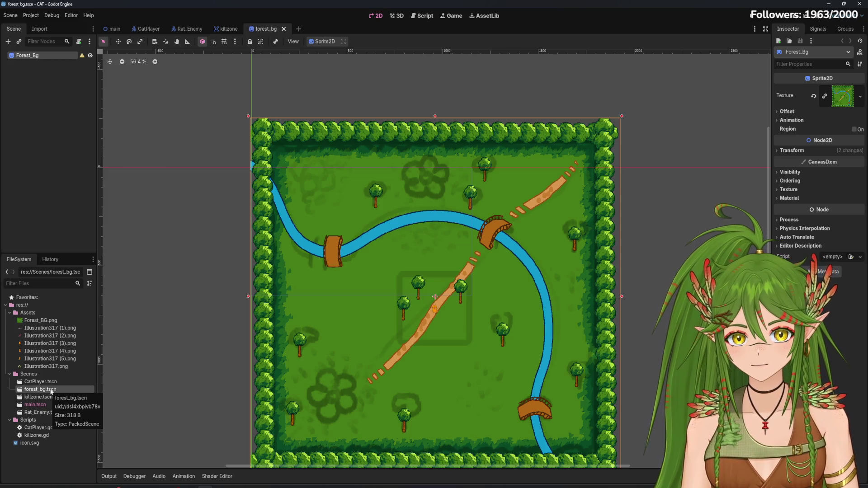
{"action": "right_click", "coordinate": [51, 392]}
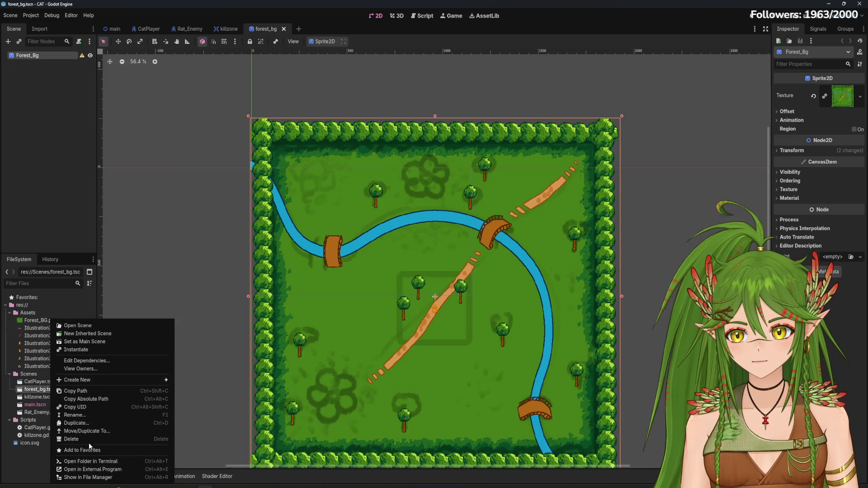
{"action": "left_click", "coordinate": [84, 439]}
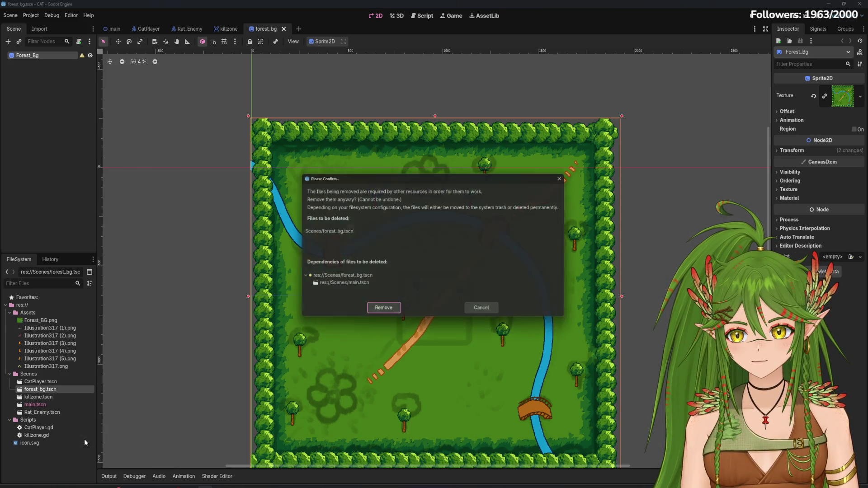
{"action": "left_click", "coordinate": [391, 312]}
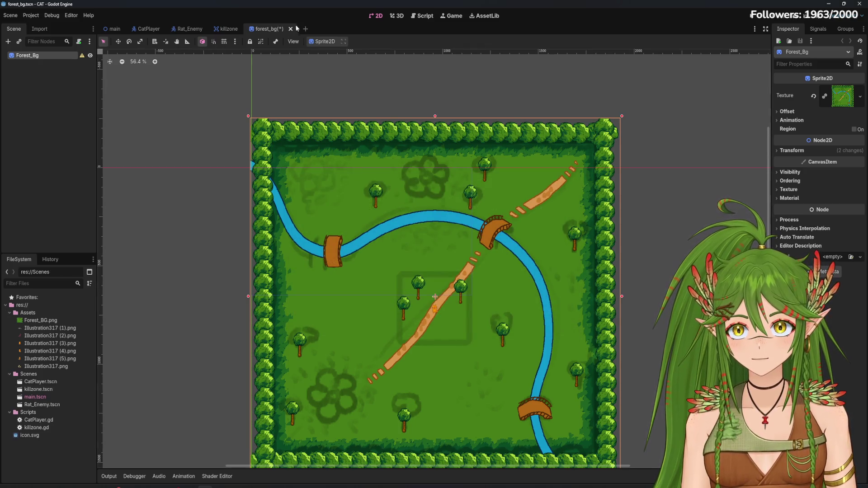
Step: Close the forest_bg tab without saving, then view the Rat_Enemy and CatPlayer scenes
{"action": "left_click", "coordinate": [290, 29]}
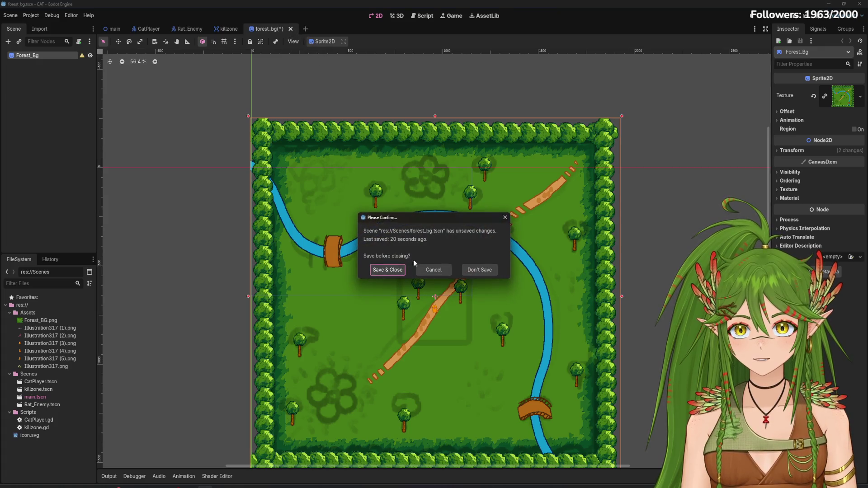
{"action": "left_click", "coordinate": [484, 270]}
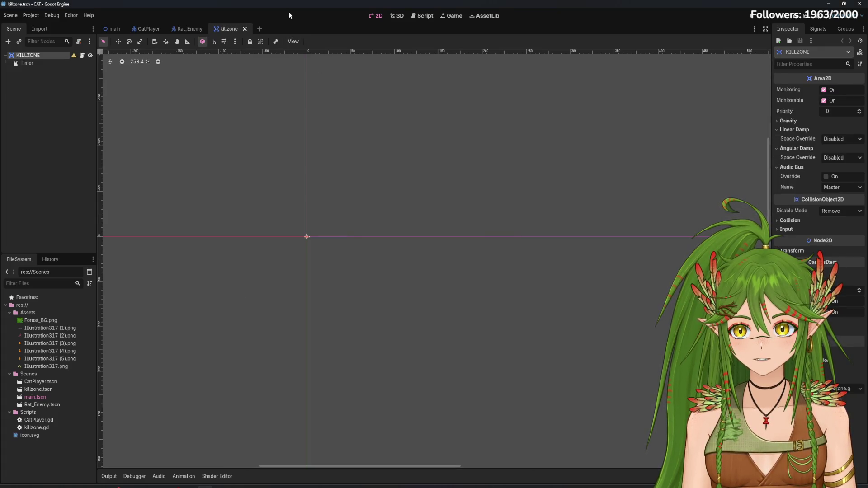
{"action": "left_click", "coordinate": [189, 29]}
{"action": "left_click", "coordinate": [152, 28]}
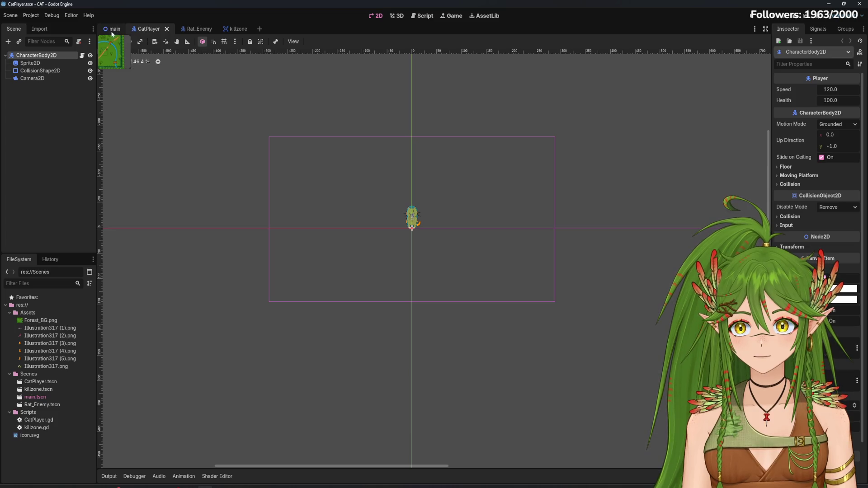
Step: Delete the Forest_BG.png asset from the project
{"action": "left_click", "coordinate": [113, 29]}
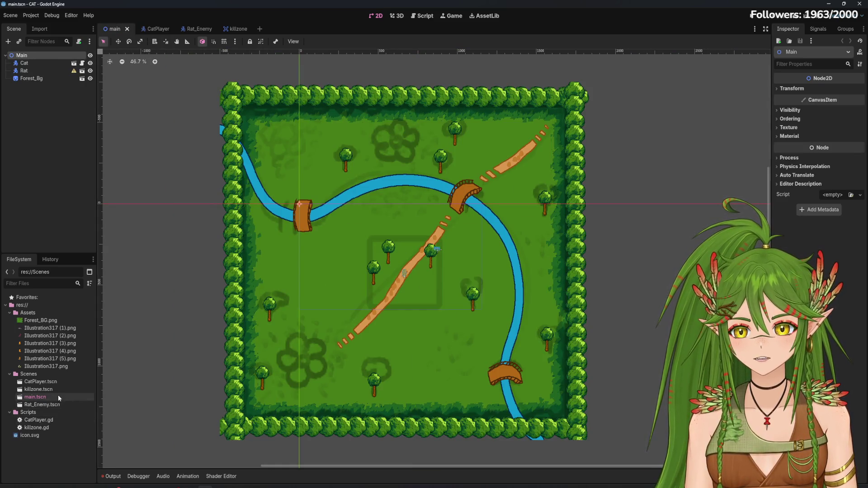
{"action": "right_click", "coordinate": [48, 321]}
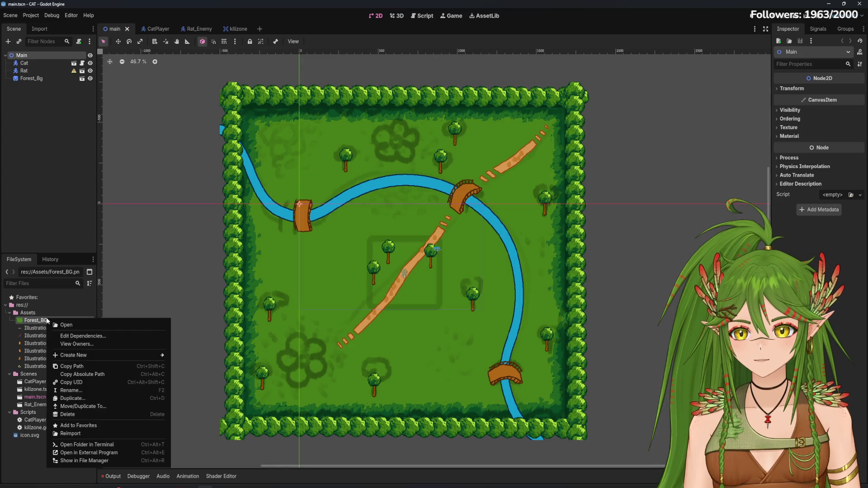
{"action": "left_click", "coordinate": [67, 414]}
{"action": "left_click", "coordinate": [383, 283]}
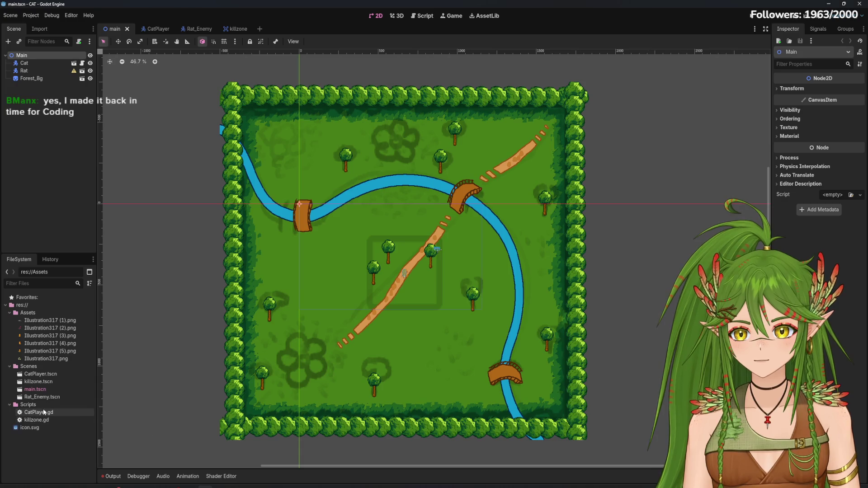
Step: Remove the Forest_Bg node from the main scene and save the scene
{"action": "left_click", "coordinate": [298, 362]}
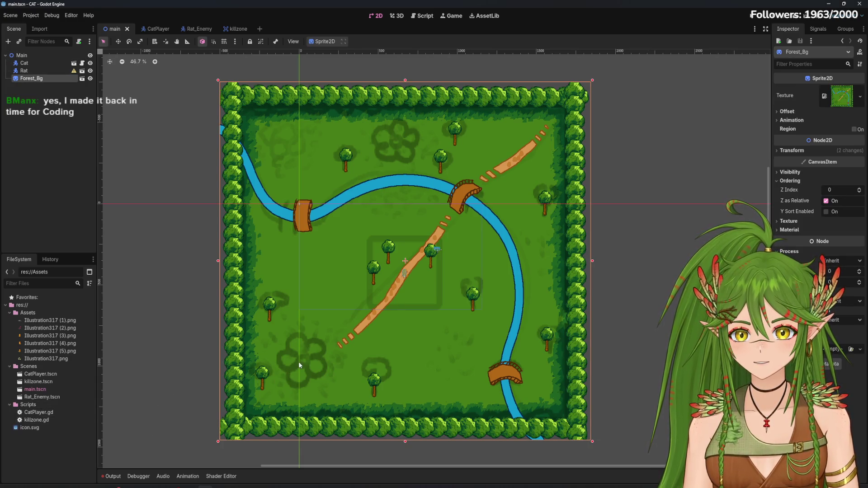
{"action": "right_click", "coordinate": [366, 332]}
{"action": "left_click", "coordinate": [330, 343]}
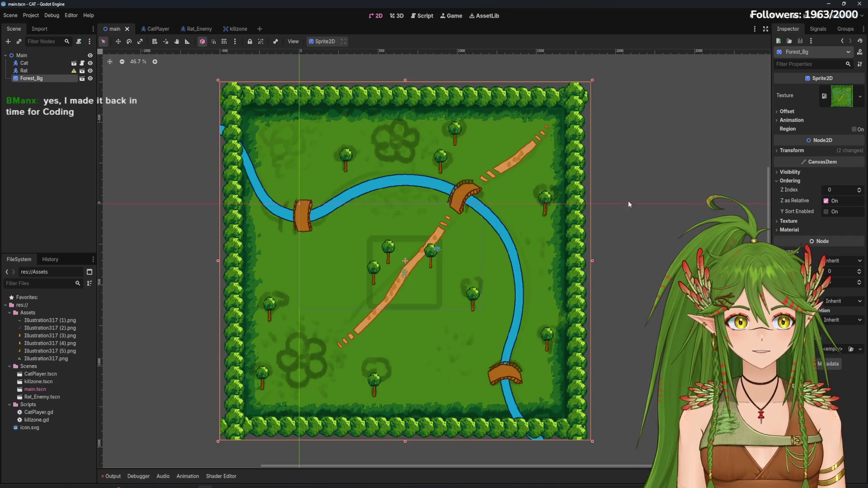
{"action": "mouse_move", "coordinate": [298, 365]}
{"action": "left_mouse_down"}
{"action": "mouse_move", "coordinate": [600, 345]}
{"action": "mouse_move", "coordinate": [297, 352]}
{"action": "left_mouse_up"}
{"action": "left_click_drag", "start_coordinate": [359, 357], "coordinate": [369, 372]}
{"action": "right_click", "coordinate": [488, 373]}
{"action": "key", "text": "Escape"}
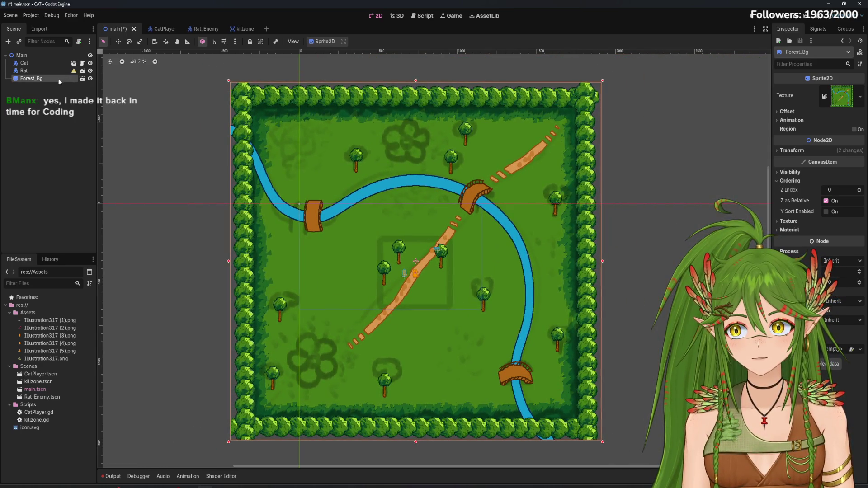
{"action": "right_click", "coordinate": [59, 80]}
{"action": "left_click", "coordinate": [86, 301]}
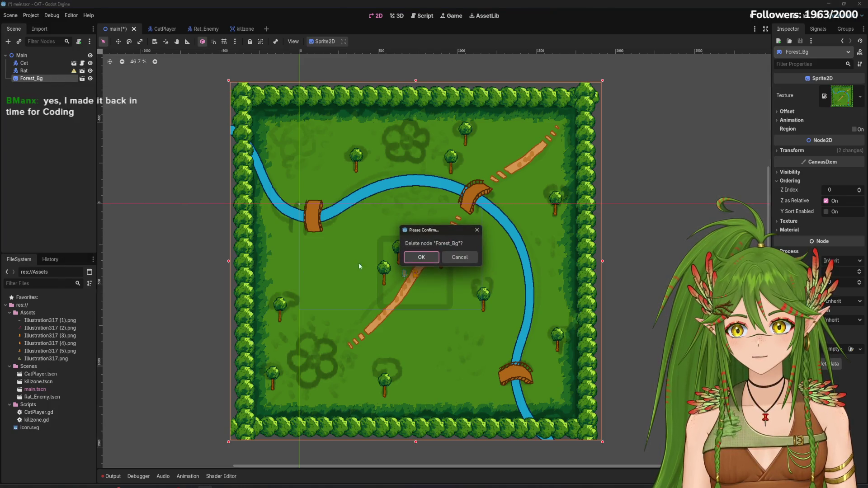
{"action": "left_click", "coordinate": [424, 257]}
{"action": "key", "text": "ctrl+s"}
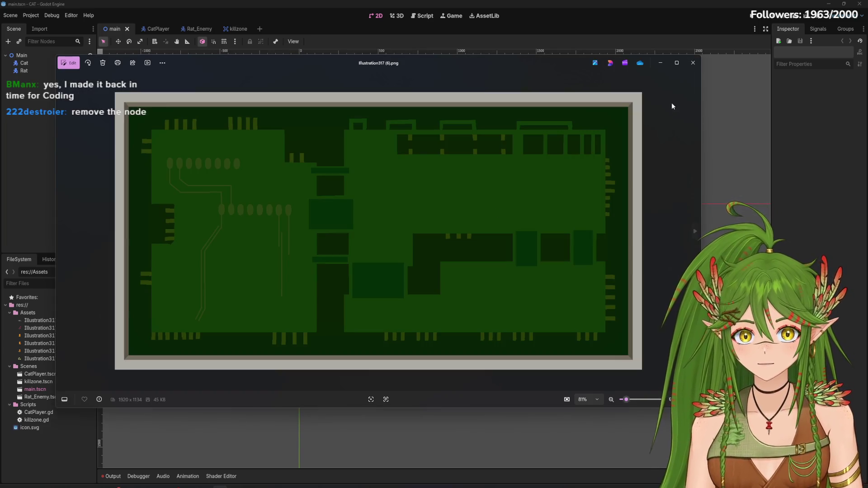
Step: Close the Illustration317 (6).png preview and start a new empty scene in Godot
{"action": "left_click", "coordinate": [693, 62]}
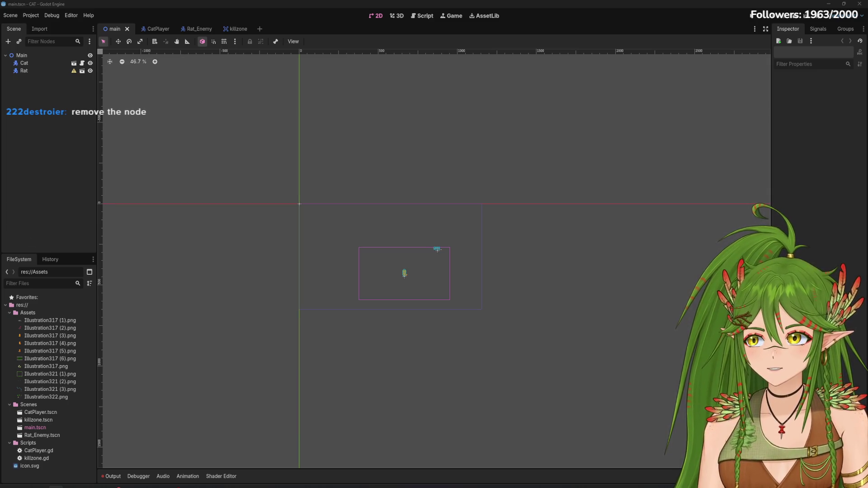
{"action": "left_click", "coordinate": [262, 29]}
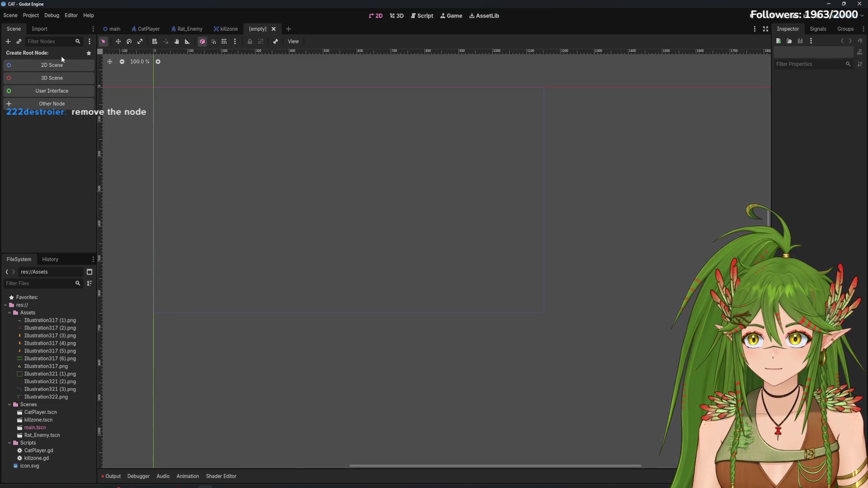
Step: Drop Illustration317 (6).png into the new scene, then resize and position it by its edges and corners
{"action": "mouse_move", "coordinate": [35, 358]}
{"action": "left_mouse_down"}
{"action": "mouse_move", "coordinate": [101, 357]}
{"action": "mouse_move", "coordinate": [411, 273]}
{"action": "mouse_move", "coordinate": [425, 258]}
{"action": "mouse_move", "coordinate": [413, 257]}
{"action": "left_mouse_up"}
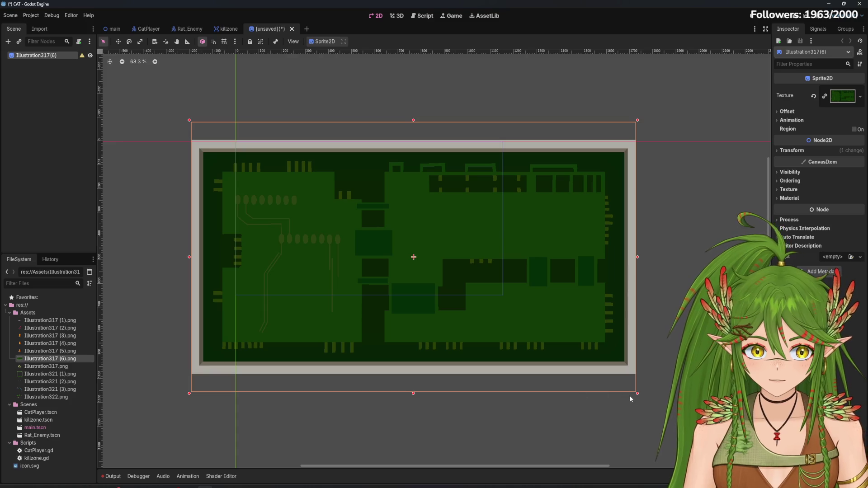
{"action": "left_click_drag", "start_coordinate": [639, 393], "coordinate": [508, 297]}
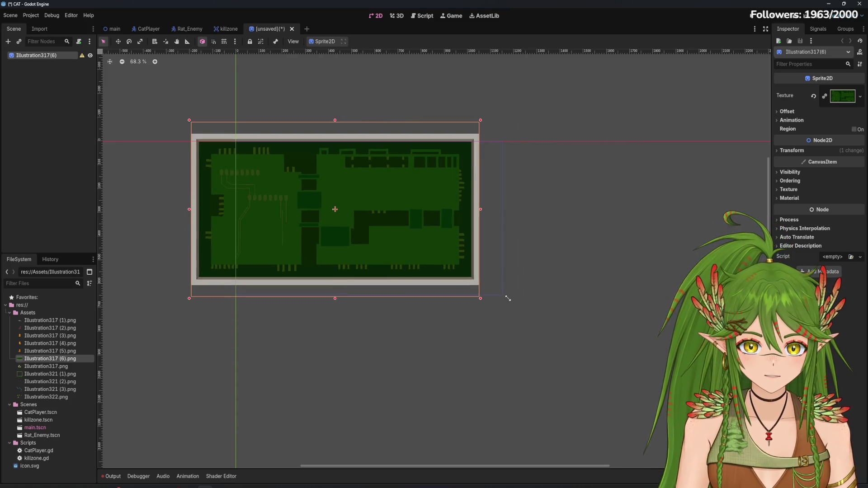
{"action": "scroll", "coordinate": [390, 300], "scroll_direction": "up", "scroll_amount": 3}
{"action": "mouse_move", "coordinate": [390, 300]}
{"action": "left_mouse_down"}
{"action": "mouse_move", "coordinate": [428, 282]}
{"action": "mouse_move", "coordinate": [500, 343]}
{"action": "left_mouse_up"}
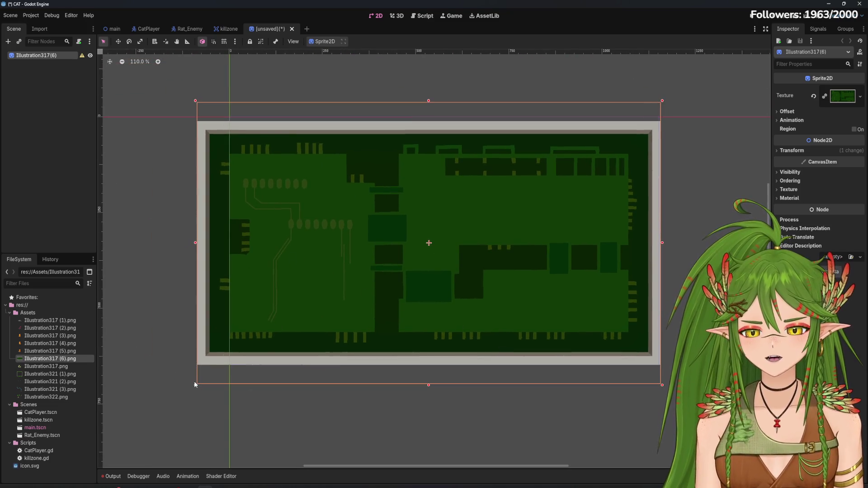
{"action": "mouse_move", "coordinate": [196, 386]}
{"action": "left_mouse_down"}
{"action": "mouse_move", "coordinate": [244, 362]}
{"action": "mouse_move", "coordinate": [263, 358]}
{"action": "mouse_move", "coordinate": [226, 368]}
{"action": "mouse_move", "coordinate": [288, 366]}
{"action": "left_mouse_up"}
{"action": "left_click_drag", "start_coordinate": [444, 369], "coordinate": [445, 377]}
{"action": "left_click_drag", "start_coordinate": [444, 100], "coordinate": [445, 97]}
{"action": "scroll", "coordinate": [609, 328], "scroll_direction": "up", "scroll_amount": 10}
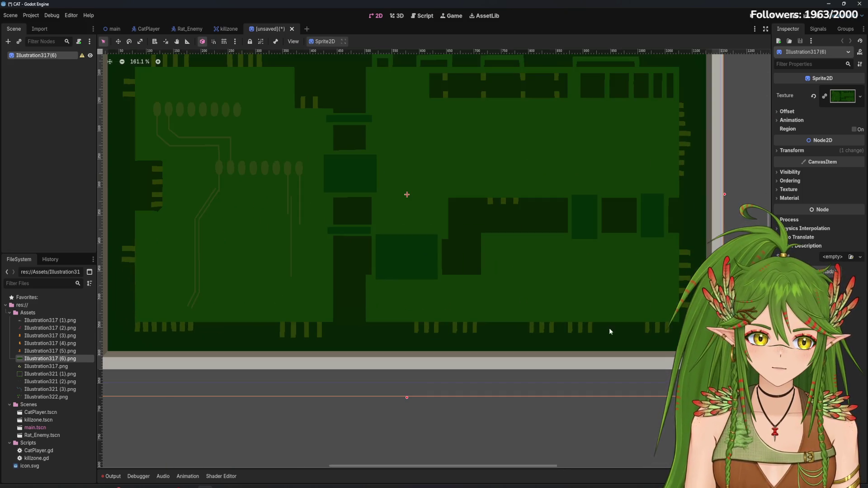
{"action": "left_click_drag", "start_coordinate": [450, 344], "coordinate": [445, 370]}
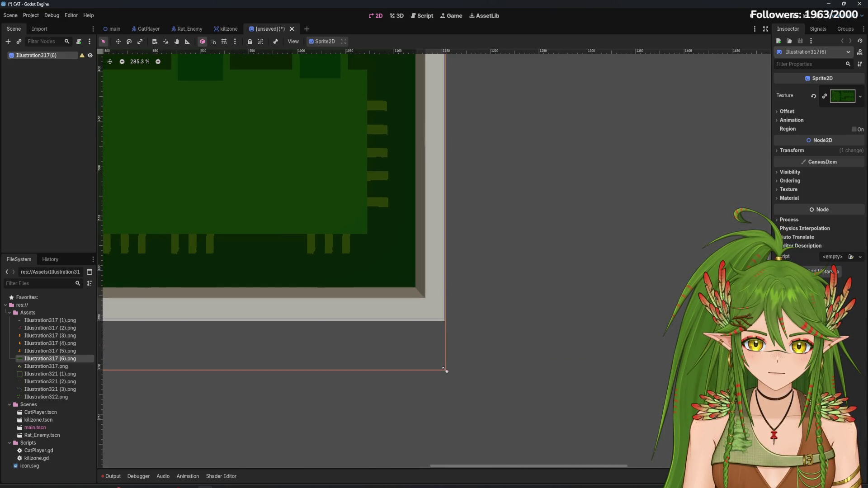
Step: Fine-tune the sprite's left and top edges so its top-left corner sits exactly on the origin
{"action": "scroll", "coordinate": [382, 357], "scroll_direction": "down", "scroll_amount": 3}
{"action": "scroll", "coordinate": [383, 320], "scroll_direction": "down", "scroll_amount": 3}
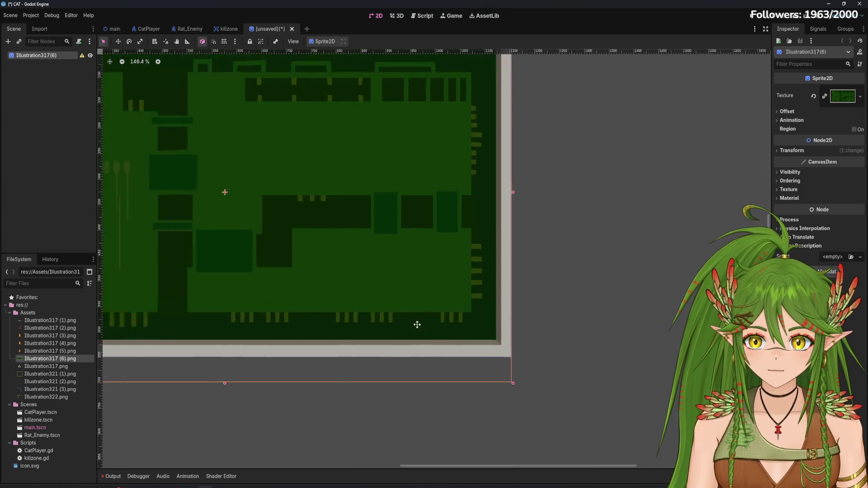
{"action": "scroll", "coordinate": [272, 283], "scroll_direction": "up", "scroll_amount": 3}
{"action": "scroll", "coordinate": [315, 311], "scroll_direction": "up", "scroll_amount": 9}
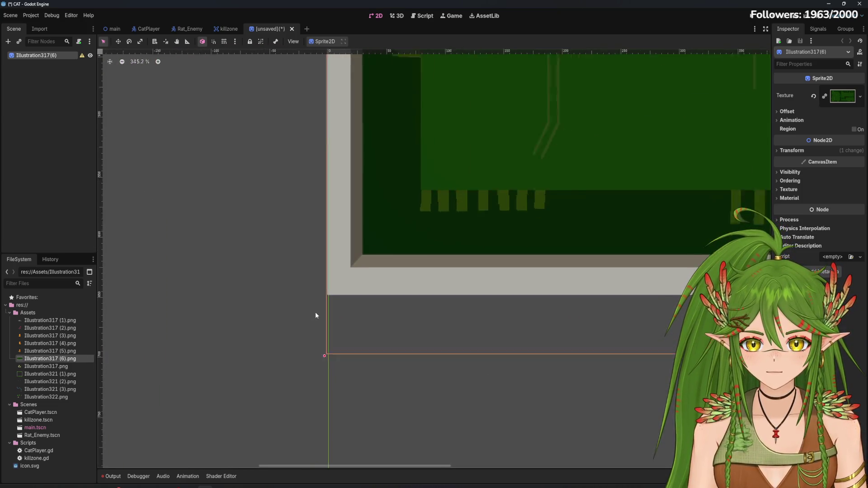
{"action": "left_click_drag", "start_coordinate": [329, 376], "coordinate": [329, 375]}
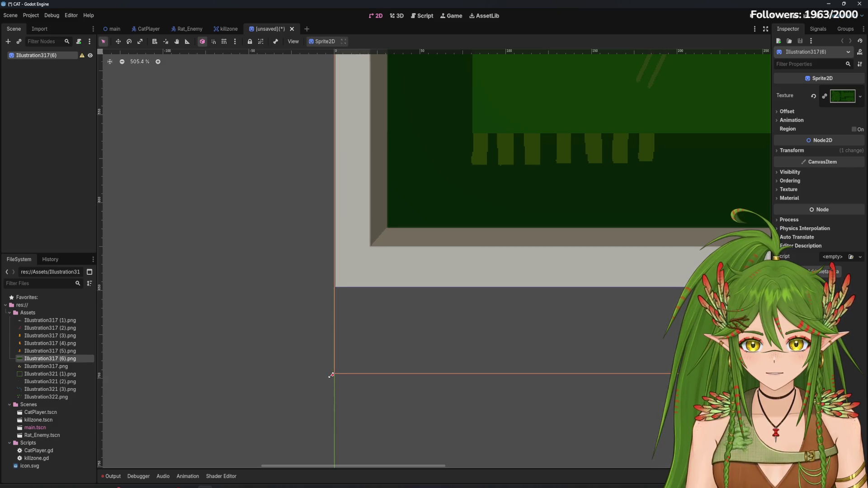
{"action": "scroll", "coordinate": [362, 252], "scroll_direction": "up", "scroll_amount": 5}
{"action": "scroll", "coordinate": [439, 225], "scroll_direction": "down", "scroll_amount": 4}
{"action": "scroll", "coordinate": [441, 226], "scroll_direction": "up", "scroll_amount": 10}
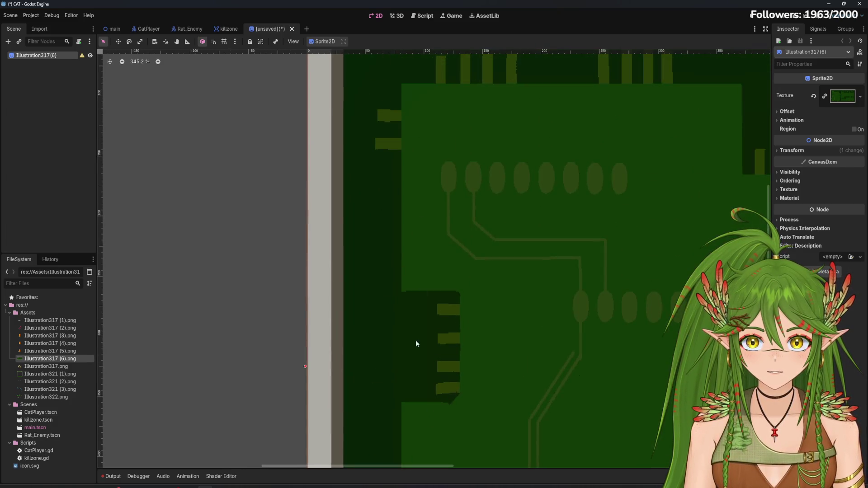
{"action": "left_click", "coordinate": [293, 124]}
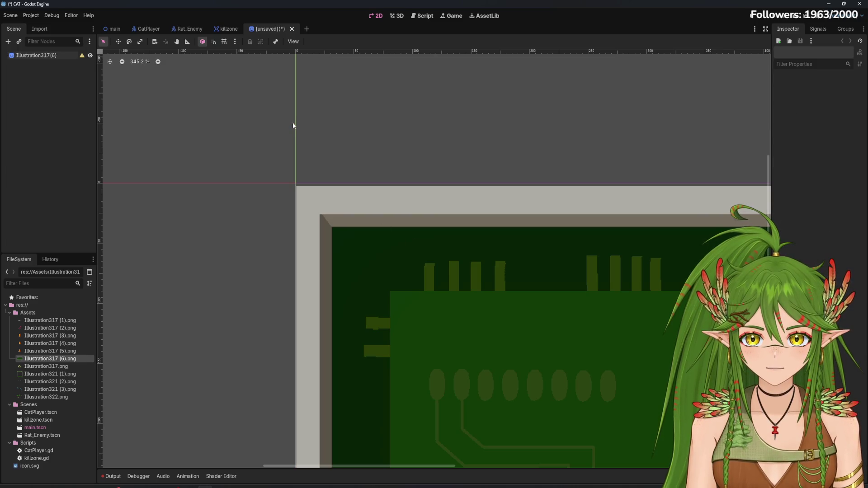
{"action": "left_click_drag", "start_coordinate": [292, 126], "coordinate": [293, 121]}
{"action": "scroll", "coordinate": [295, 298], "scroll_direction": "down", "scroll_amount": 15}
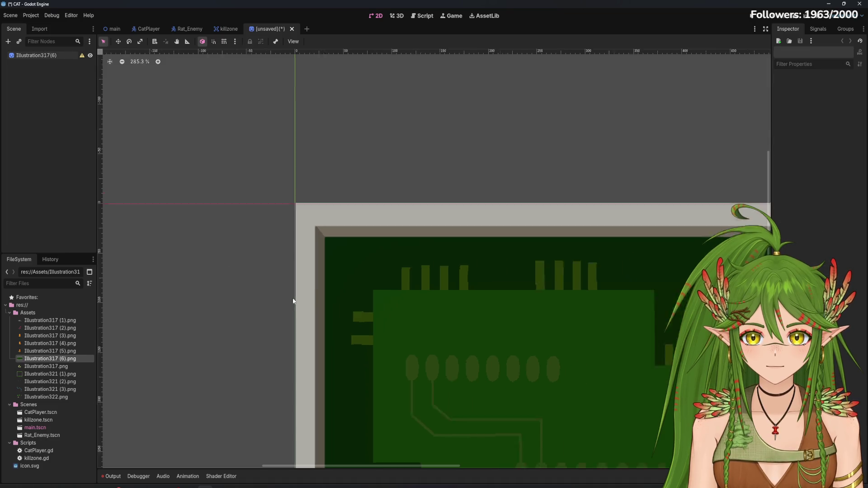
{"action": "left_click_drag", "start_coordinate": [539, 365], "coordinate": [473, 224]}
{"action": "scroll", "coordinate": [325, 258], "scroll_direction": "up", "scroll_amount": 5}
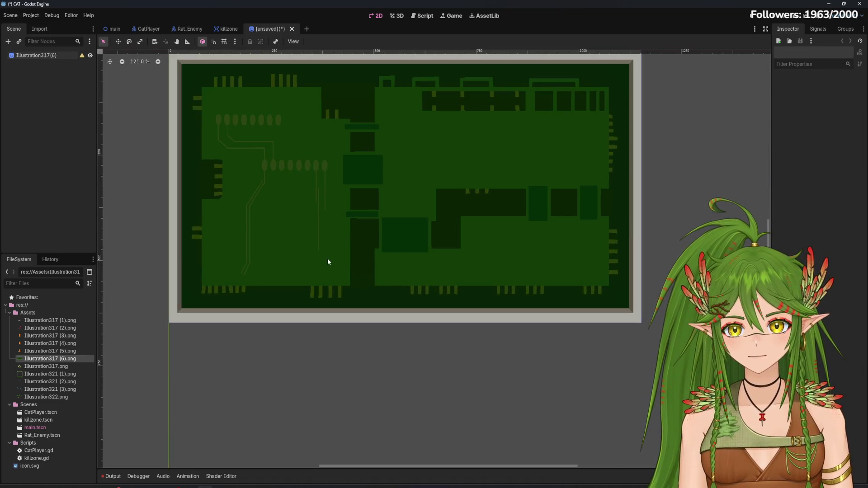
{"action": "scroll", "coordinate": [434, 281], "scroll_direction": "down", "scroll_amount": 3}
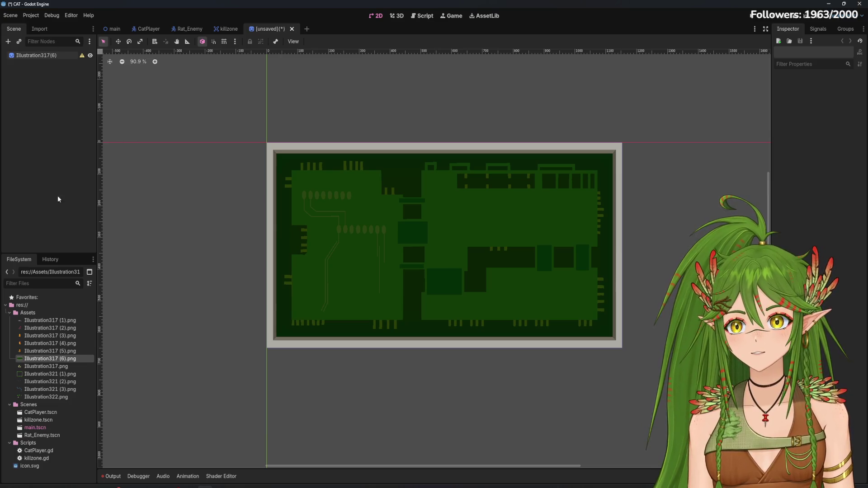
{"action": "double_click", "coordinate": [35, 54]}
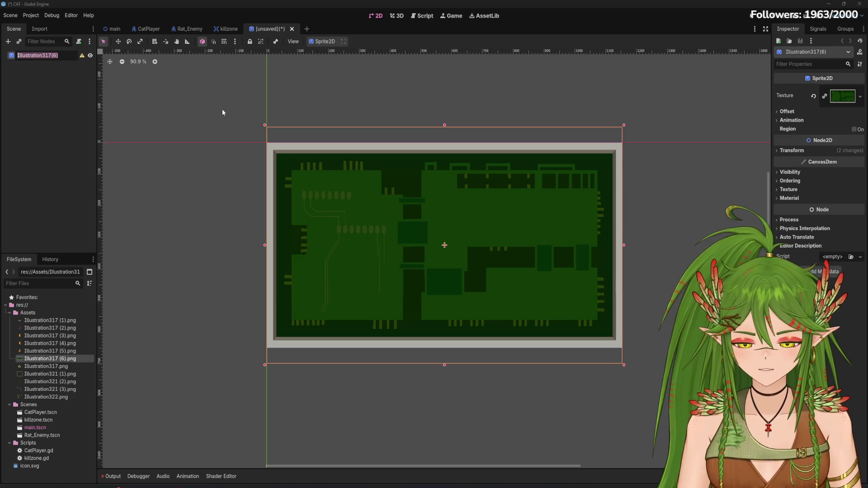
Step: Rename the sprite node to Sim_Shop_BG, save it as sim_shop_bg.tscn, and start a new scene
{"action": "type", "text": "Sim_Shop_BG"}
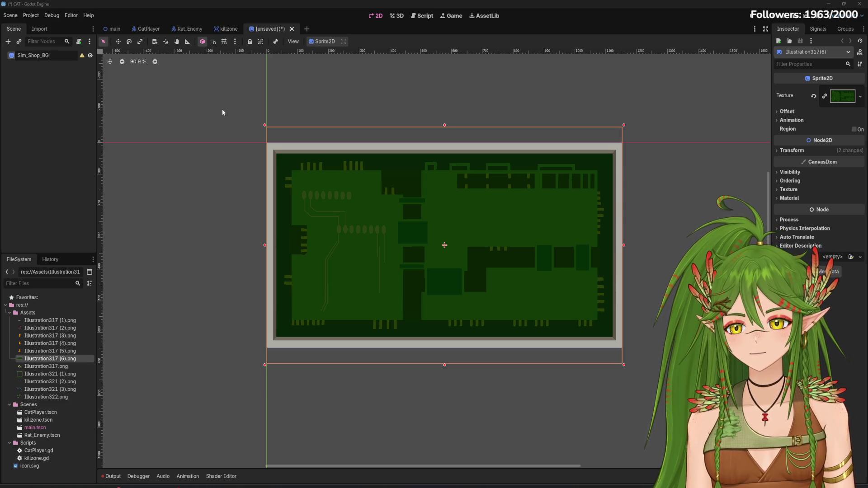
{"action": "key", "text": "Return"}
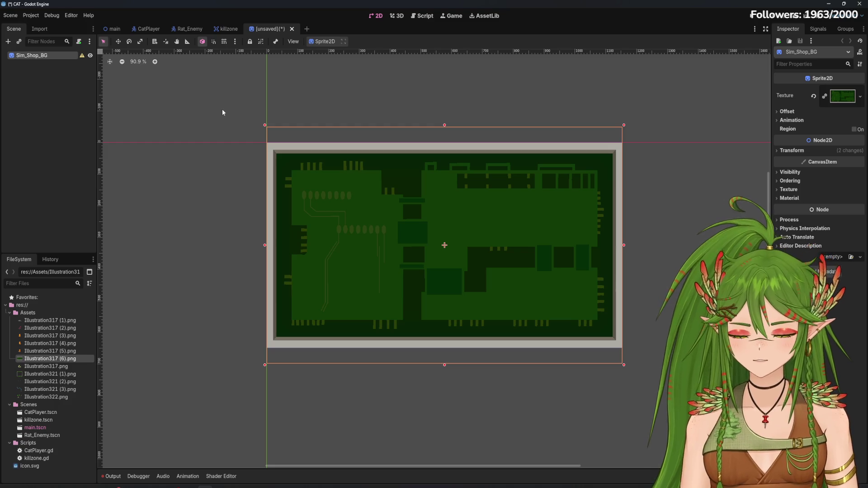
{"action": "key", "text": "ctrl+s"}
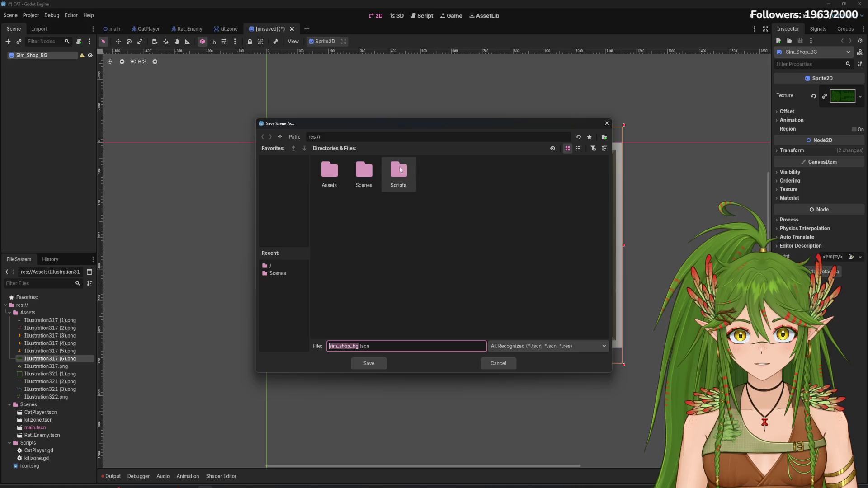
{"action": "left_click", "coordinate": [372, 365]}
{"action": "left_click", "coordinate": [339, 61]}
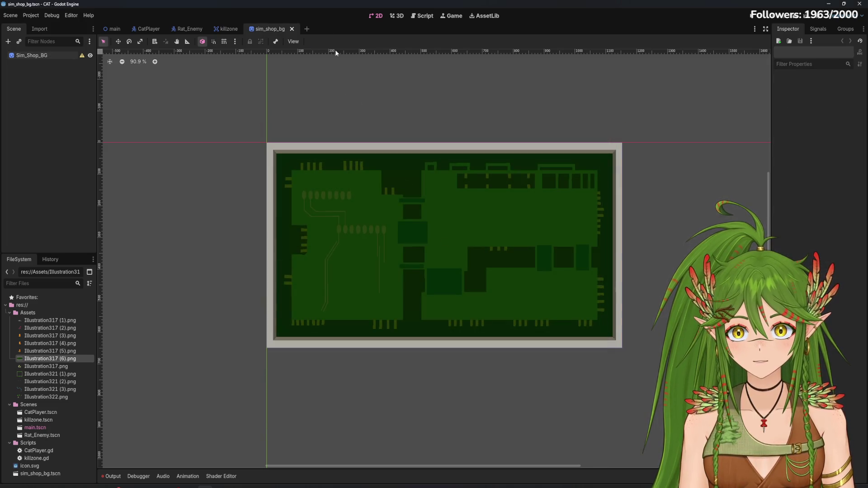
{"action": "left_click", "coordinate": [308, 28]}
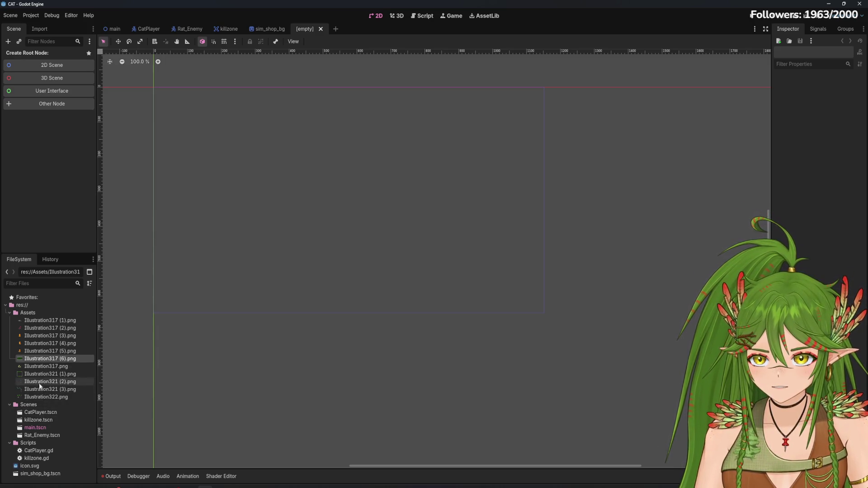
Step: Move sim_shop_bg.tscn into the Scenes folder and confirm the move
{"action": "mouse_move", "coordinate": [45, 397]}
{"action": "left_mouse_down"}
{"action": "mouse_move", "coordinate": [183, 299]}
{"action": "mouse_move", "coordinate": [52, 383]}
{"action": "mouse_move", "coordinate": [261, 314]}
{"action": "mouse_move", "coordinate": [54, 368]}
{"action": "mouse_move", "coordinate": [27, 340]}
{"action": "mouse_move", "coordinate": [43, 362]}
{"action": "mouse_move", "coordinate": [265, 346]}
{"action": "mouse_move", "coordinate": [90, 364]}
{"action": "mouse_move", "coordinate": [264, 316]}
{"action": "mouse_move", "coordinate": [54, 369]}
{"action": "mouse_move", "coordinate": [48, 348]}
{"action": "mouse_move", "coordinate": [136, 306]}
{"action": "mouse_move", "coordinate": [117, 352]}
{"action": "mouse_move", "coordinate": [49, 357]}
{"action": "left_mouse_up"}
{"action": "mouse_move", "coordinate": [50, 327]}
{"action": "left_mouse_down"}
{"action": "mouse_move", "coordinate": [332, 315]}
{"action": "mouse_move", "coordinate": [91, 368]}
{"action": "left_mouse_up"}
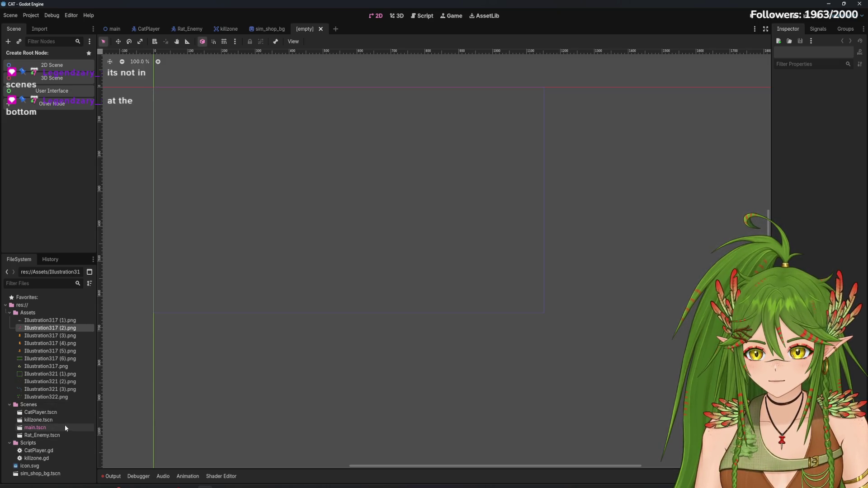
{"action": "left_click_drag", "start_coordinate": [56, 476], "coordinate": [28, 405]}
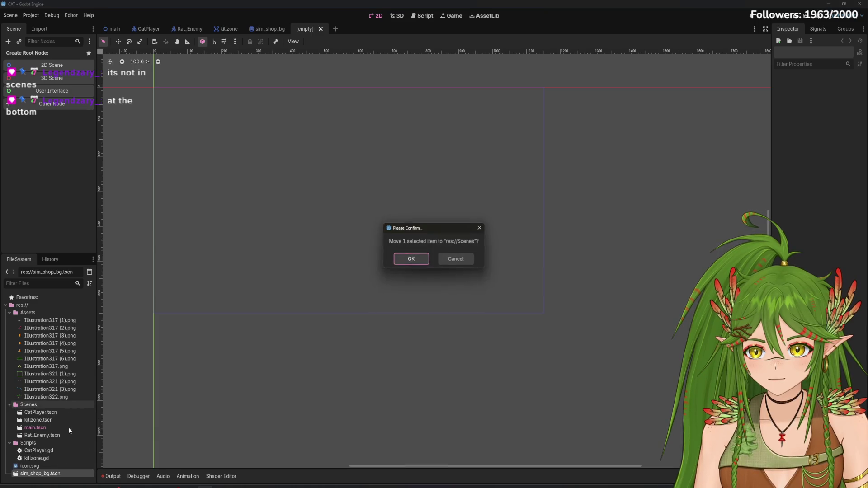
{"action": "left_click", "coordinate": [411, 261]}
{"action": "left_click", "coordinate": [34, 398]}
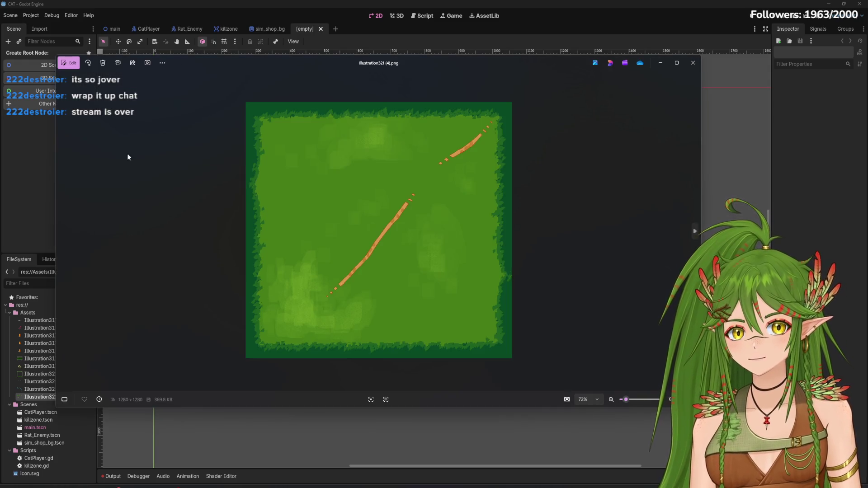
Step: Close the Illustration321 (4).png image preview
{"action": "left_click", "coordinate": [661, 63]}
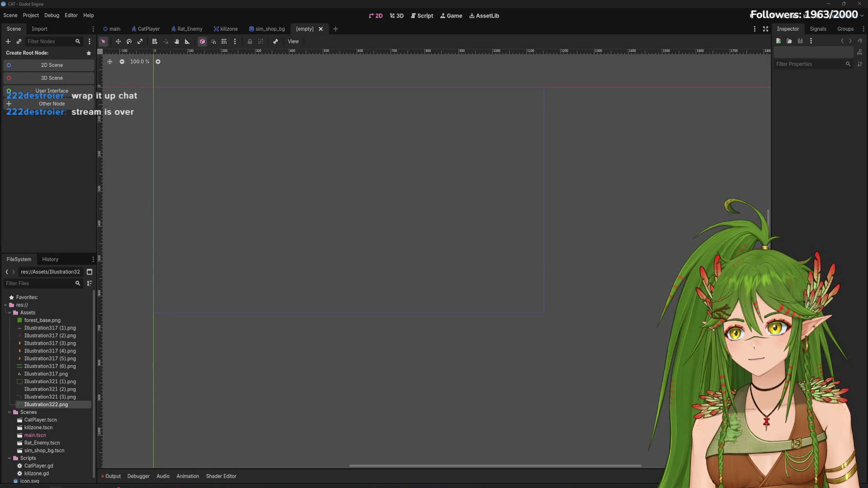
Step: Add forest_base.png to the empty scene as a sprite, redoing the first placement
{"action": "mouse_move", "coordinate": [42, 320]}
{"action": "left_mouse_down"}
{"action": "mouse_move", "coordinate": [311, 233]}
{"action": "mouse_move", "coordinate": [345, 250]}
{"action": "mouse_move", "coordinate": [359, 207]}
{"action": "mouse_move", "coordinate": [345, 232]}
{"action": "left_mouse_up"}
{"action": "scroll", "coordinate": [345, 233], "scroll_direction": "down", "scroll_amount": 3}
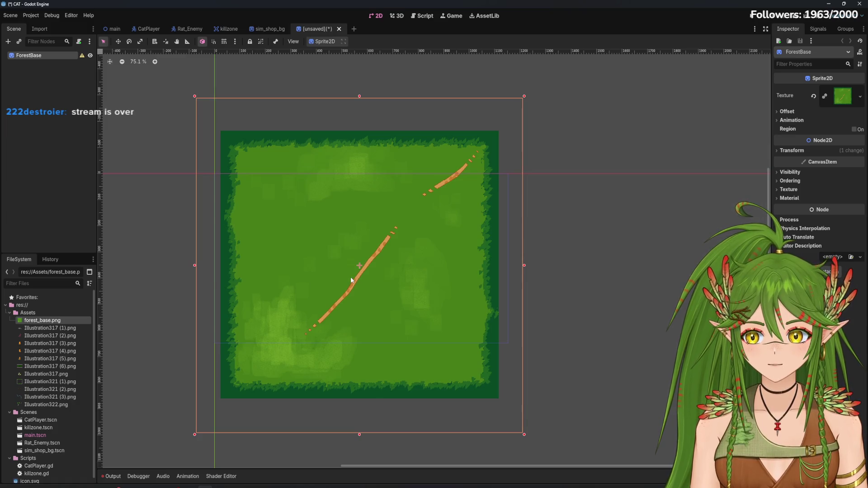
{"action": "key", "text": "ctrl+z"}
{"action": "mouse_move", "coordinate": [50, 321]}
{"action": "left_mouse_down"}
{"action": "mouse_move", "coordinate": [245, 195]}
{"action": "mouse_move", "coordinate": [410, 268]}
{"action": "mouse_move", "coordinate": [357, 277]}
{"action": "mouse_move", "coordinate": [362, 268]}
{"action": "mouse_move", "coordinate": [352, 268]}
{"action": "mouse_move", "coordinate": [361, 296]}
{"action": "mouse_move", "coordinate": [355, 311]}
{"action": "left_mouse_up"}
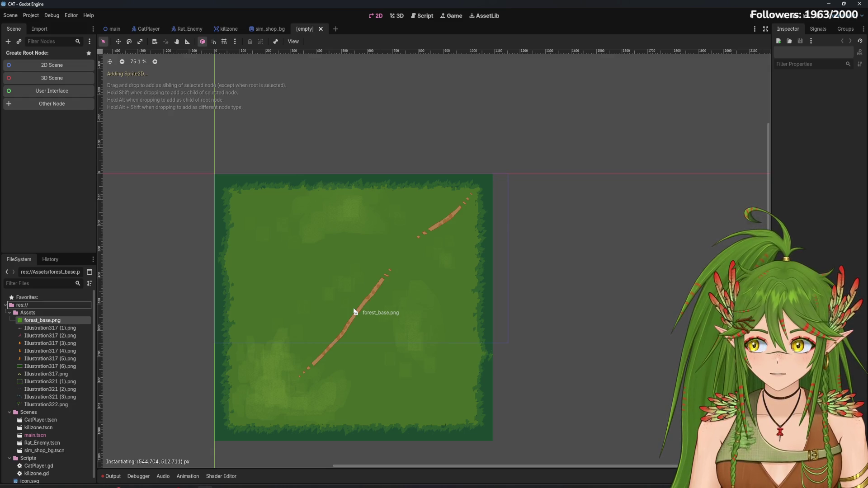
{"action": "left_click_drag", "start_coordinate": [354, 311], "coordinate": [354, 311]}
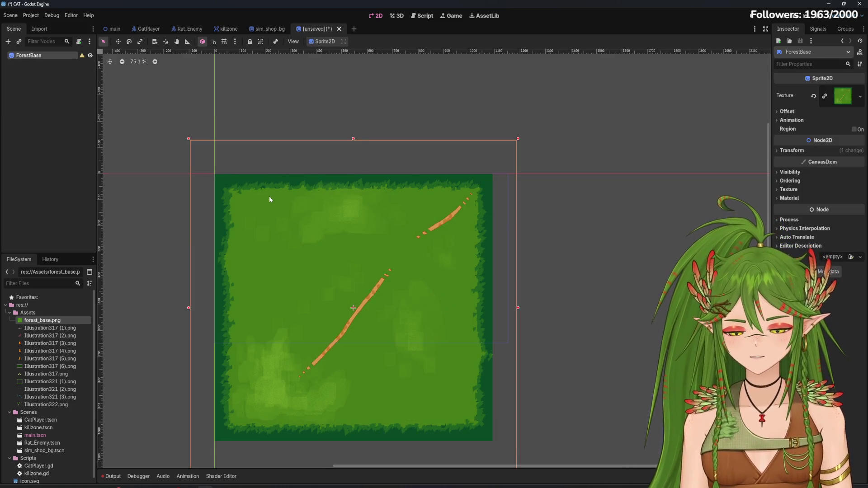
{"action": "key", "text": "f"}
{"action": "scroll", "coordinate": [354, 226], "scroll_direction": "up", "scroll_amount": 1}
Step: Undo the accidental rotation and stray move so the ForestBase sprite stays upright at the origin
{"action": "mouse_move", "coordinate": [359, 221]}
{"action": "left_mouse_down"}
{"action": "mouse_move", "coordinate": [442, 255]}
{"action": "mouse_move", "coordinate": [502, 306]}
{"action": "left_mouse_up"}
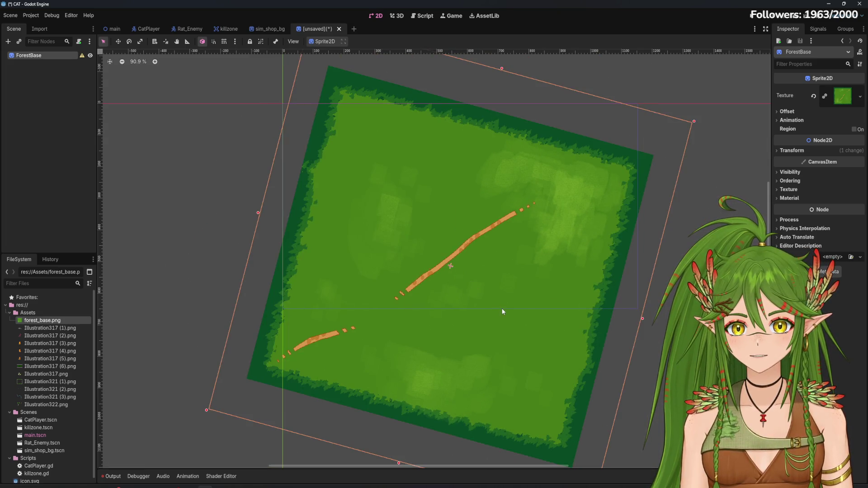
{"action": "key", "text": "ctrl+z"}
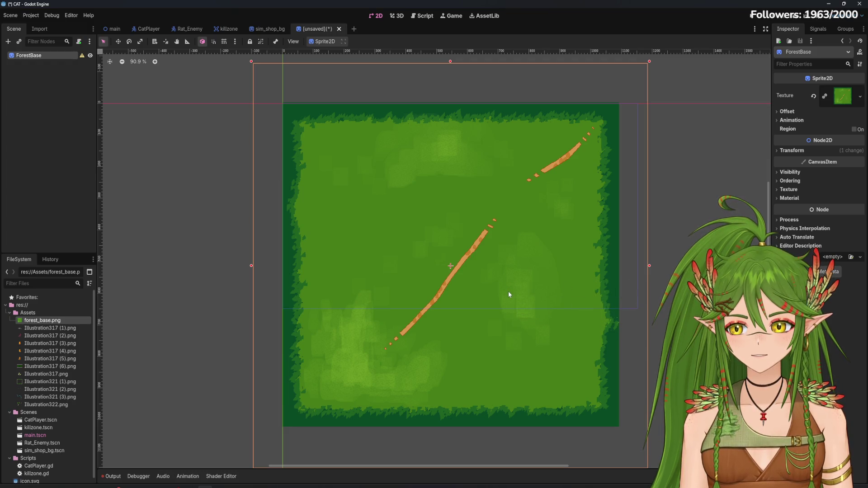
{"action": "mouse_move", "coordinate": [508, 292]}
{"action": "left_mouse_down"}
{"action": "mouse_move", "coordinate": [543, 291]}
{"action": "mouse_move", "coordinate": [545, 300]}
{"action": "mouse_move", "coordinate": [510, 285]}
{"action": "left_mouse_up"}
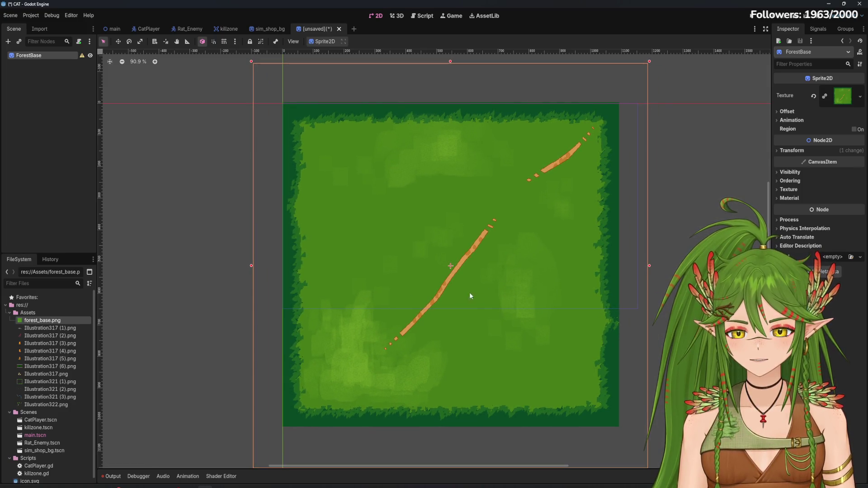
{"action": "mouse_move", "coordinate": [459, 266]}
{"action": "left_mouse_down"}
{"action": "mouse_move", "coordinate": [474, 276]}
{"action": "mouse_move", "coordinate": [463, 270]}
{"action": "left_mouse_up"}
{"action": "key", "text": "ctrl+z"}
{"action": "key", "text": "ctrl+z"}
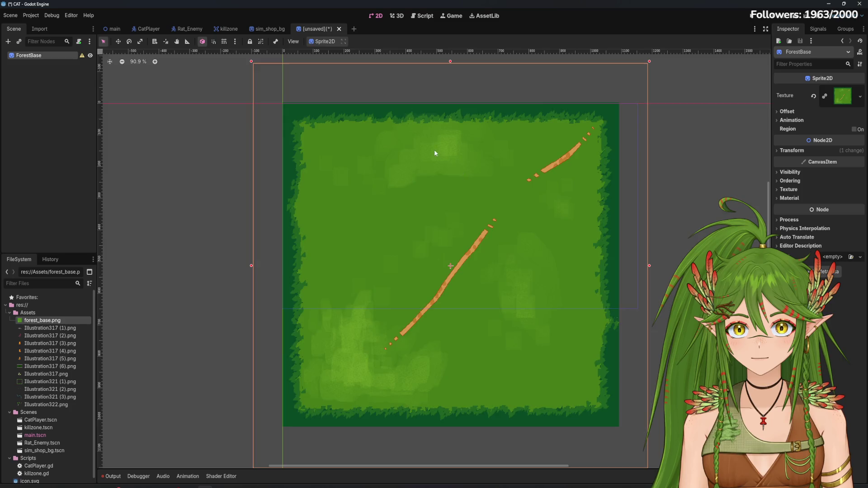
{"action": "scroll", "coordinate": [435, 153], "scroll_direction": "up", "scroll_amount": 3}
{"action": "scroll", "coordinate": [360, 264], "scroll_direction": "up", "scroll_amount": 3}
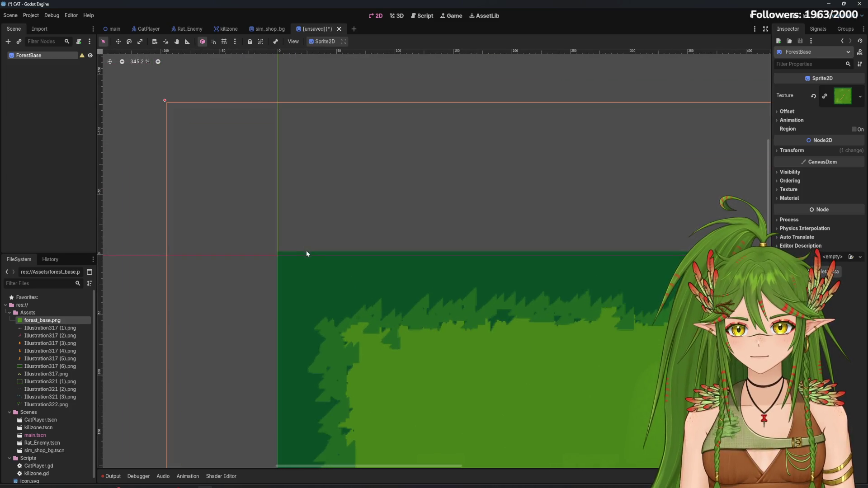
Step: Zoom in and nudge ForestBase a few pixels so its top-left corner meets the origin
{"action": "scroll", "coordinate": [306, 249], "scroll_direction": "up", "scroll_amount": 2}
{"action": "mouse_move", "coordinate": [286, 338]}
{"action": "left_mouse_down"}
{"action": "mouse_move", "coordinate": [294, 345]}
{"action": "mouse_move", "coordinate": [287, 345]}
{"action": "left_mouse_up"}
{"action": "scroll", "coordinate": [287, 335], "scroll_direction": "down", "scroll_amount": 3}
{"action": "scroll", "coordinate": [300, 307], "scroll_direction": "up", "scroll_amount": 5}
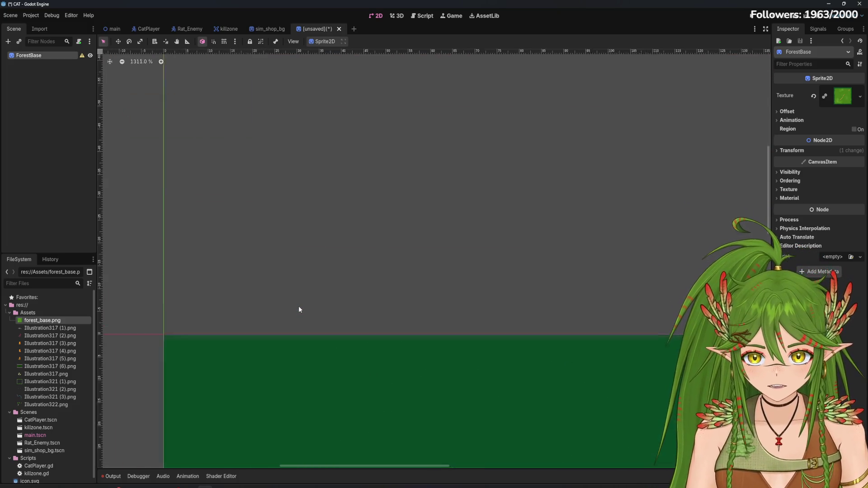
{"action": "scroll", "coordinate": [298, 306], "scroll_direction": "up", "scroll_amount": 3}
{"action": "scroll", "coordinate": [322, 287], "scroll_direction": "up", "scroll_amount": 3}
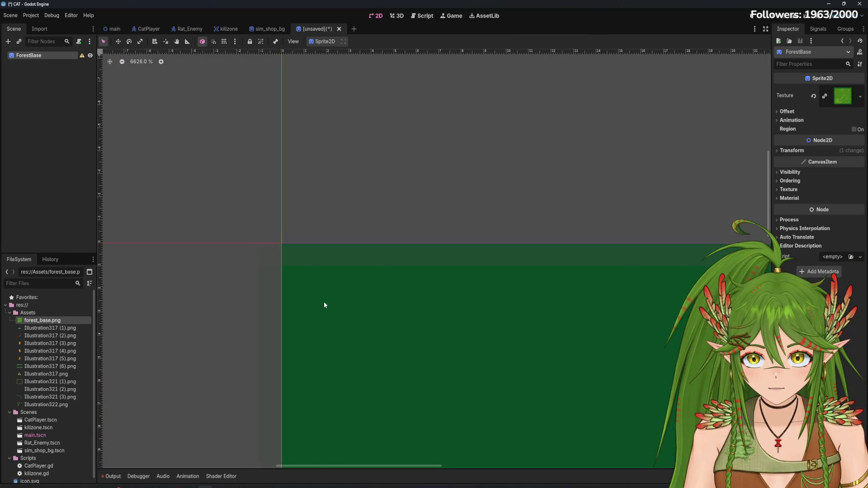
{"action": "scroll", "coordinate": [324, 305], "scroll_direction": "down", "scroll_amount": 6}
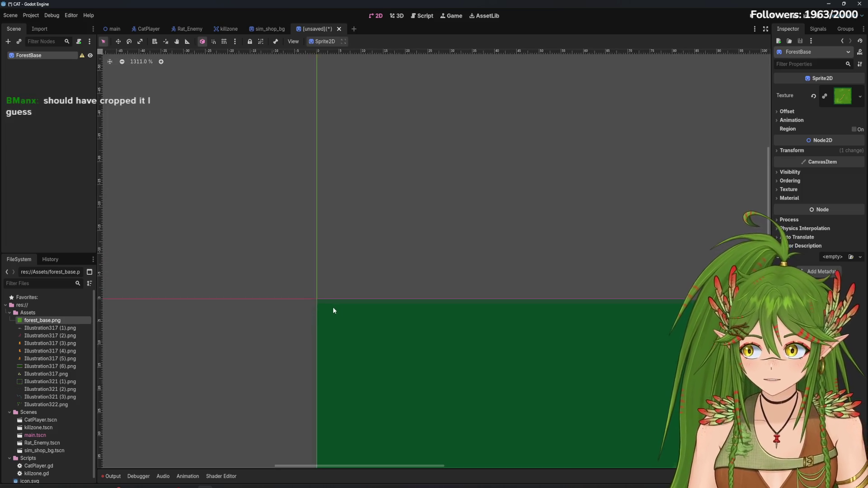
{"action": "scroll", "coordinate": [333, 310], "scroll_direction": "down", "scroll_amount": 8}
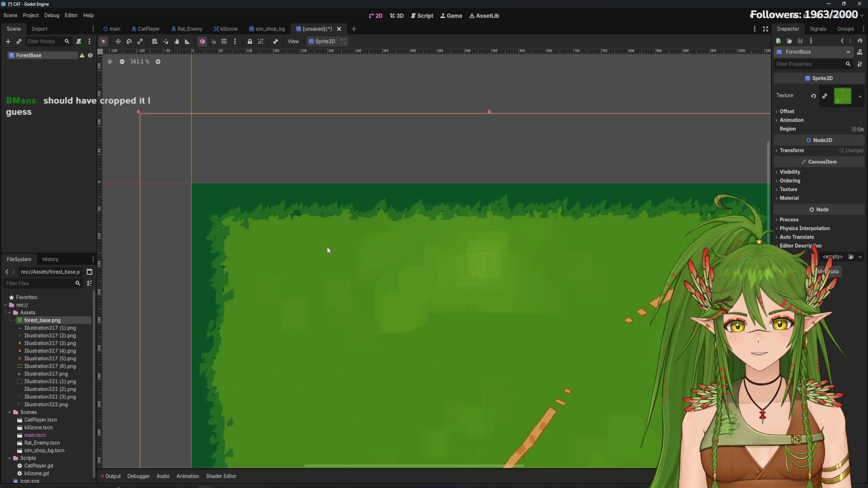
{"action": "scroll", "coordinate": [469, 320], "scroll_direction": "down", "scroll_amount": 5}
{"action": "scroll", "coordinate": [428, 246], "scroll_direction": "up", "scroll_amount": 1}
{"action": "scroll", "coordinate": [480, 281], "scroll_direction": "down", "scroll_amount": 1}
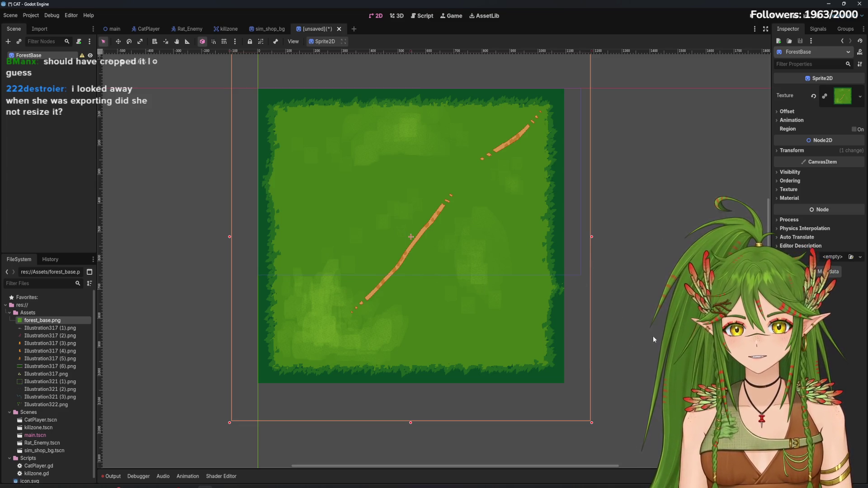
{"action": "left_click", "coordinate": [406, 320]}
{"action": "scroll", "coordinate": [405, 321], "scroll_direction": "down", "scroll_amount": 3}
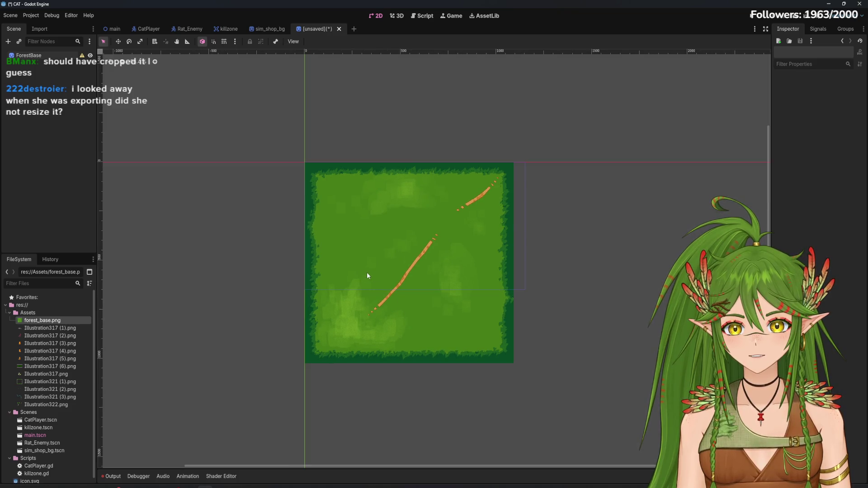
{"action": "scroll", "coordinate": [233, 248], "scroll_direction": "up", "scroll_amount": 2}
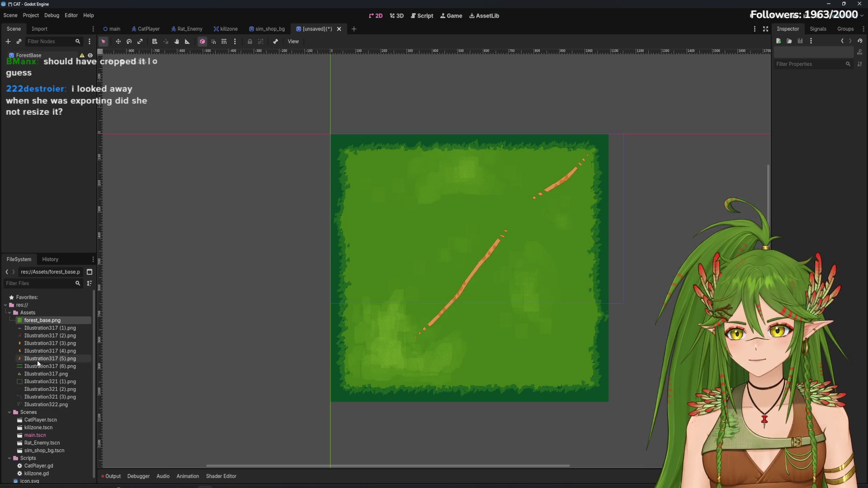
Step: Add Illustration321 (1).png as a tree-border sprite under ForestBase and shift it slightly left
{"action": "mouse_move", "coordinate": [45, 384]}
{"action": "left_mouse_down"}
{"action": "mouse_move", "coordinate": [40, 55]}
{"action": "mouse_move", "coordinate": [463, 306]}
{"action": "mouse_move", "coordinate": [452, 288]}
{"action": "mouse_move", "coordinate": [472, 277]}
{"action": "left_mouse_up"}
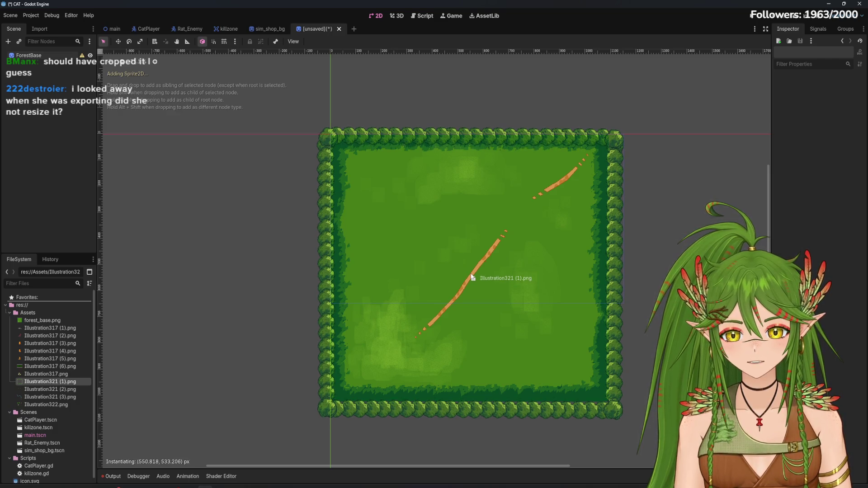
{"action": "left_click_drag", "start_coordinate": [472, 277], "coordinate": [472, 274]}
{"action": "scroll", "coordinate": [618, 372], "scroll_direction": "up", "scroll_amount": 5}
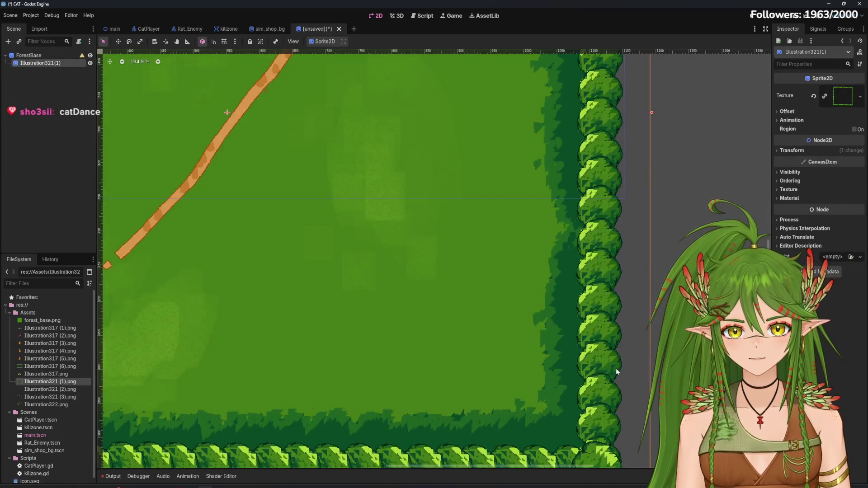
{"action": "scroll", "coordinate": [454, 324], "scroll_direction": "up", "scroll_amount": 1}
{"action": "mouse_move", "coordinate": [495, 266]}
{"action": "left_mouse_down"}
{"action": "mouse_move", "coordinate": [534, 267]}
{"action": "mouse_move", "coordinate": [493, 267]}
{"action": "left_mouse_up"}
{"action": "left_click", "coordinate": [646, 262]}
{"action": "left_click_drag", "start_coordinate": [646, 261], "coordinate": [635, 258]}
Step: Pan across the framed forest map, then select ForestBase and the tree-border sprite together
{"action": "scroll", "coordinate": [636, 259], "scroll_direction": "down", "scroll_amount": 4}
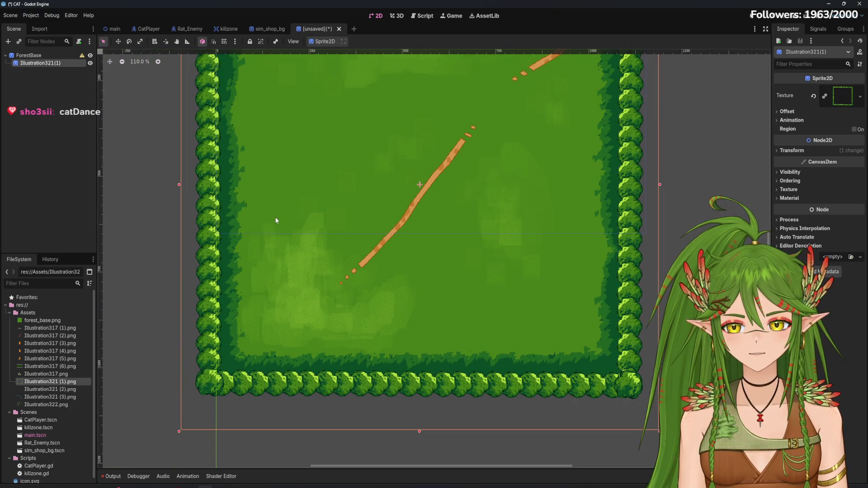
{"action": "left_click_drag", "start_coordinate": [370, 208], "coordinate": [406, 306]}
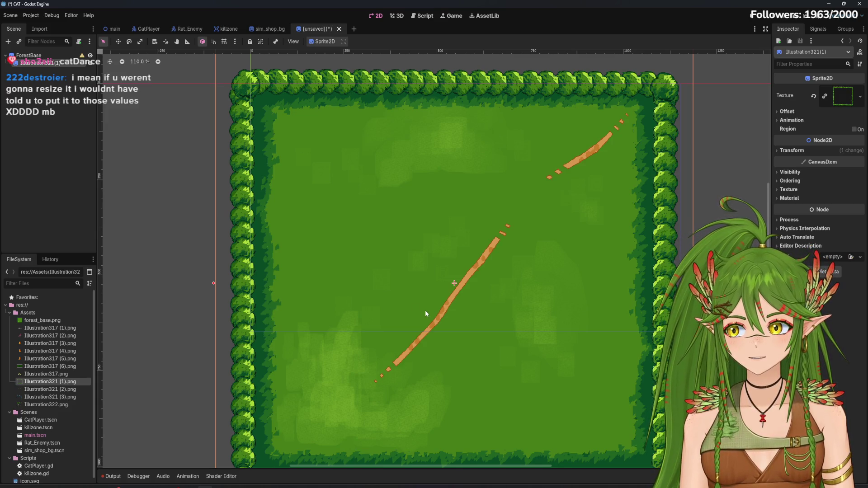
{"action": "scroll", "coordinate": [425, 310], "scroll_direction": "down", "scroll_amount": 3}
{"action": "left_click_drag", "start_coordinate": [571, 331], "coordinate": [493, 296]}
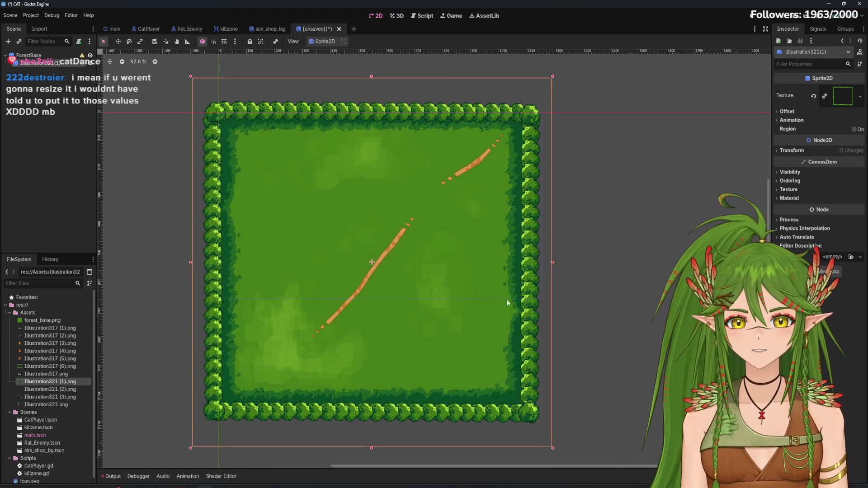
{"action": "scroll", "coordinate": [431, 316], "scroll_direction": "down", "scroll_amount": 3}
{"action": "scroll", "coordinate": [409, 170], "scroll_direction": "up", "scroll_amount": 3}
{"action": "scroll", "coordinate": [409, 170], "scroll_direction": "up", "scroll_amount": 5}
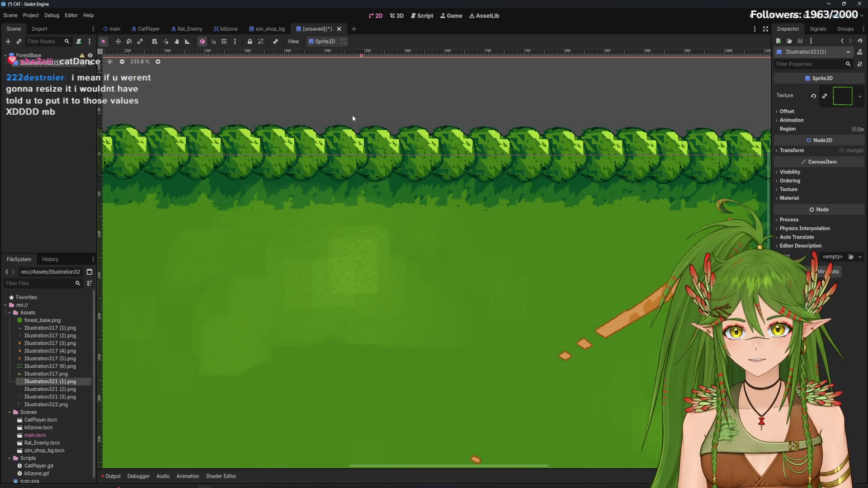
{"action": "scroll", "coordinate": [342, 197], "scroll_direction": "down", "scroll_amount": 4}
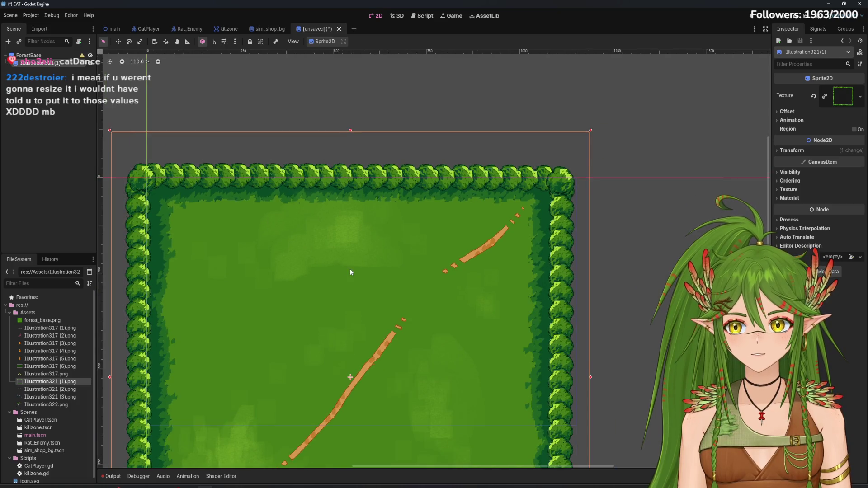
{"action": "scroll", "coordinate": [403, 303], "scroll_direction": "down", "scroll_amount": 2}
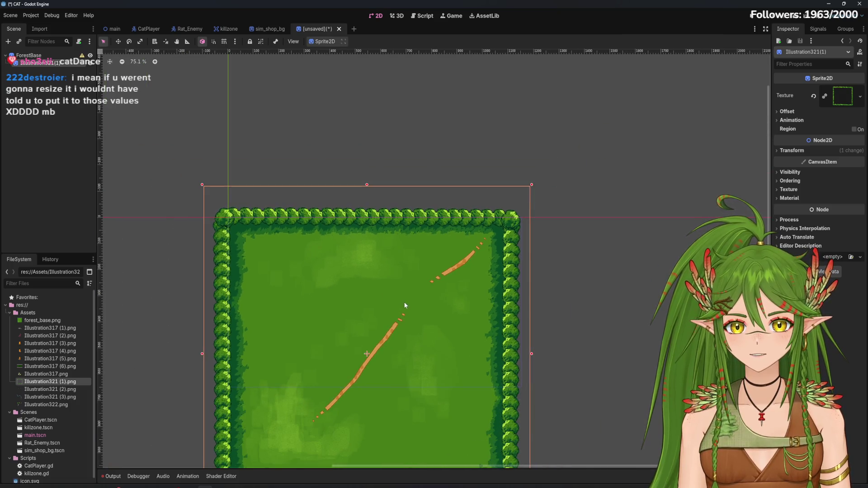
{"action": "left_click", "coordinate": [334, 346]}
{"action": "left_click", "coordinate": [41, 63], "text": "ctrl"}
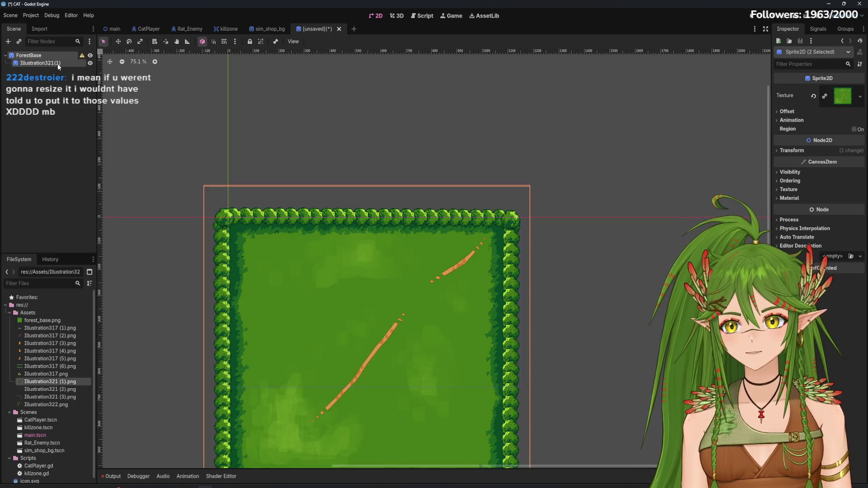
Step: Delete the ForestBase and tree-border sprite nodes from the scene
{"action": "right_click", "coordinate": [59, 64]}
{"action": "key", "text": "Delete"}
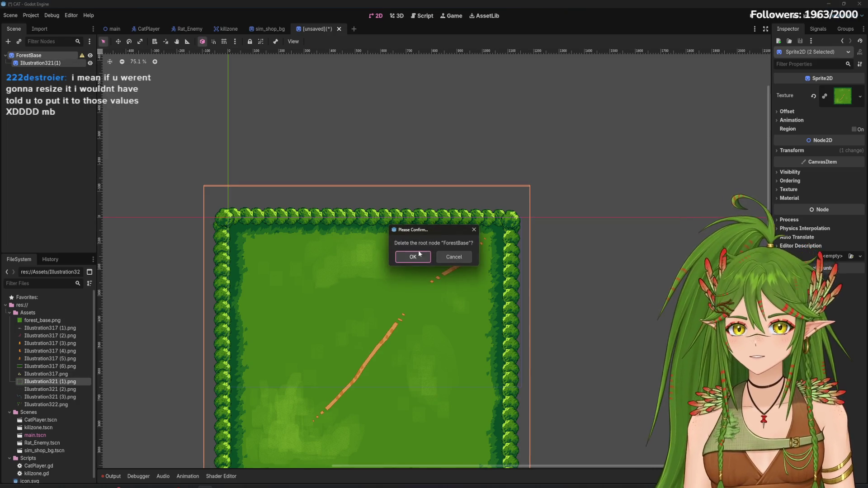
{"action": "left_click", "coordinate": [425, 254]}
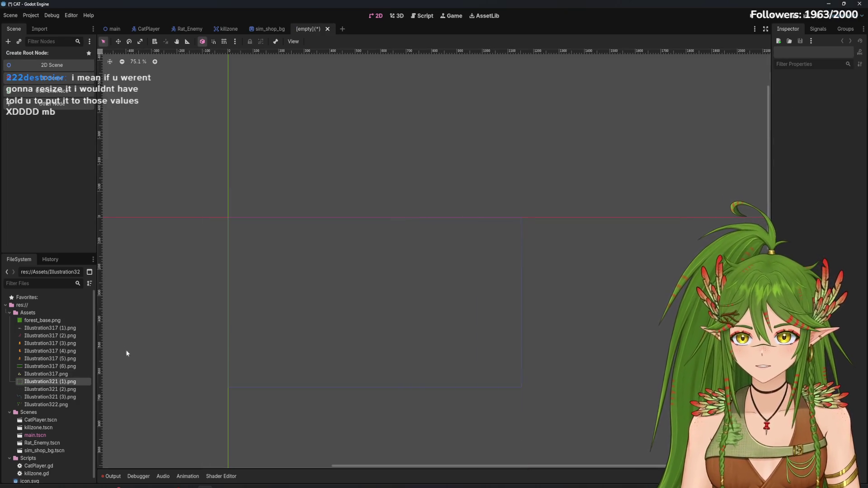
Step: Place forest_base.png in the empty viewport as a new ForestBase sprite
{"action": "left_click", "coordinate": [39, 383]}
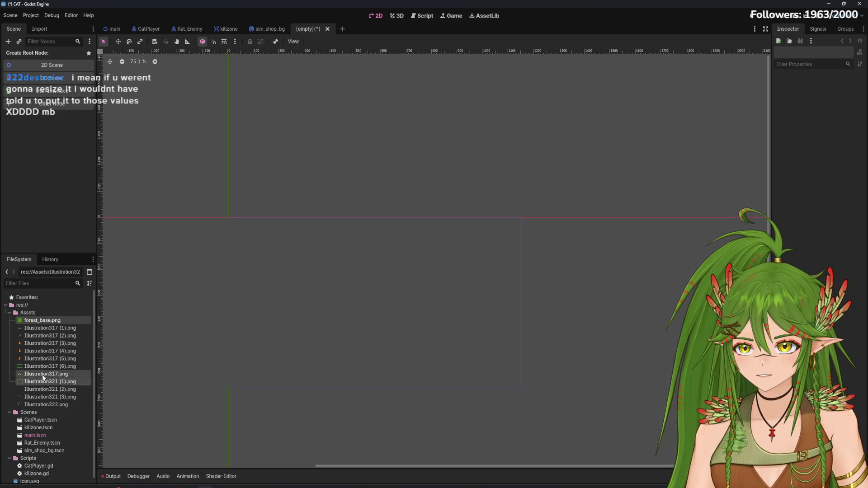
{"action": "mouse_move", "coordinate": [50, 374]}
{"action": "left_mouse_down"}
{"action": "mouse_move", "coordinate": [149, 376]}
{"action": "mouse_move", "coordinate": [50, 382]}
{"action": "mouse_move", "coordinate": [207, 368]}
{"action": "mouse_move", "coordinate": [58, 378]}
{"action": "mouse_move", "coordinate": [42, 396]}
{"action": "left_mouse_up"}
{"action": "left_click", "coordinate": [43, 388], "text": "shift"}
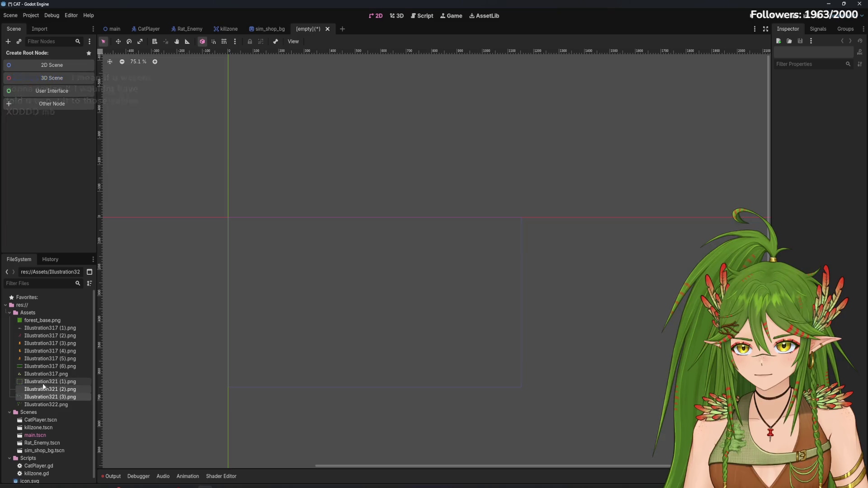
{"action": "left_click", "coordinate": [41, 320], "text": "ctrl"}
{"action": "mouse_move", "coordinate": [41, 320]}
{"action": "left_mouse_down"}
{"action": "mouse_move", "coordinate": [306, 310]}
{"action": "mouse_move", "coordinate": [359, 300]}
{"action": "mouse_move", "coordinate": [68, 337]}
{"action": "mouse_move", "coordinate": [45, 323]}
{"action": "mouse_move", "coordinate": [154, 246]}
{"action": "mouse_move", "coordinate": [85, 334]}
{"action": "left_mouse_up"}
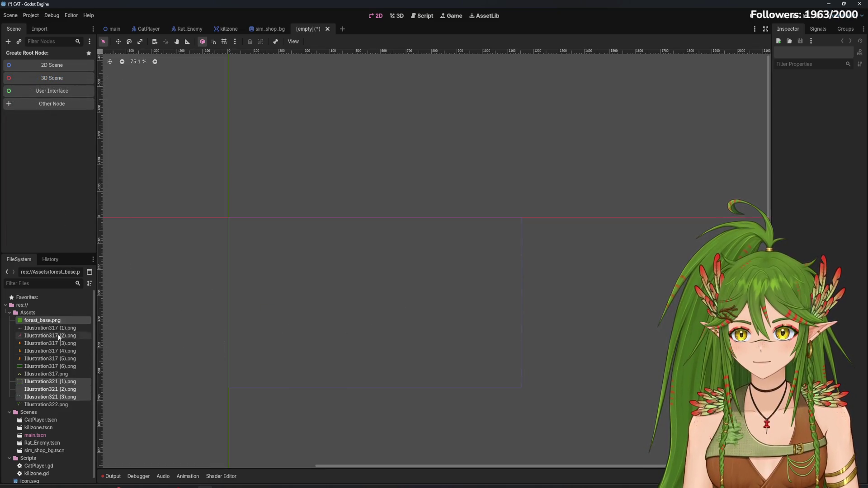
{"action": "right_click", "coordinate": [59, 322]}
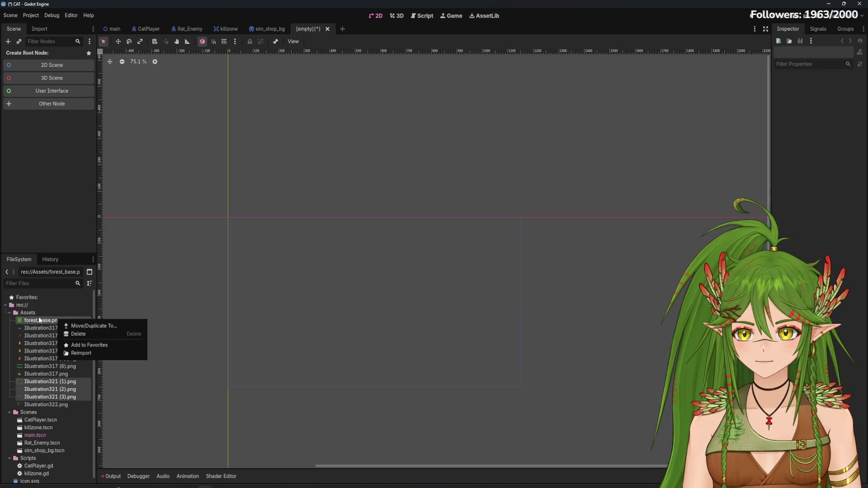
{"action": "left_click", "coordinate": [39, 320]}
{"action": "mouse_move", "coordinate": [40, 320]}
{"action": "left_mouse_down"}
{"action": "mouse_move", "coordinate": [397, 306]}
{"action": "mouse_move", "coordinate": [228, 311]}
{"action": "left_mouse_up"}
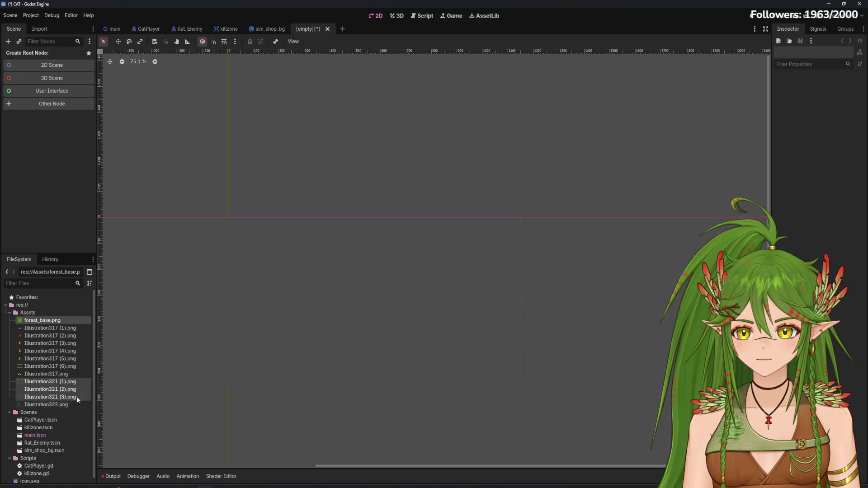
{"action": "left_click_drag", "start_coordinate": [58, 383], "coordinate": [385, 319]}
{"action": "mouse_move", "coordinate": [42, 320]}
{"action": "left_mouse_down"}
{"action": "mouse_move", "coordinate": [296, 300]}
{"action": "mouse_move", "coordinate": [460, 327]}
{"action": "mouse_move", "coordinate": [369, 356]}
{"action": "mouse_move", "coordinate": [403, 293]}
{"action": "mouse_move", "coordinate": [438, 296]}
{"action": "mouse_move", "coordinate": [316, 231]}
{"action": "mouse_move", "coordinate": [271, 185]}
{"action": "mouse_move", "coordinate": [398, 364]}
{"action": "left_mouse_up"}
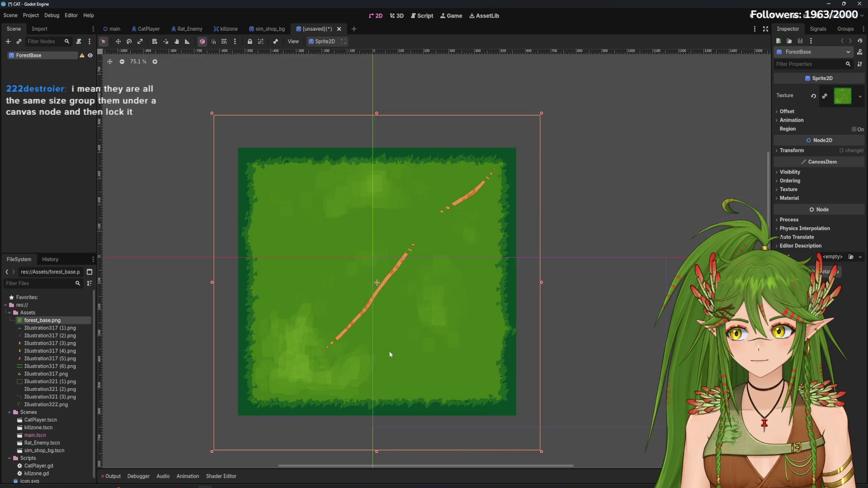
Step: Move the ForestBase sprite back onto the scene origin
{"action": "key", "text": "ctrl+z"}
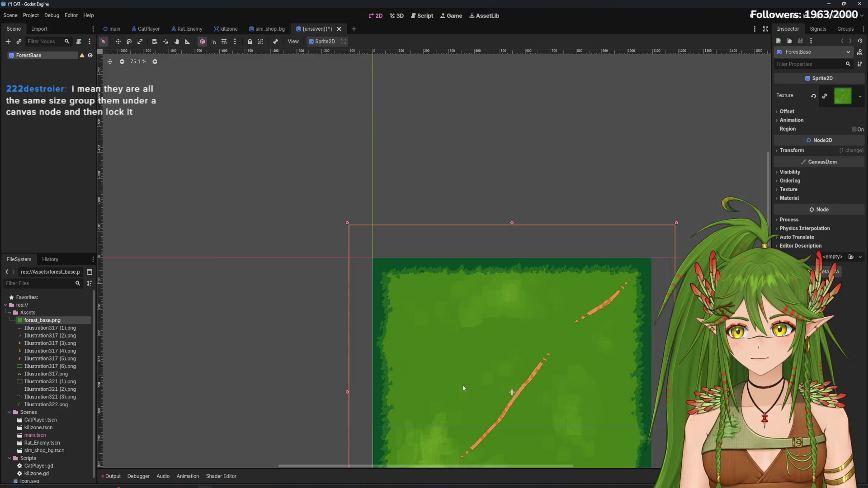
{"action": "mouse_move", "coordinate": [490, 403]}
{"action": "left_mouse_down"}
{"action": "mouse_move", "coordinate": [362, 304]}
{"action": "mouse_move", "coordinate": [341, 269]}
{"action": "mouse_move", "coordinate": [360, 291]}
{"action": "mouse_move", "coordinate": [366, 267]}
{"action": "left_mouse_up"}
{"action": "scroll", "coordinate": [366, 267], "scroll_direction": "up", "scroll_amount": 12}
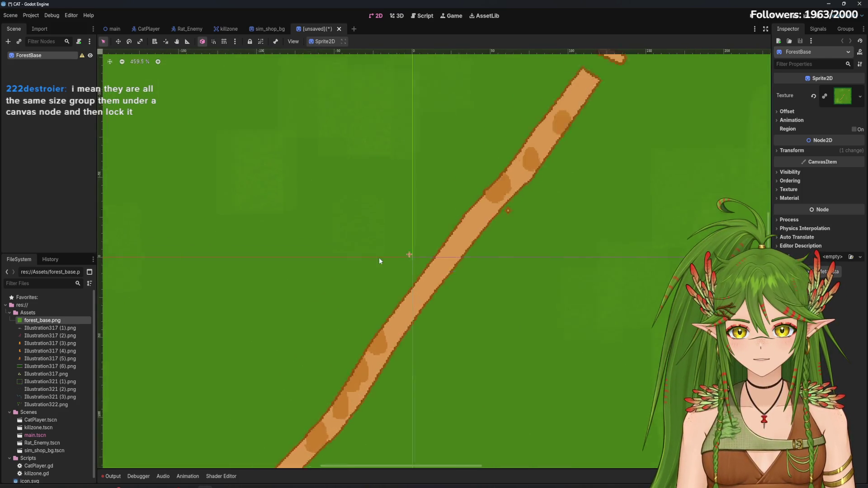
{"action": "left_click_drag", "start_coordinate": [421, 251], "coordinate": [425, 256]}
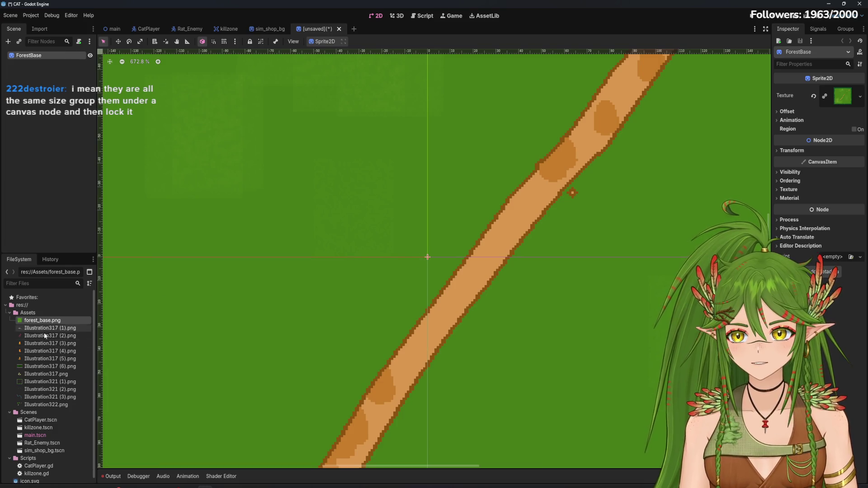
Step: Add Illustration321 (1).png as a child sprite of ForestBase
{"action": "mouse_move", "coordinate": [41, 382]}
{"action": "left_mouse_down"}
{"action": "mouse_move", "coordinate": [412, 270]}
{"action": "mouse_move", "coordinate": [400, 274]}
{"action": "left_mouse_up"}
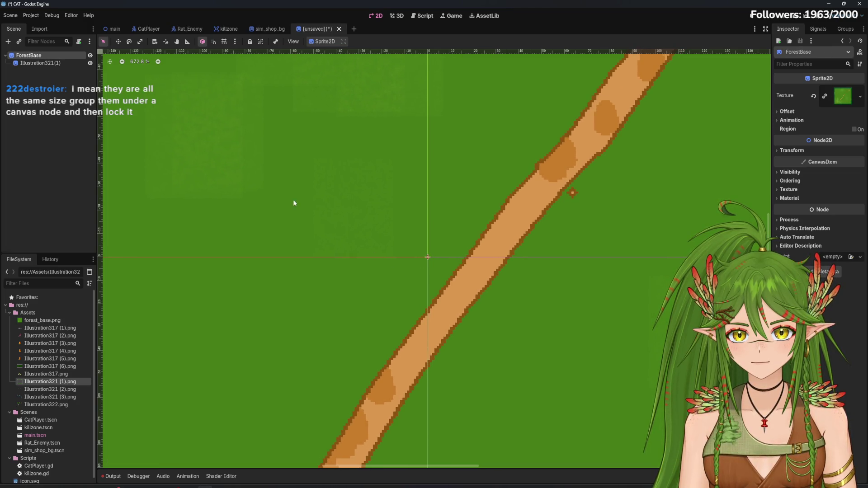
{"action": "left_click", "coordinate": [400, 274]}
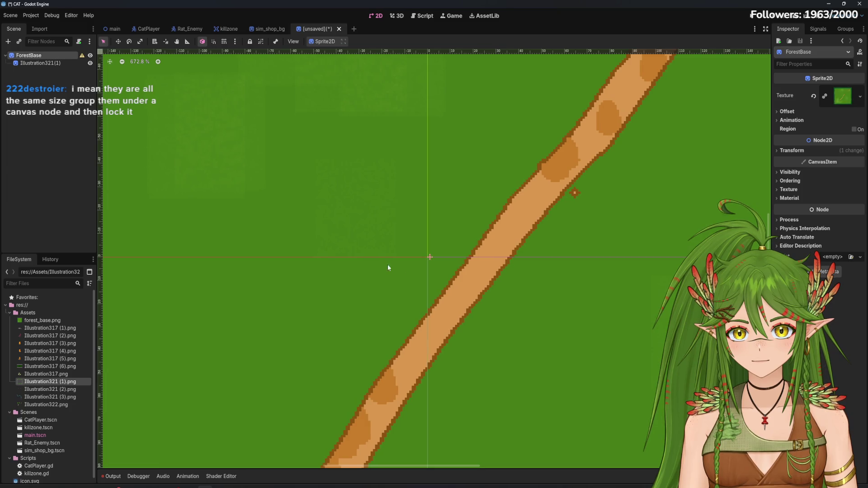
{"action": "left_click", "coordinate": [44, 64]}
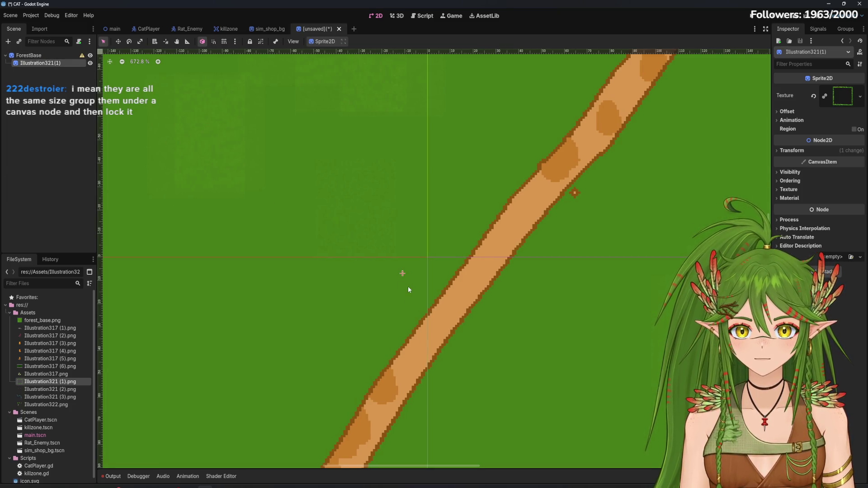
{"action": "scroll", "coordinate": [407, 286], "scroll_direction": "down", "scroll_amount": 3}
{"action": "scroll", "coordinate": [410, 283], "scroll_direction": "down", "scroll_amount": 2}
{"action": "left_click", "coordinate": [400, 274]}
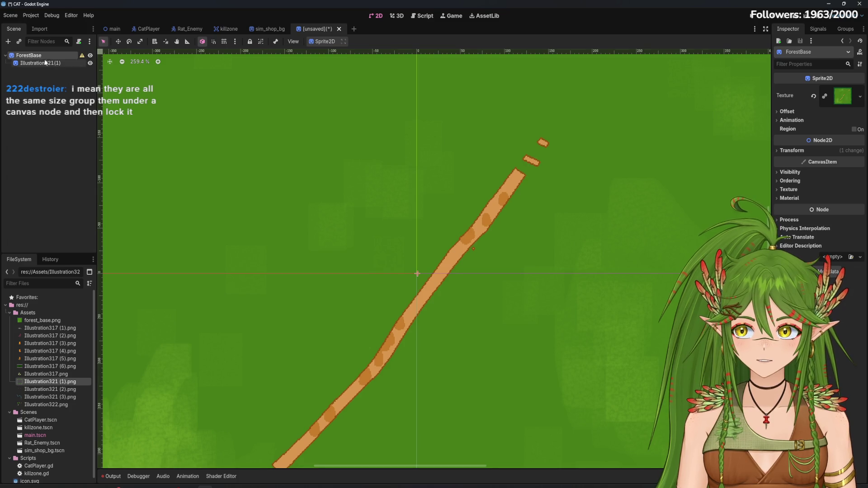
Step: Hide and re-show the ForestBase background while switching selection between the two sprites
{"action": "left_click", "coordinate": [90, 56]}
{"action": "left_click", "coordinate": [61, 63]}
{"action": "scroll", "coordinate": [392, 316], "scroll_direction": "up", "scroll_amount": 1}
{"action": "scroll", "coordinate": [392, 319], "scroll_direction": "up", "scroll_amount": 3}
{"action": "left_click", "coordinate": [90, 55]}
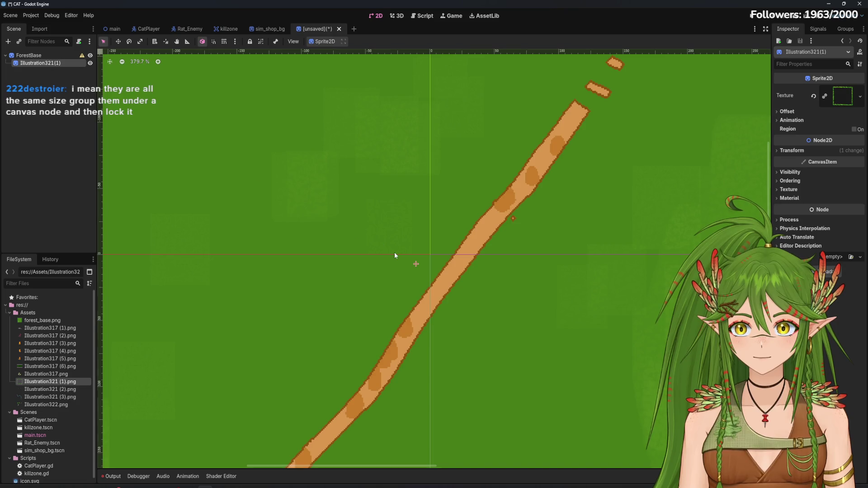
{"action": "left_click", "coordinate": [414, 263]}
{"action": "scroll", "coordinate": [475, 285], "scroll_direction": "up", "scroll_amount": 4}
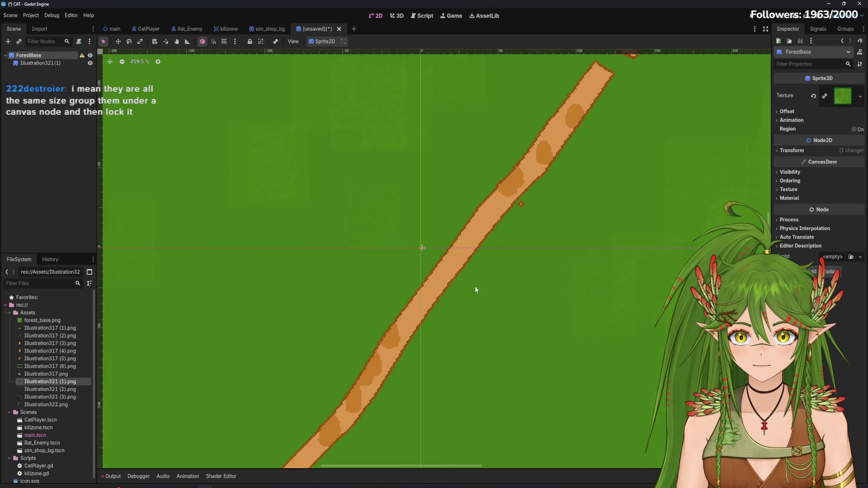
{"action": "scroll", "coordinate": [417, 235], "scroll_direction": "up", "scroll_amount": 3}
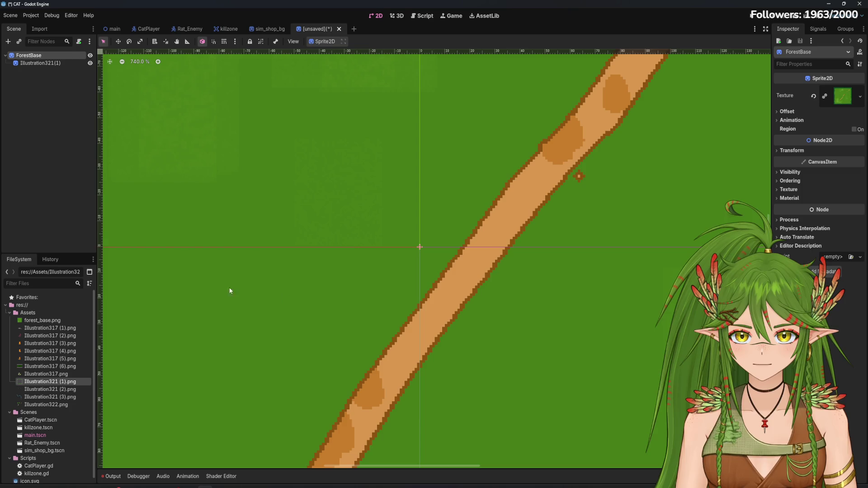
{"action": "left_click", "coordinate": [48, 67]}
{"action": "left_click", "coordinate": [48, 64]}
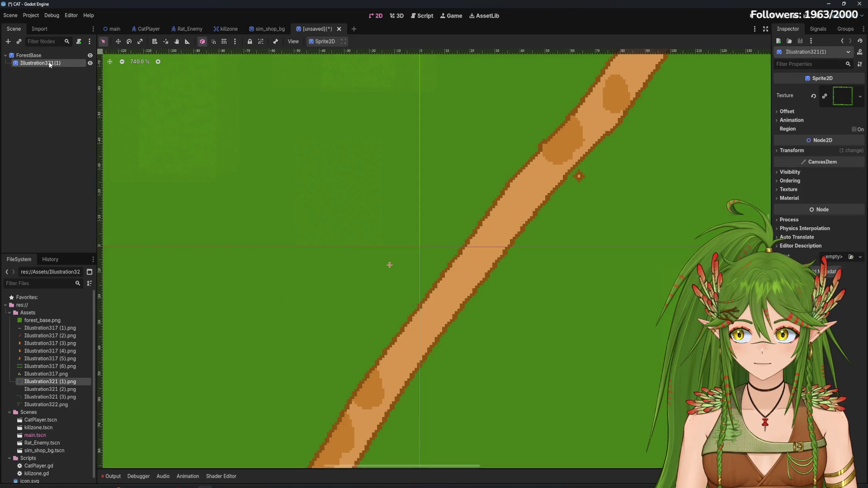
{"action": "left_click", "coordinate": [391, 266]}
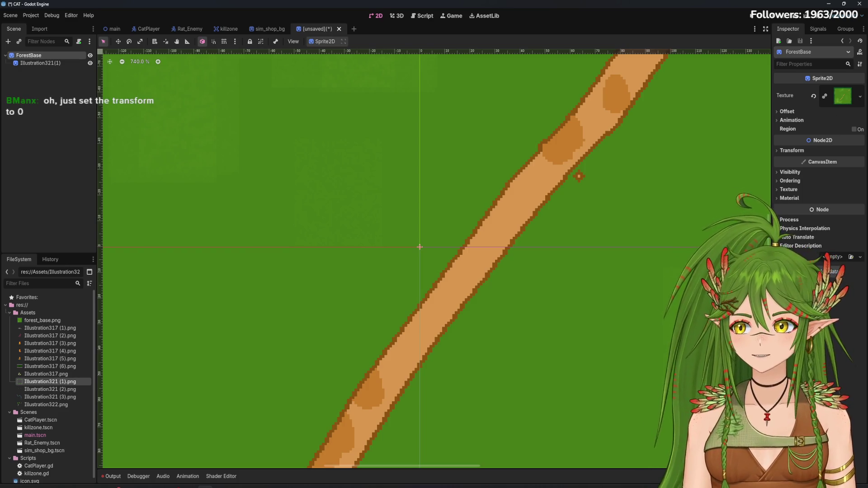
Step: Set the Illustration321(1) sprite's Transform Position to x 0, y 0
{"action": "left_click", "coordinate": [793, 150]}
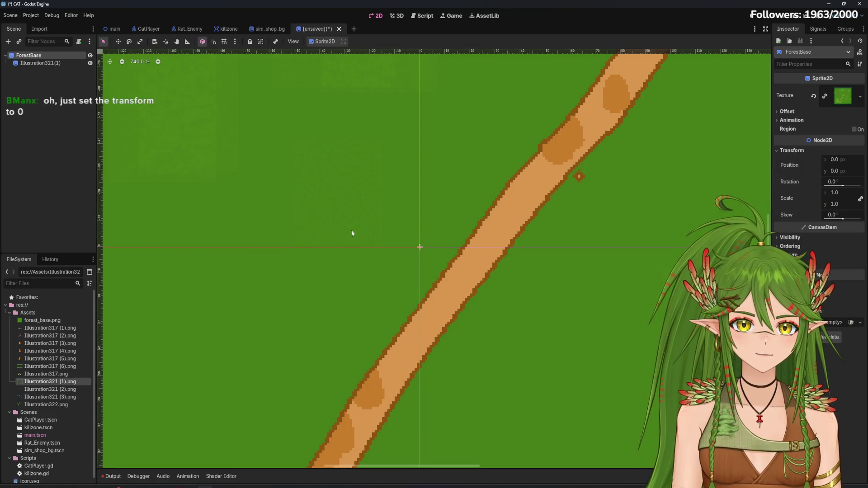
{"action": "left_click", "coordinate": [389, 265]}
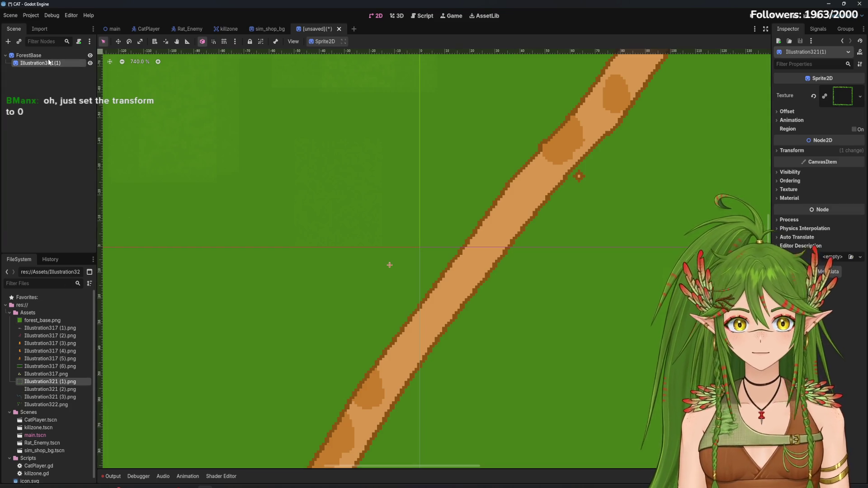
{"action": "left_click", "coordinate": [778, 151]}
{"action": "left_click", "coordinate": [838, 160]}
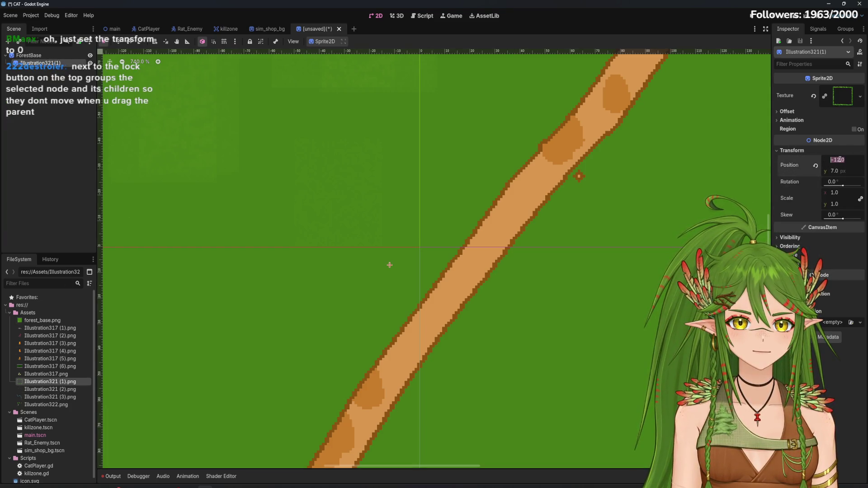
{"action": "type", "text": "0"}
{"action": "left_click", "coordinate": [837, 172]}
{"action": "type", "text": "0"}
{"action": "key", "text": "Return"}
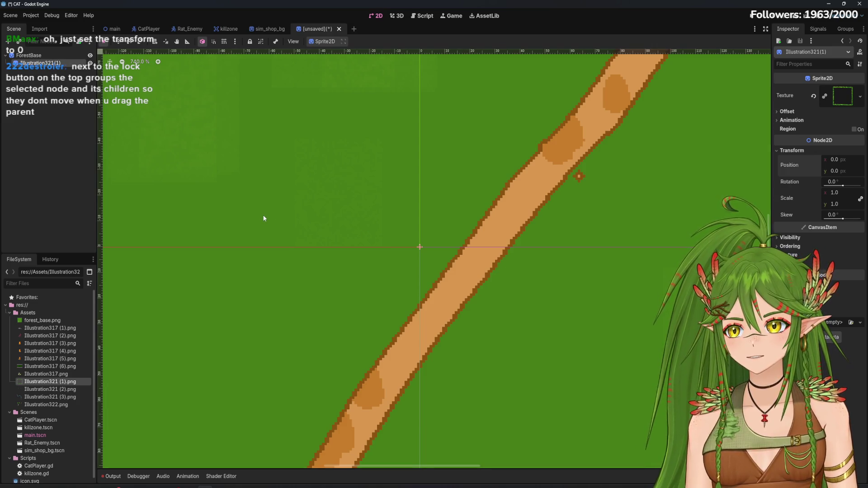
Step: Unlock ForestBase and group it with its children so they move together
{"action": "left_click", "coordinate": [31, 56]}
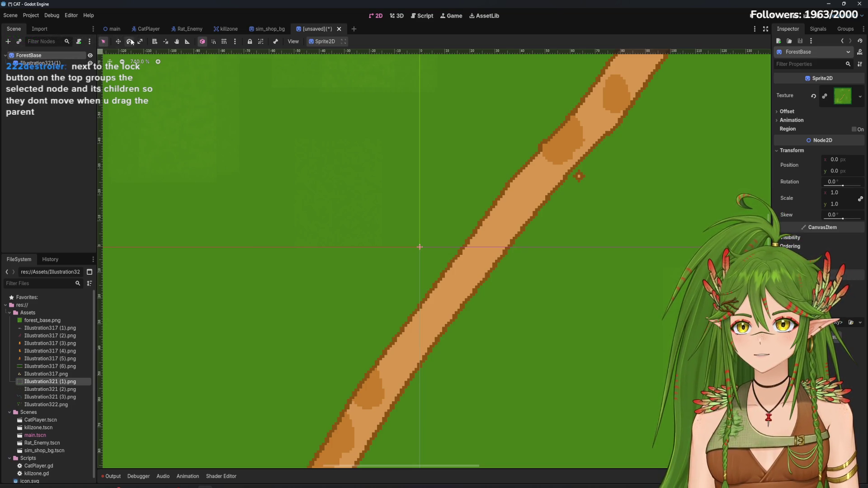
{"action": "left_click", "coordinate": [252, 43]}
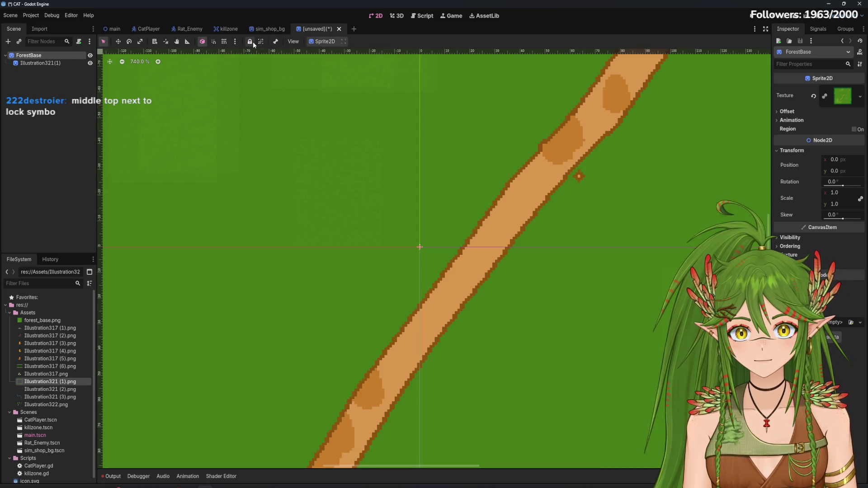
{"action": "left_click", "coordinate": [43, 64]}
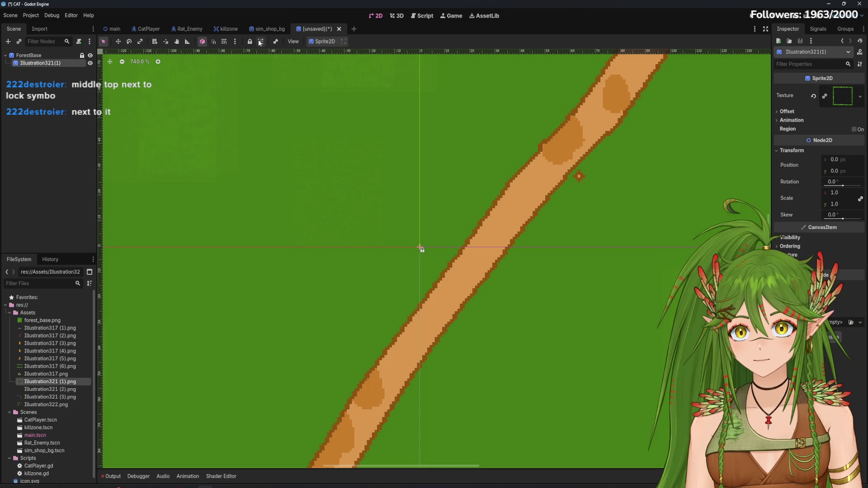
{"action": "left_click", "coordinate": [29, 55]}
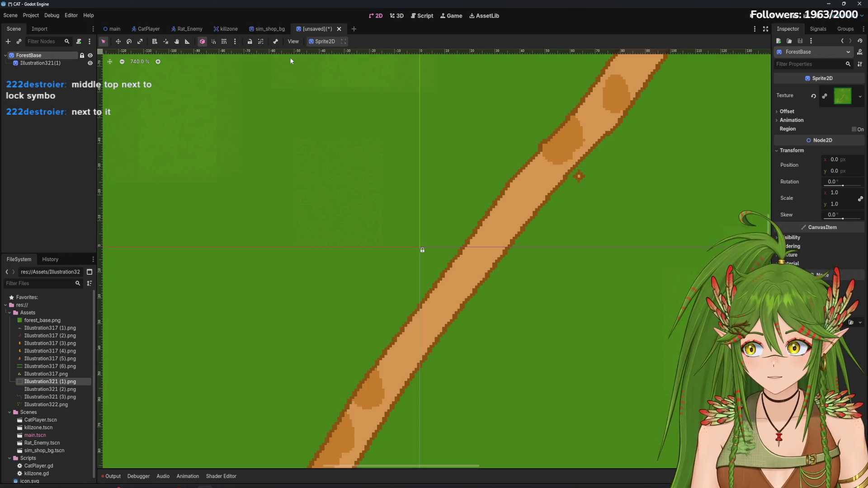
{"action": "left_click", "coordinate": [258, 42]}
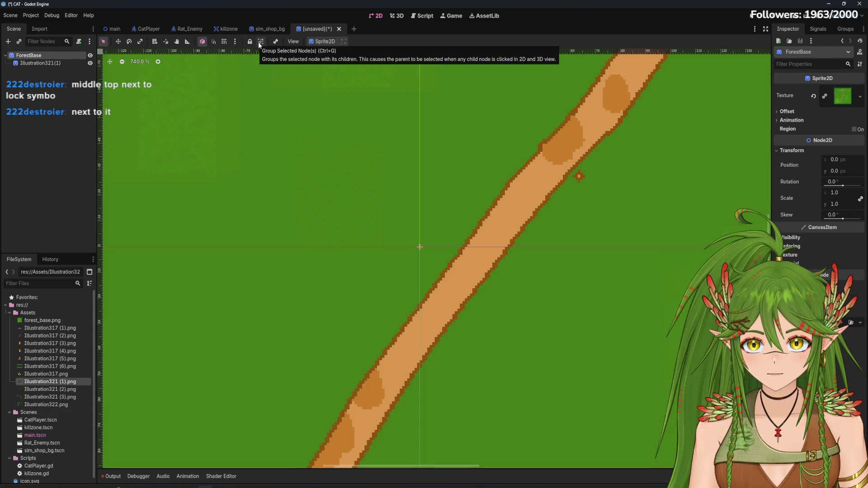
{"action": "left_click", "coordinate": [261, 42]}
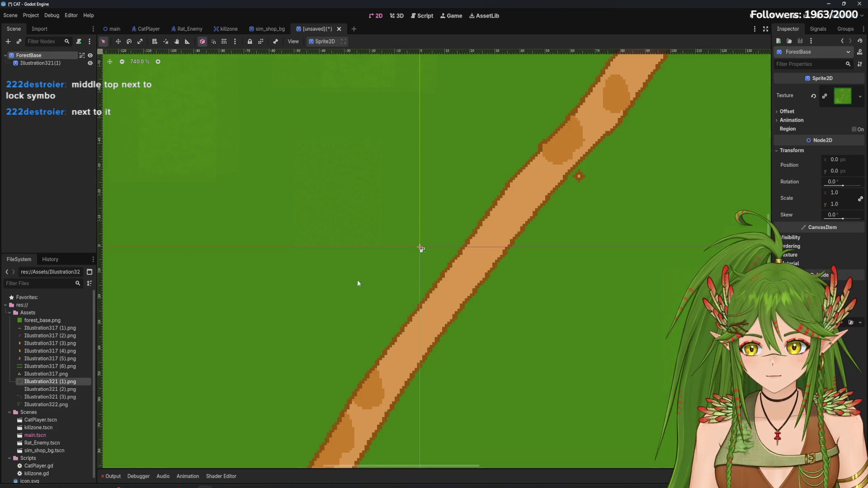
Step: Nudge the forest base sprite and add the bridges image Illustration321 (2).png to the scene
{"action": "left_click_drag", "start_coordinate": [410, 242], "coordinate": [445, 252]}
{"action": "scroll", "coordinate": [450, 256], "scroll_direction": "down", "scroll_amount": 10}
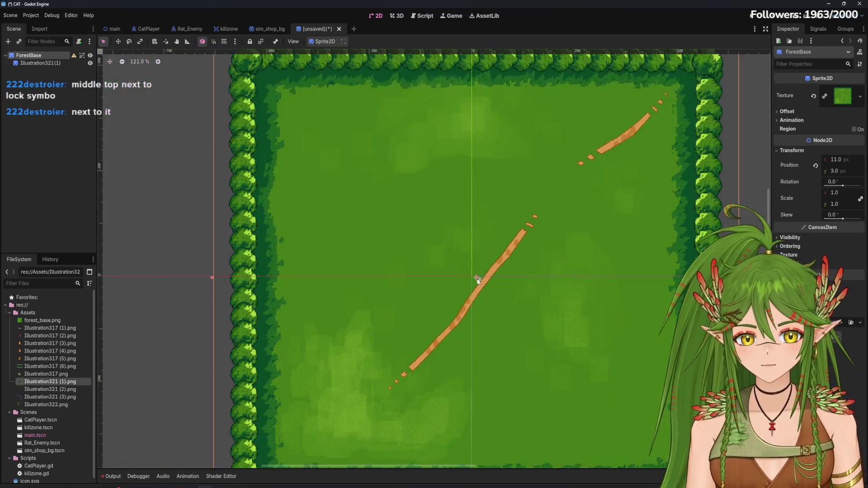
{"action": "scroll", "coordinate": [478, 281], "scroll_direction": "up", "scroll_amount": 2}
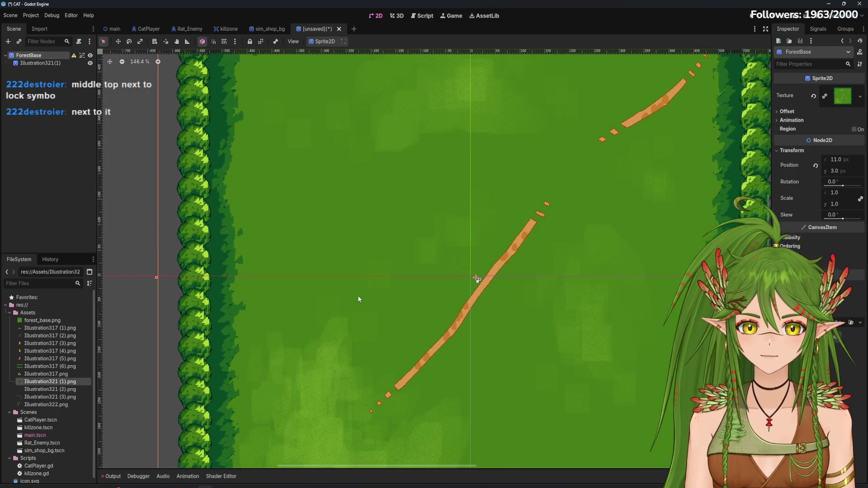
{"action": "scroll", "coordinate": [320, 297], "scroll_direction": "down", "scroll_amount": 2}
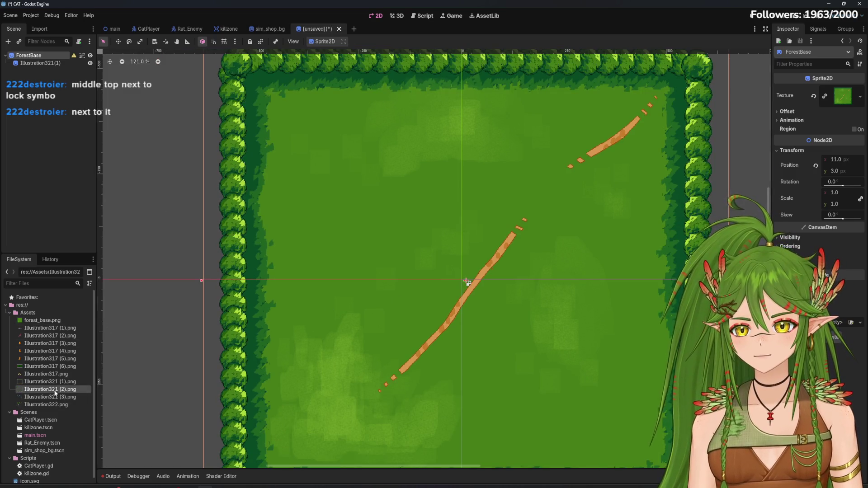
{"action": "mouse_move", "coordinate": [50, 390]}
{"action": "left_mouse_down"}
{"action": "mouse_move", "coordinate": [390, 301]}
{"action": "mouse_move", "coordinate": [424, 280]}
{"action": "left_mouse_up"}
Step: Reset ForestBase's x position to 0, then select the first illustration node
{"action": "left_click", "coordinate": [376, 279]}
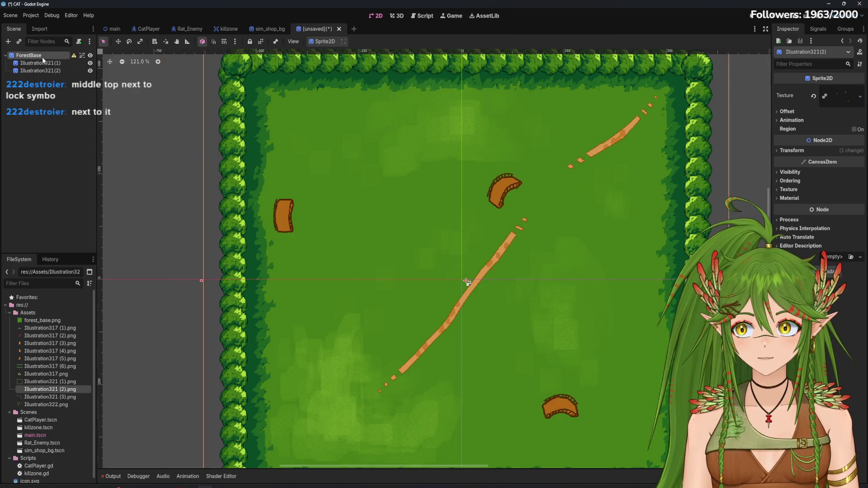
{"action": "left_click", "coordinate": [832, 160]}
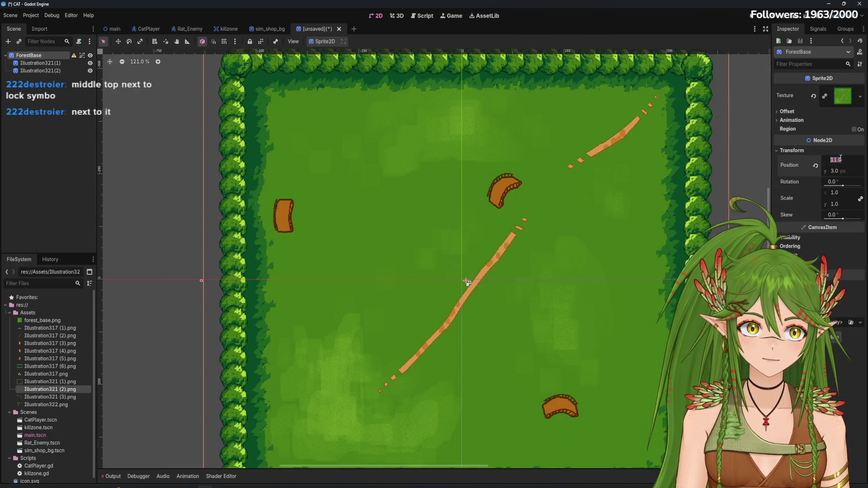
{"action": "type", "text": "0"}
{"action": "key", "text": "Return"}
{"action": "left_click", "coordinate": [223, 164]}
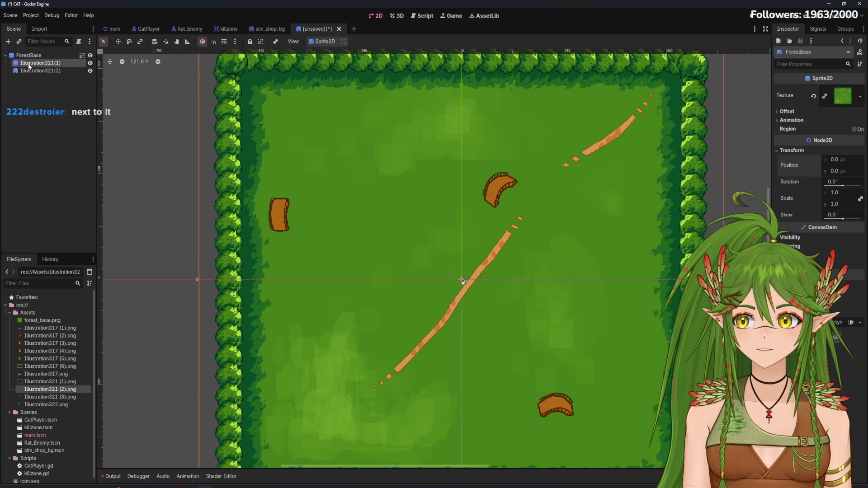
Step: Rename the two illustration nodes to Border and Bridges
{"action": "double_click", "coordinate": [31, 64]}
{"action": "type", "text": "Border"}
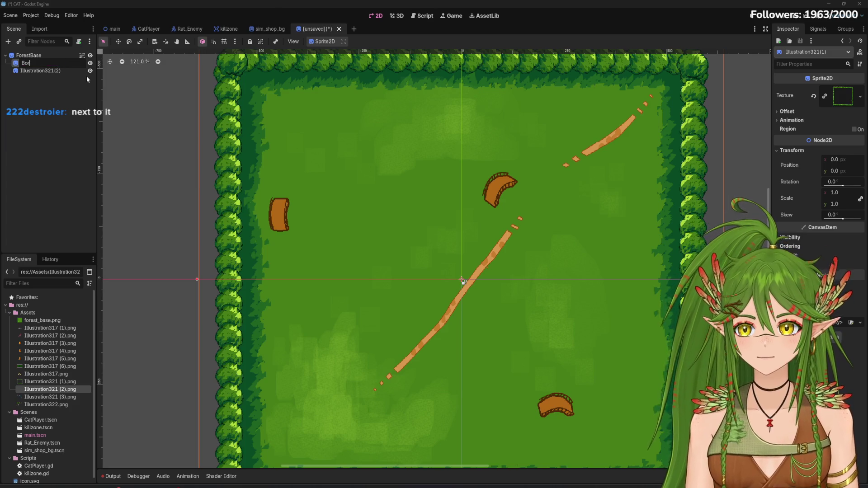
{"action": "key", "text": "Return"}
{"action": "double_click", "coordinate": [42, 70]}
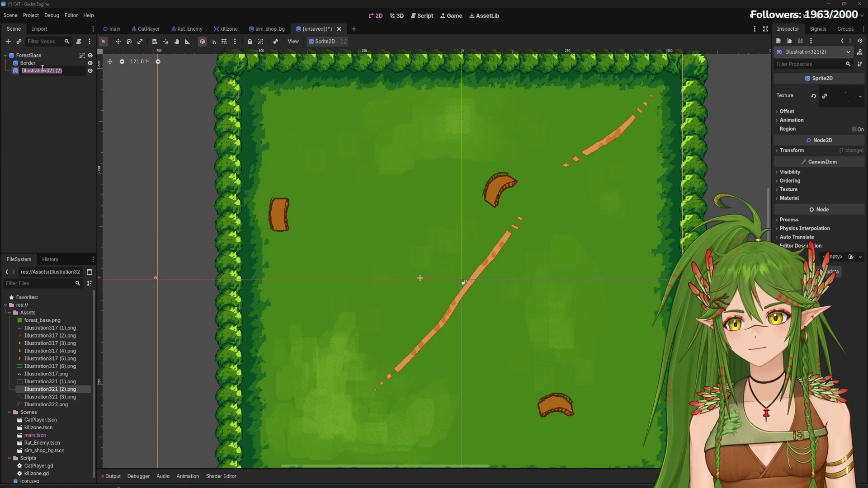
{"action": "type", "text": "Bridges"}
{"action": "key", "text": "Return"}
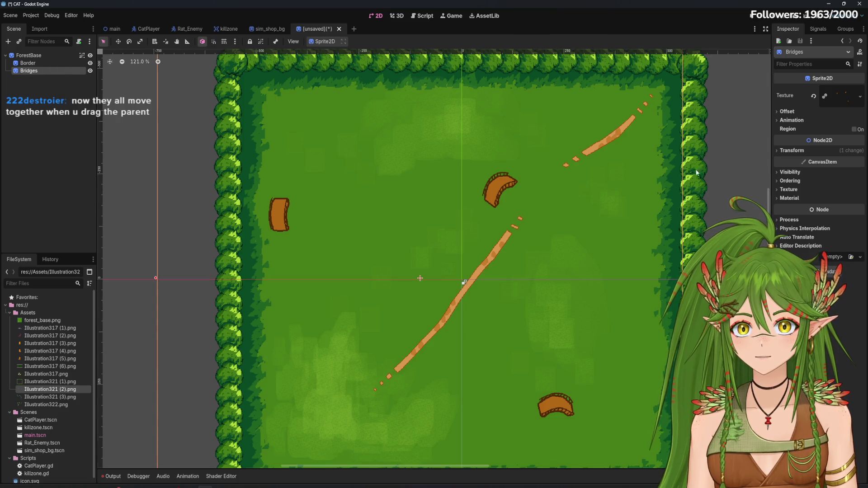
Step: Set the Bridges sprite's position to 0, 0
{"action": "left_click", "coordinate": [800, 150]}
{"action": "left_click", "coordinate": [842, 159]}
{"action": "type", "text": "0"}
{"action": "left_click", "coordinate": [843, 170]}
{"action": "key", "text": "Return"}
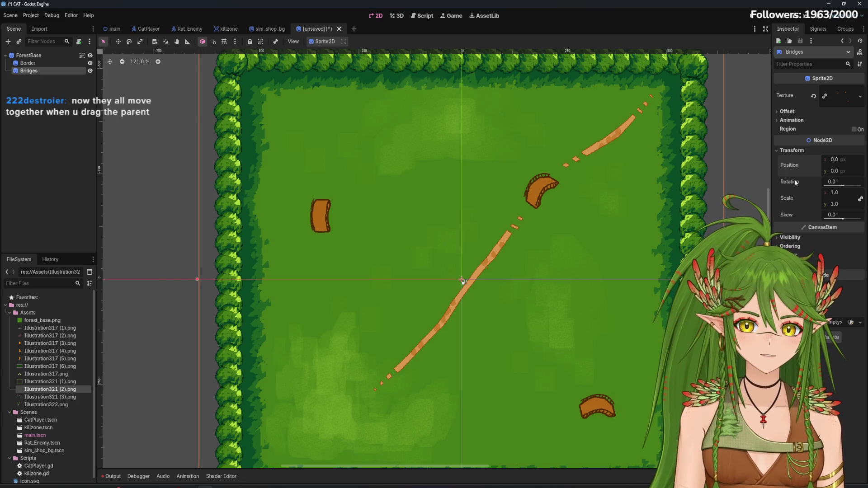
Step: Add the river image Illustration321 (3).png at position 0, 0 and move it beneath the bridges
{"action": "mouse_move", "coordinate": [49, 397]}
{"action": "left_mouse_down"}
{"action": "mouse_move", "coordinate": [416, 257]}
{"action": "mouse_move", "coordinate": [458, 261]}
{"action": "left_mouse_up"}
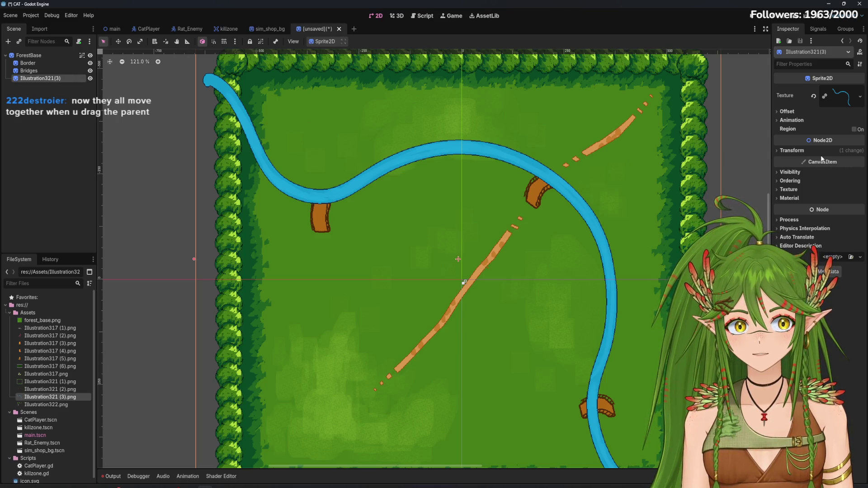
{"action": "left_click", "coordinate": [778, 151]}
{"action": "left_click", "coordinate": [839, 159]}
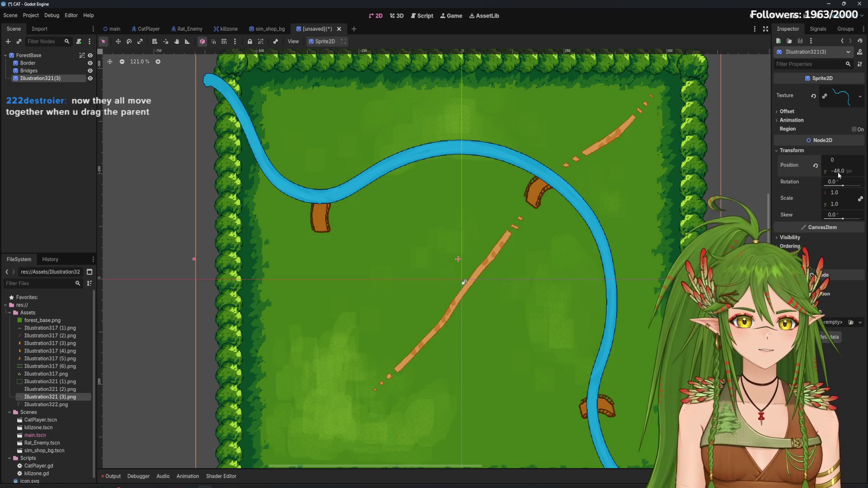
{"action": "left_click", "coordinate": [839, 172]}
{"action": "type", "text": "0"}
{"action": "key", "text": "Return"}
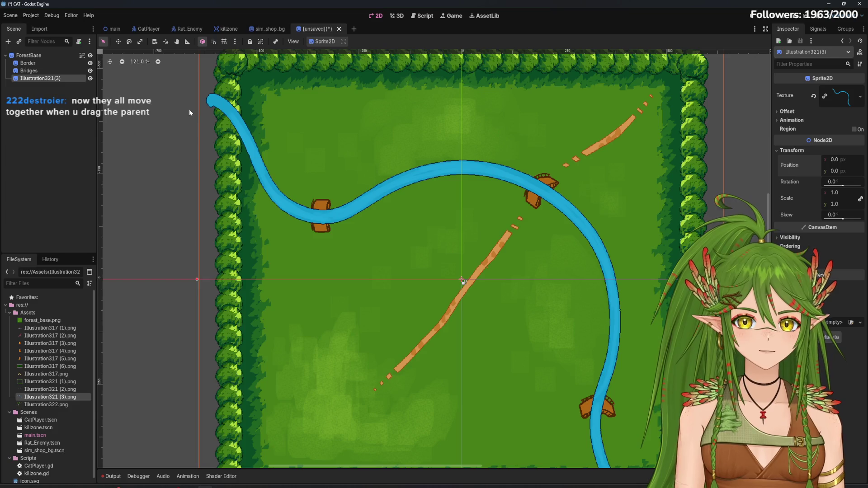
{"action": "left_click_drag", "start_coordinate": [50, 78], "coordinate": [44, 64]}
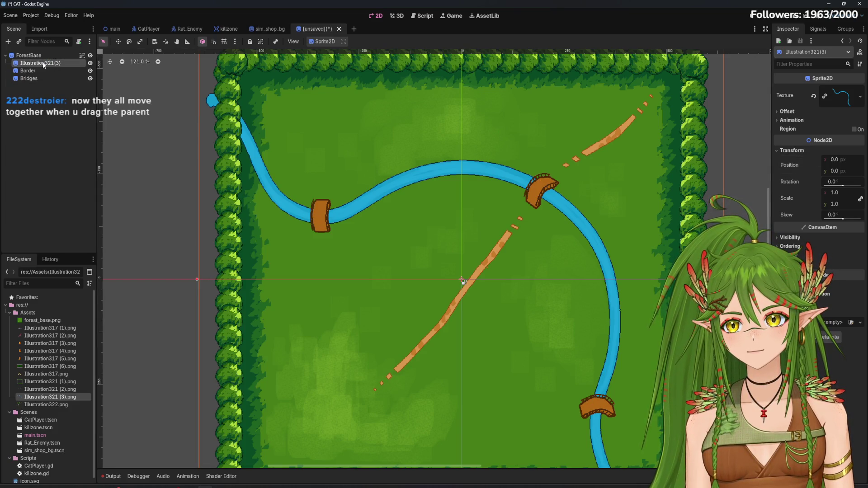
Step: Select Illustration322.png in FileSystem and start saving the forest scene under a new name
{"action": "scroll", "coordinate": [428, 244], "scroll_direction": "down", "scroll_amount": 1}
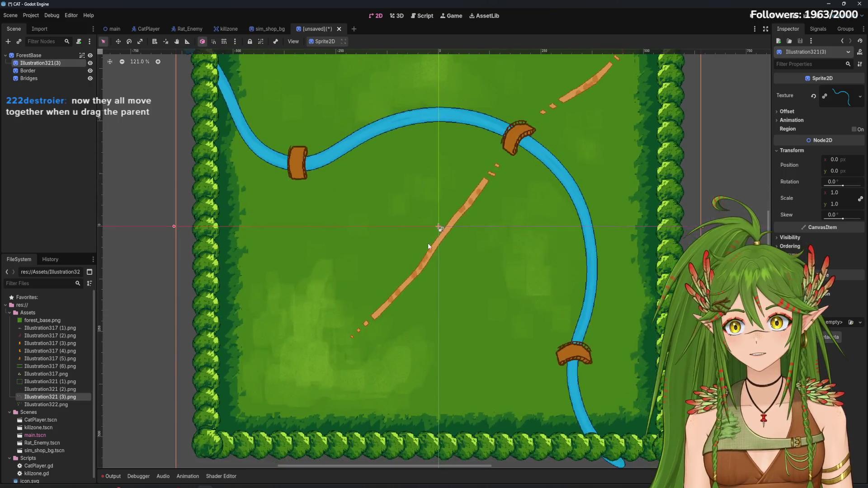
{"action": "left_click", "coordinate": [36, 406]}
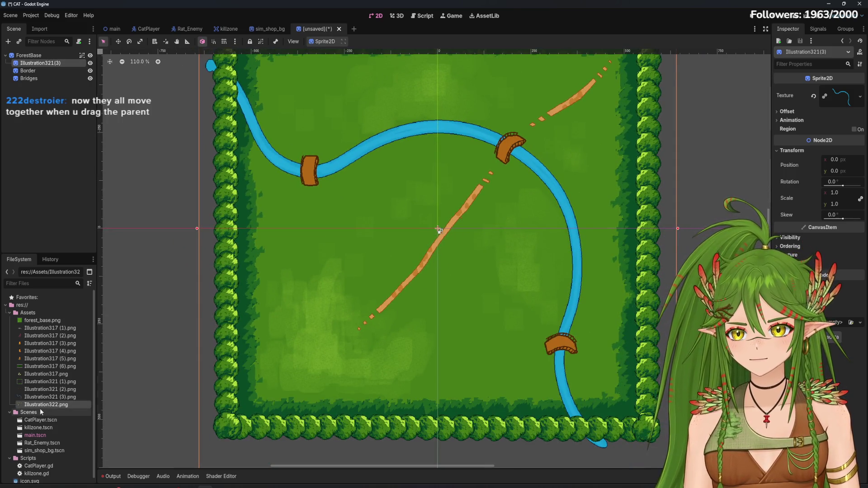
{"action": "mouse_move", "coordinate": [36, 406]}
{"action": "left_mouse_down"}
{"action": "mouse_move", "coordinate": [312, 312]}
{"action": "mouse_move", "coordinate": [69, 389]}
{"action": "left_mouse_up"}
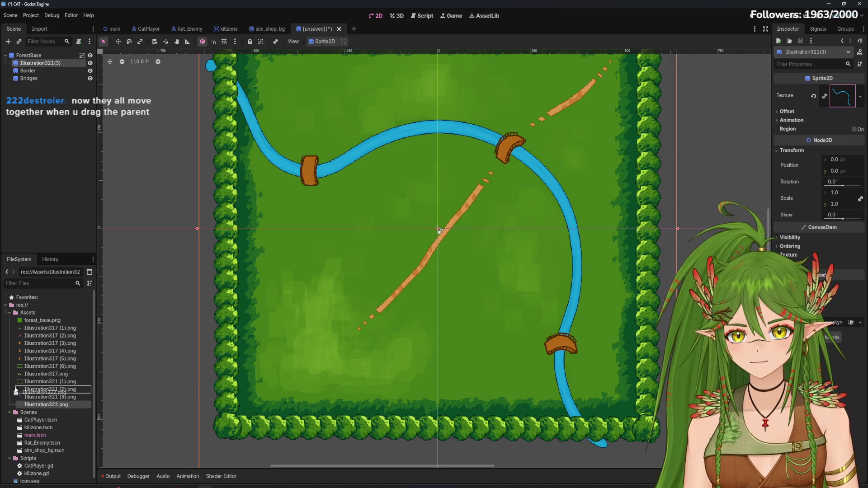
{"action": "key", "text": "ctrl+s"}
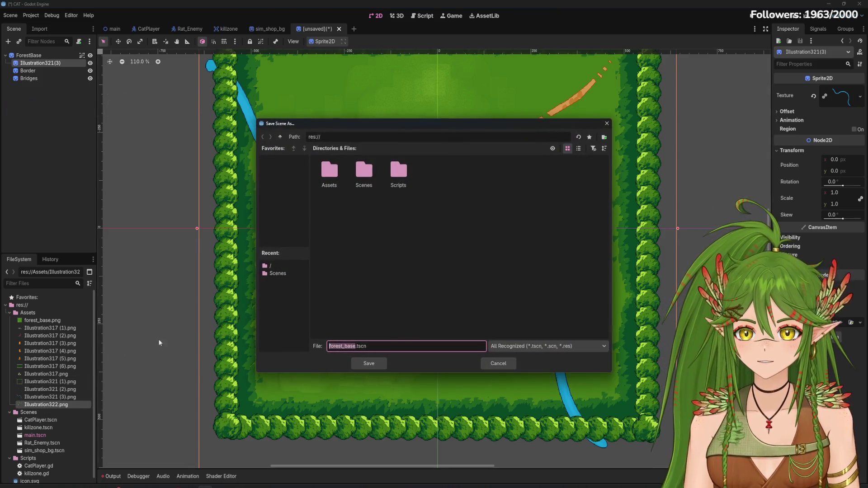
Step: Save the scene as forest_base.tscn in the Scenes folder, then select and deselect ForestBase
{"action": "double_click", "coordinate": [365, 173]}
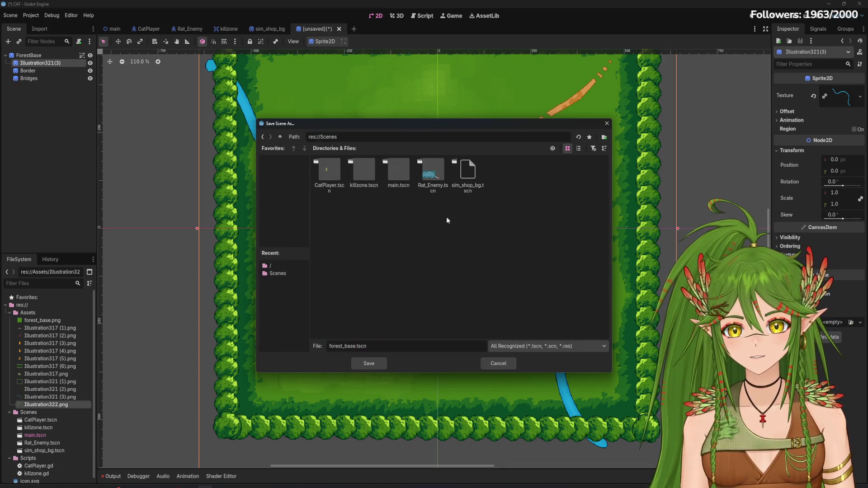
{"action": "left_click", "coordinate": [372, 366]}
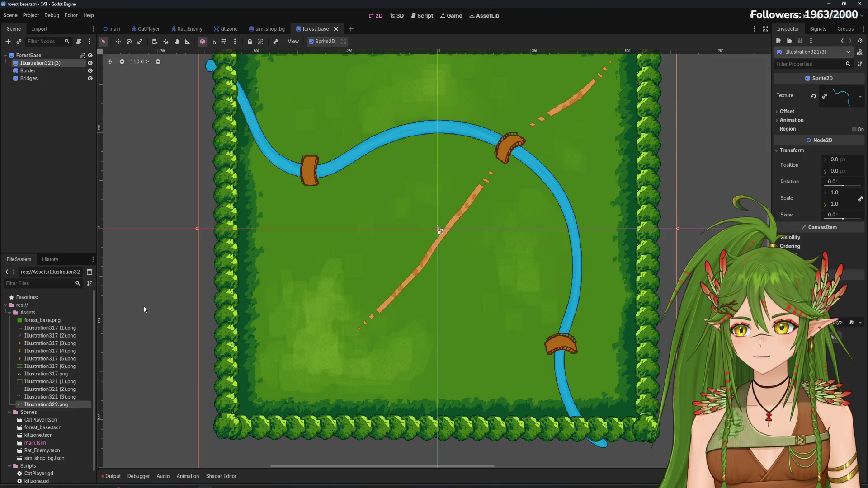
{"action": "left_click", "coordinate": [29, 55]}
{"action": "scroll", "coordinate": [385, 330], "scroll_direction": "down", "scroll_amount": 5}
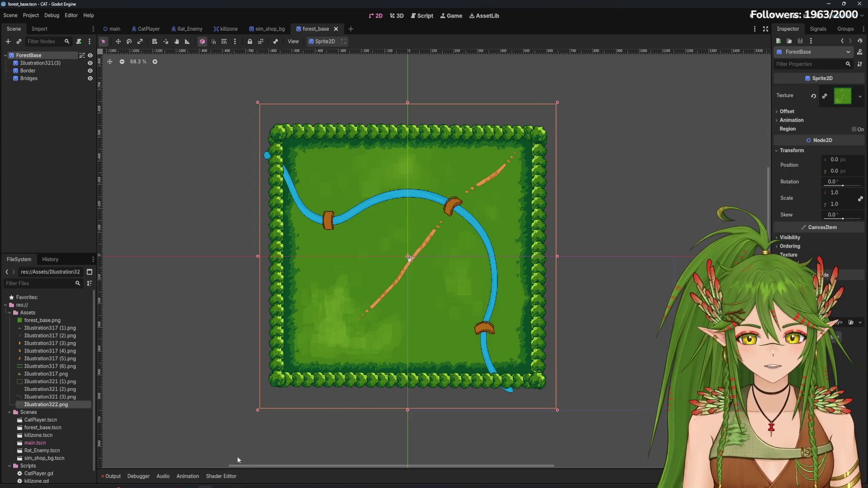
{"action": "left_click", "coordinate": [63, 103]}
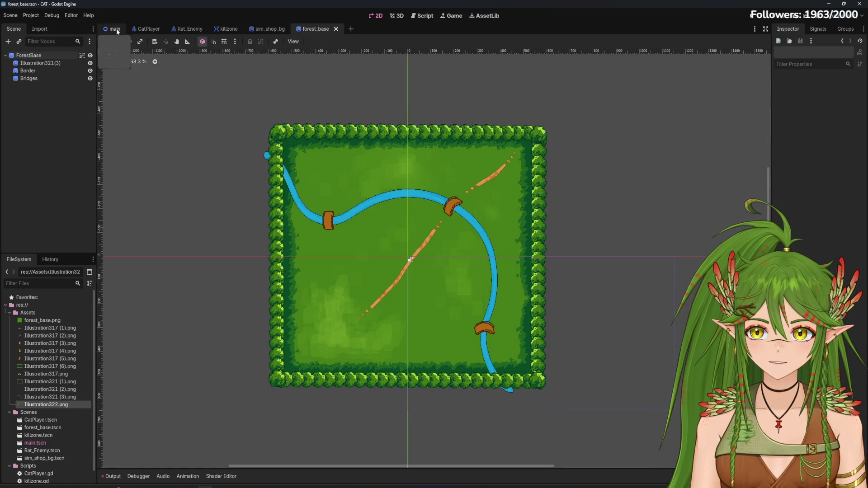
Step: Add a TileMap node to the main scene
{"action": "left_click", "coordinate": [113, 29]}
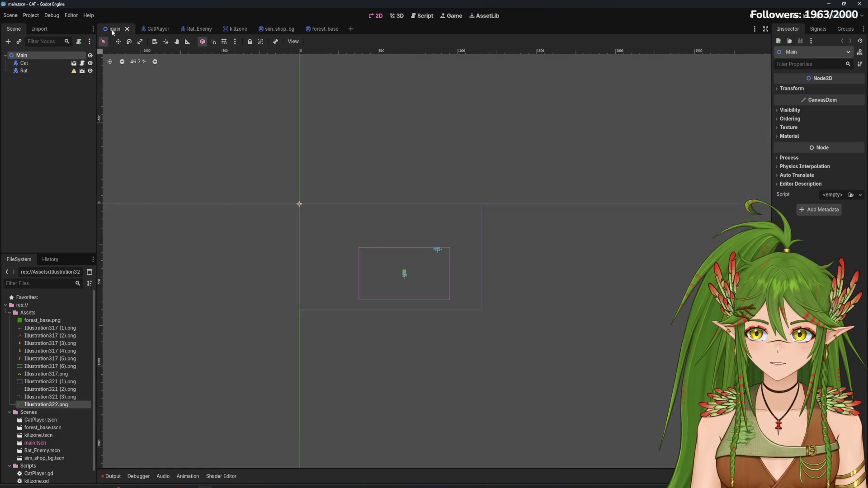
{"action": "left_click", "coordinate": [8, 42]}
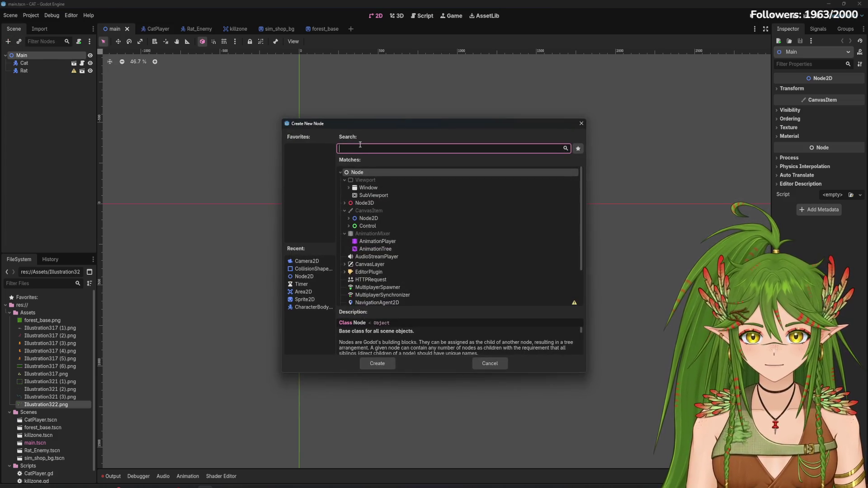
{"action": "type", "text": "tileset"}
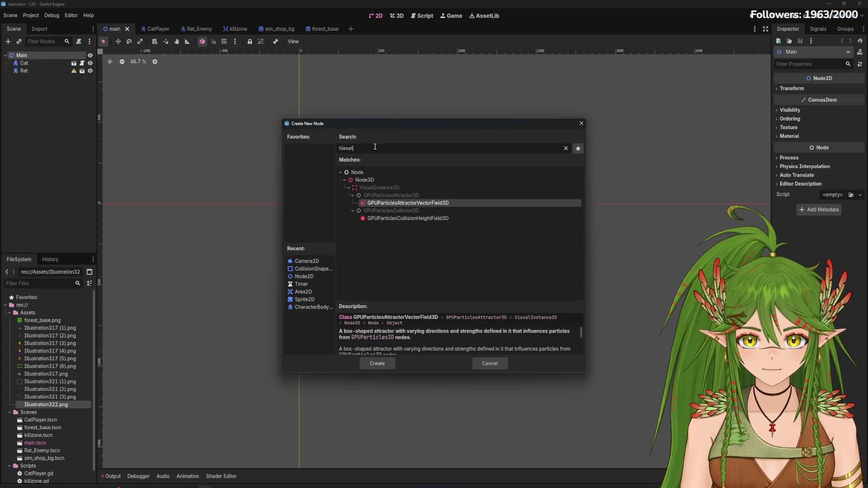
{"action": "key", "text": "BackSpace"}
{"action": "key", "text": "BackSpace"}
{"action": "key", "text": "BackSpace"}
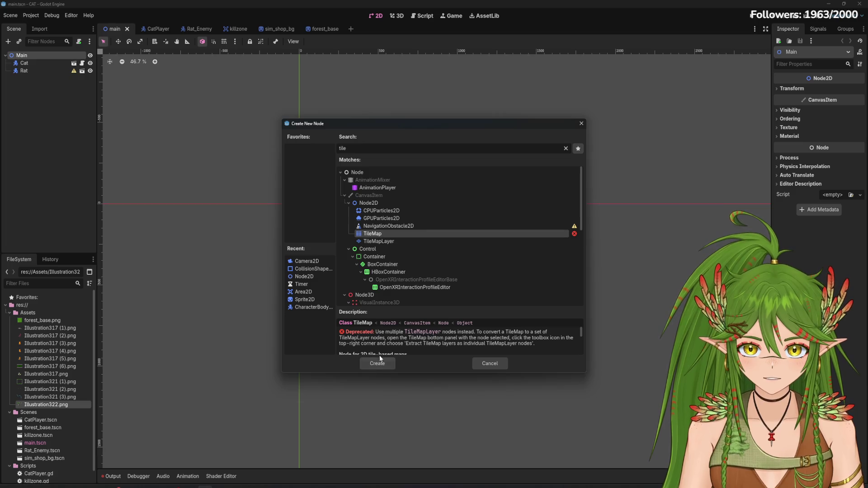
{"action": "left_click", "coordinate": [378, 363]}
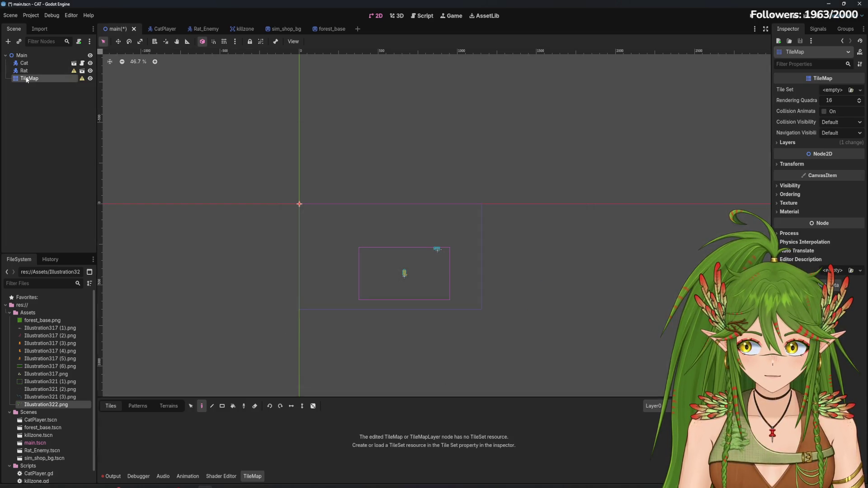
Step: Try assigning Illustration322.png as the TileMap's tile set, leaving Tile Set empty
{"action": "left_click", "coordinate": [851, 90]}
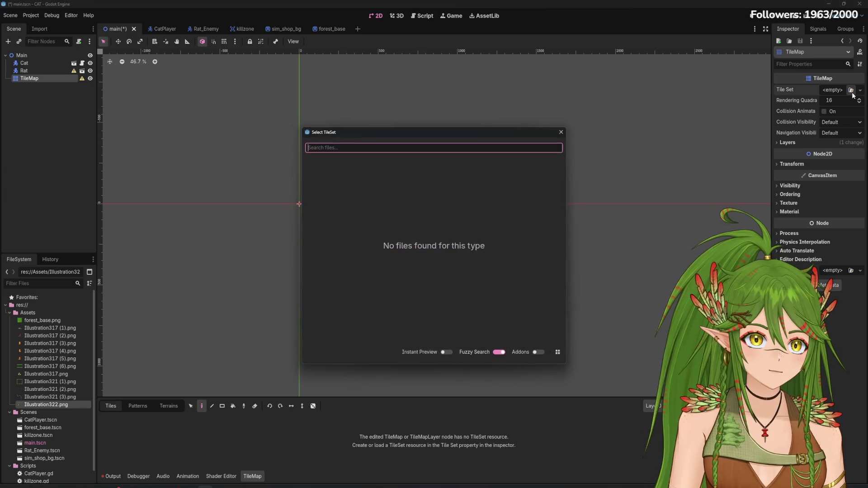
{"action": "left_click", "coordinate": [560, 132]}
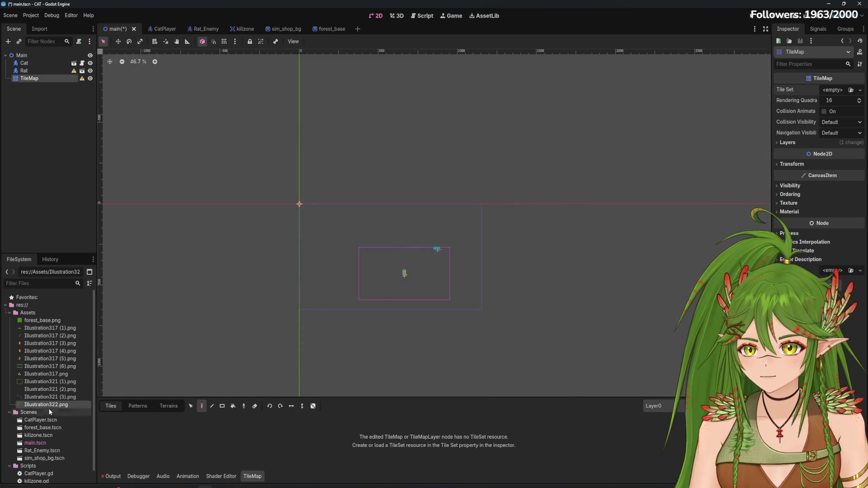
{"action": "mouse_move", "coordinate": [34, 407]}
{"action": "left_mouse_down"}
{"action": "mouse_move", "coordinate": [261, 292]}
{"action": "mouse_move", "coordinate": [834, 90]}
{"action": "mouse_move", "coordinate": [847, 92]}
{"action": "mouse_move", "coordinate": [57, 361]}
{"action": "mouse_move", "coordinate": [812, 94]}
{"action": "mouse_move", "coordinate": [856, 97]}
{"action": "mouse_move", "coordinate": [851, 93]}
{"action": "left_mouse_up"}
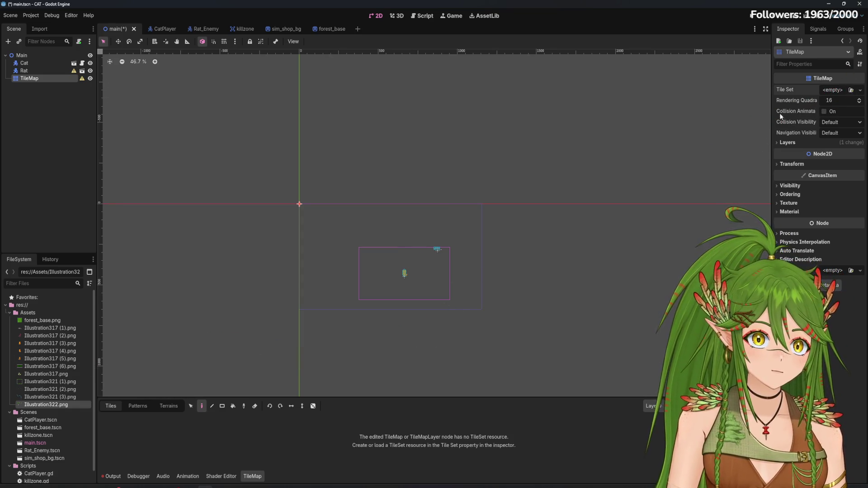
Step: Rename Illustration322.png to Forest_Details_Tileset.png
{"action": "double_click", "coordinate": [40, 406]}
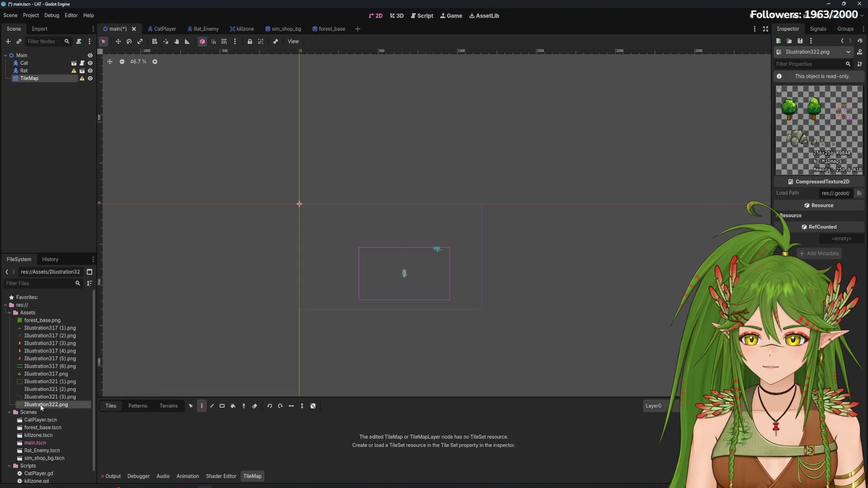
{"action": "right_click", "coordinate": [40, 405]}
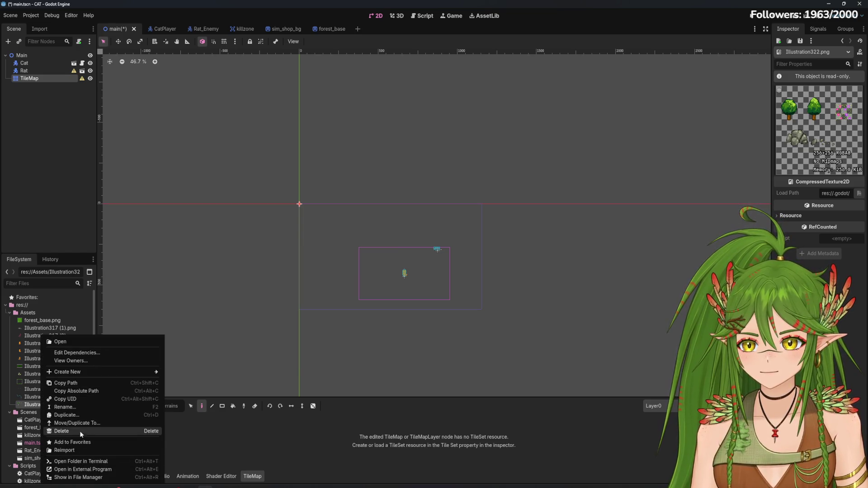
{"action": "left_click", "coordinate": [77, 408]}
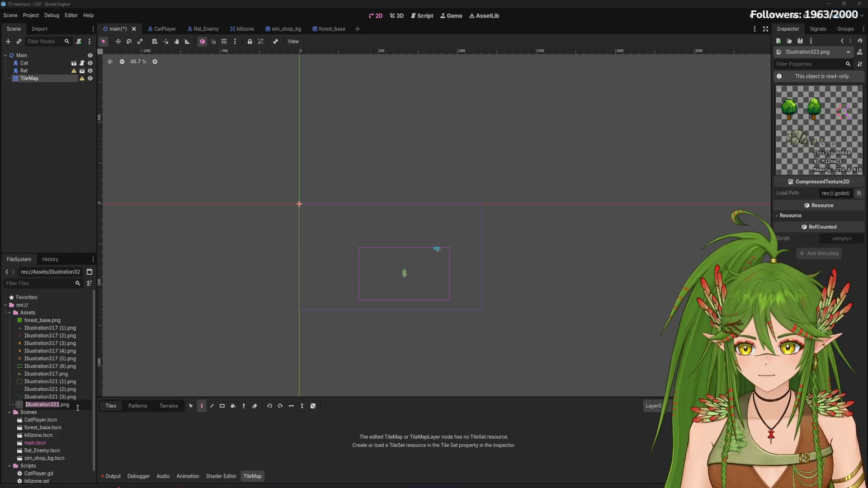
{"action": "type", "text": "Forest_Ti"}
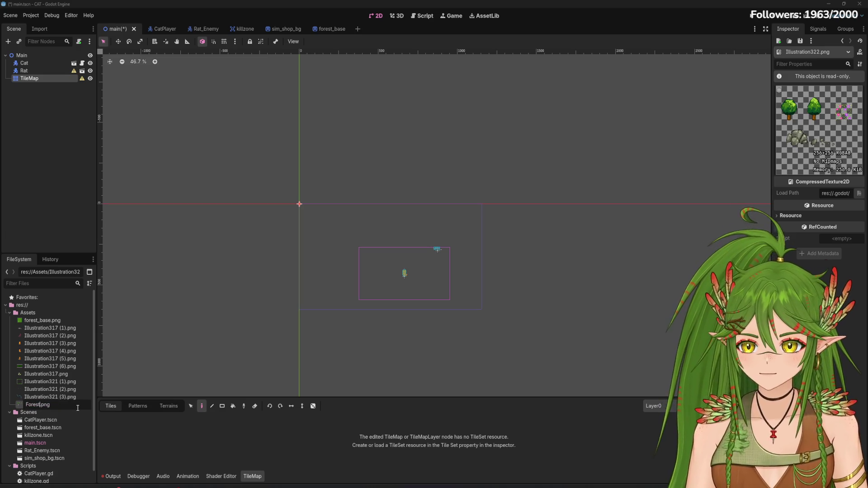
{"action": "key", "text": "BackSpace"}
{"action": "key", "text": "BackSpace"}
{"action": "type", "text": "Details_Tileset"}
{"action": "key", "text": "Return"}
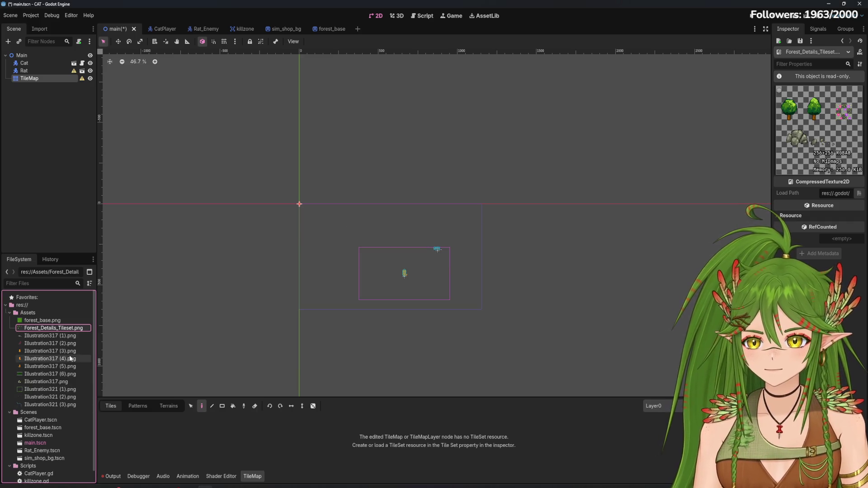
Step: Dismiss the file actions menu and select the TileMap node
{"action": "right_click", "coordinate": [58, 328]}
{"action": "left_click", "coordinate": [46, 332]}
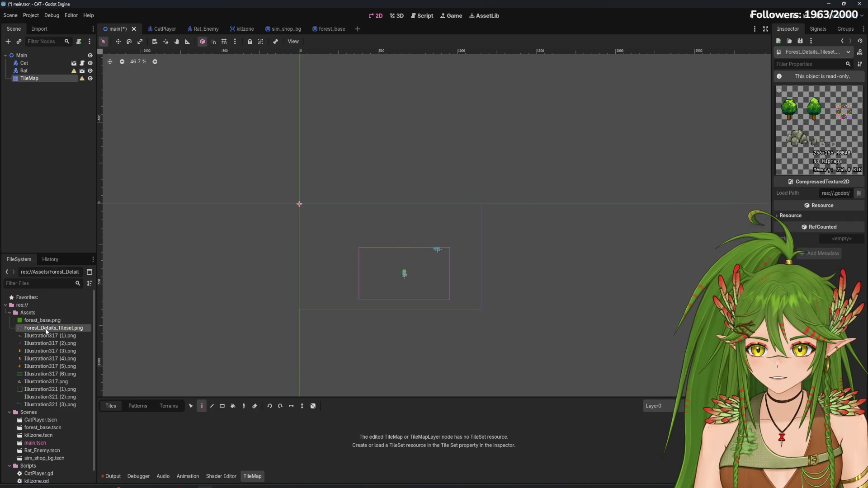
{"action": "mouse_move", "coordinate": [58, 333]}
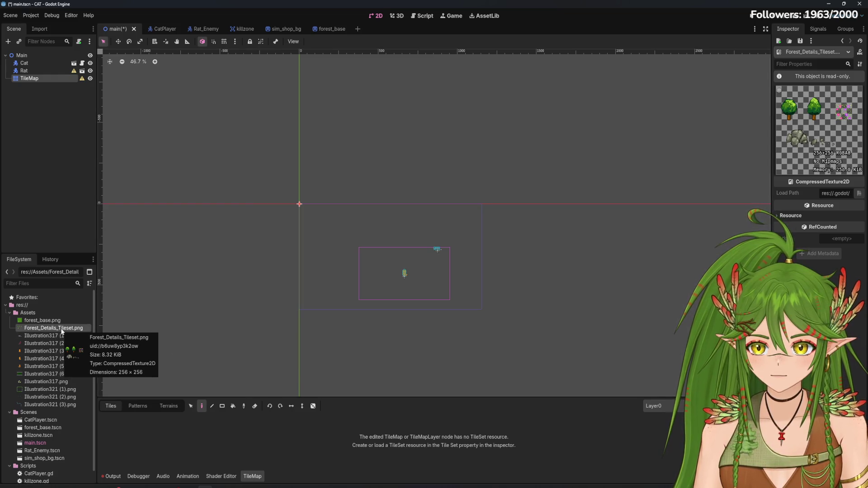
{"action": "left_click", "coordinate": [39, 80]}
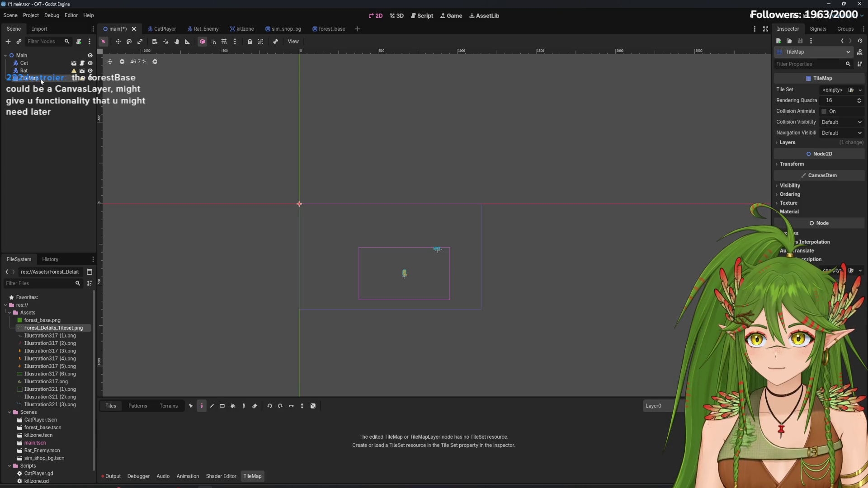
Step: Give the TileMap a new empty TileSet
{"action": "left_click", "coordinate": [851, 90]}
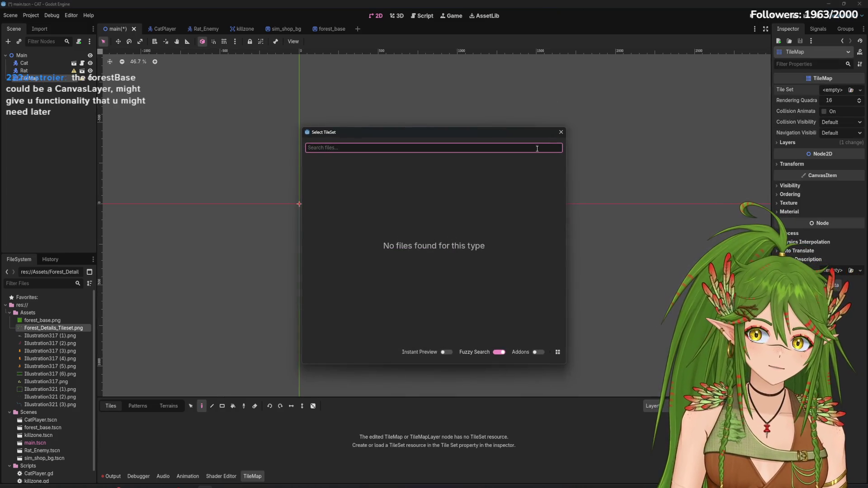
{"action": "left_click", "coordinate": [561, 130]}
{"action": "left_click", "coordinate": [861, 90]}
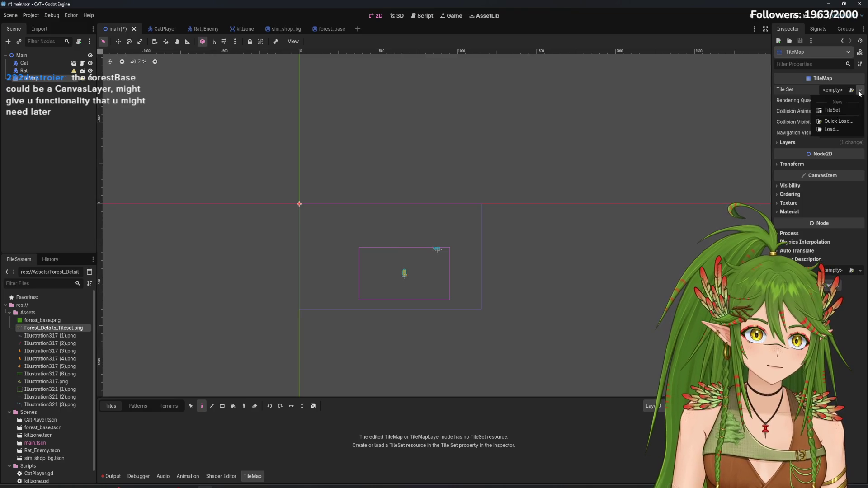
{"action": "left_click", "coordinate": [840, 107]}
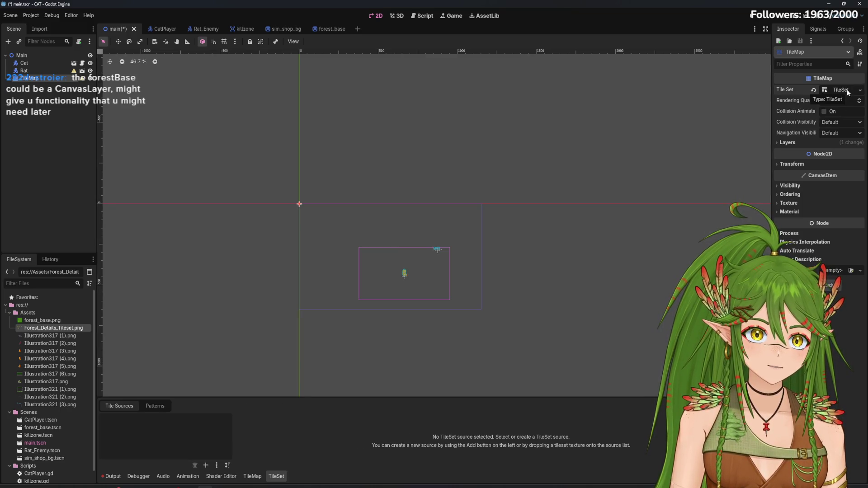
{"action": "left_click", "coordinate": [843, 90]}
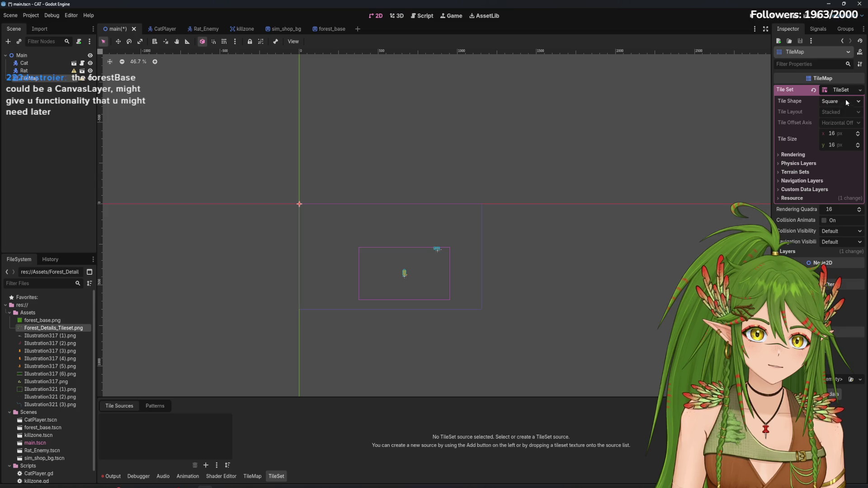
{"action": "left_click", "coordinate": [860, 90]}
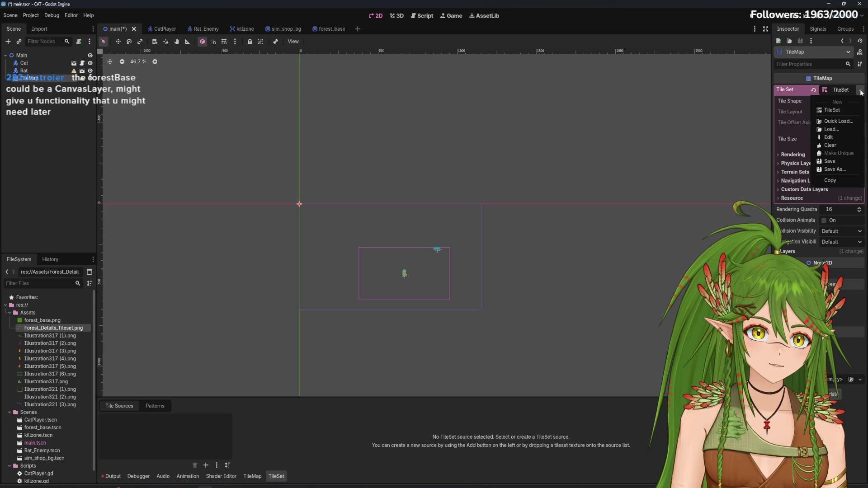
{"action": "left_click", "coordinate": [862, 93]}
Step: Add Forest_Details_Tileset.png as an atlas source in the TileSet panel
{"action": "left_click", "coordinate": [256, 480]}
{"action": "left_click", "coordinate": [276, 477]}
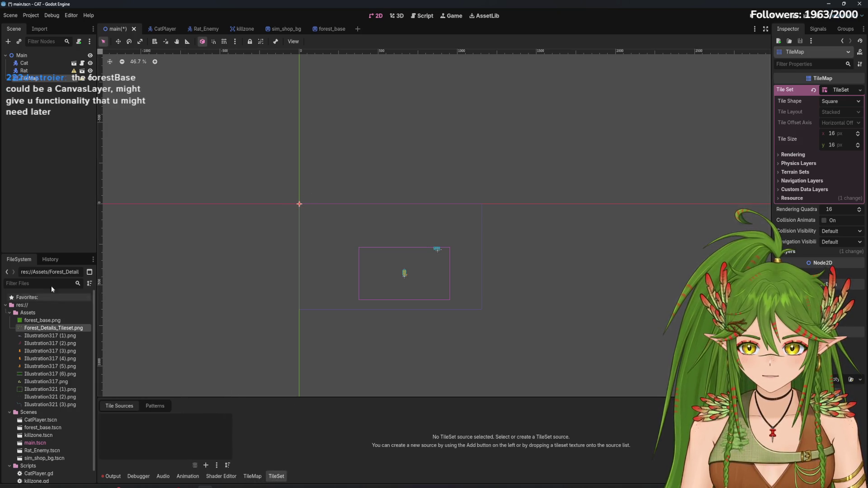
{"action": "mouse_move", "coordinate": [50, 328]}
{"action": "left_mouse_down"}
{"action": "mouse_move", "coordinate": [158, 435]}
{"action": "mouse_move", "coordinate": [151, 433]}
{"action": "left_mouse_up"}
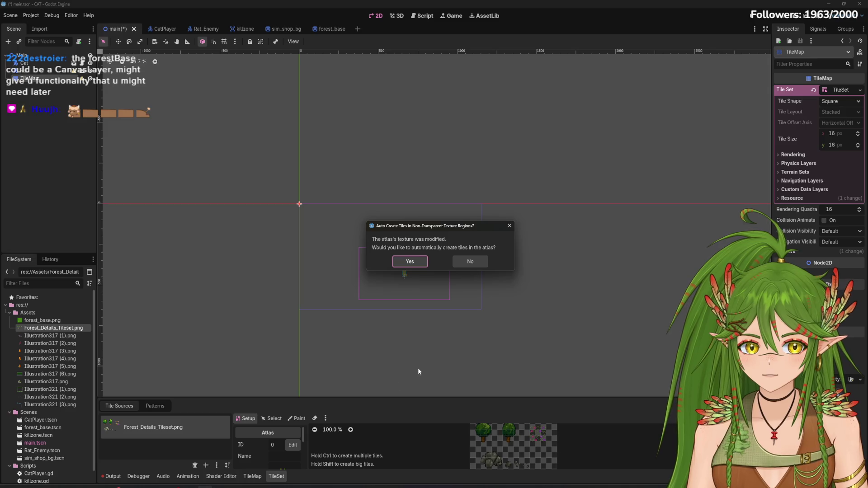
Step: Accept auto-created atlas tiles, enlarge the bottom panel, zoom in, and shift the grid down 1 px
{"action": "left_click", "coordinate": [420, 264]}
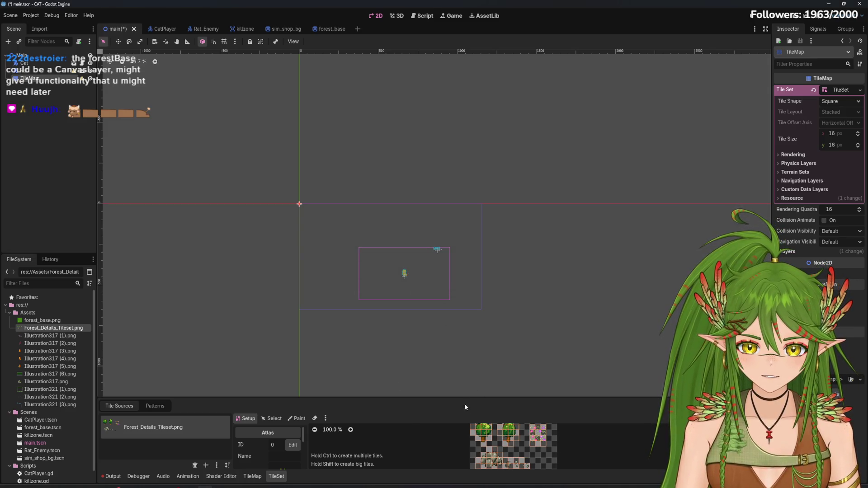
{"action": "left_click_drag", "start_coordinate": [457, 398], "coordinate": [434, 171]}
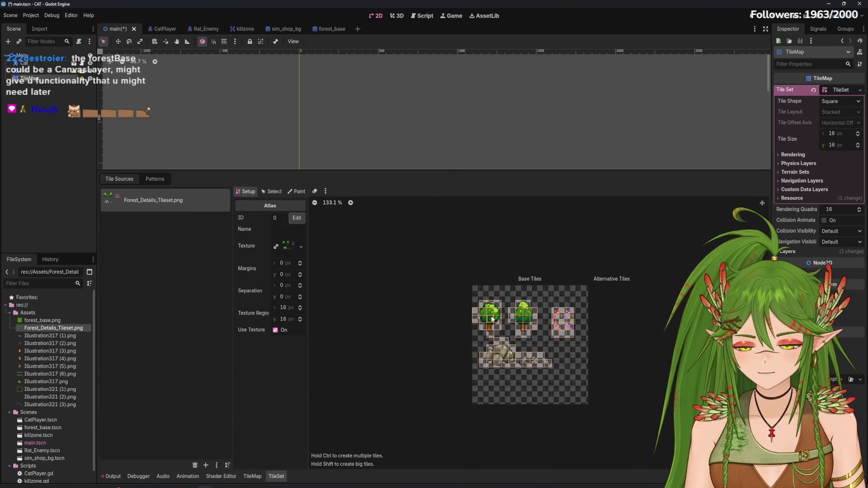
{"action": "scroll", "coordinate": [532, 331], "scroll_direction": "up", "scroll_amount": 5}
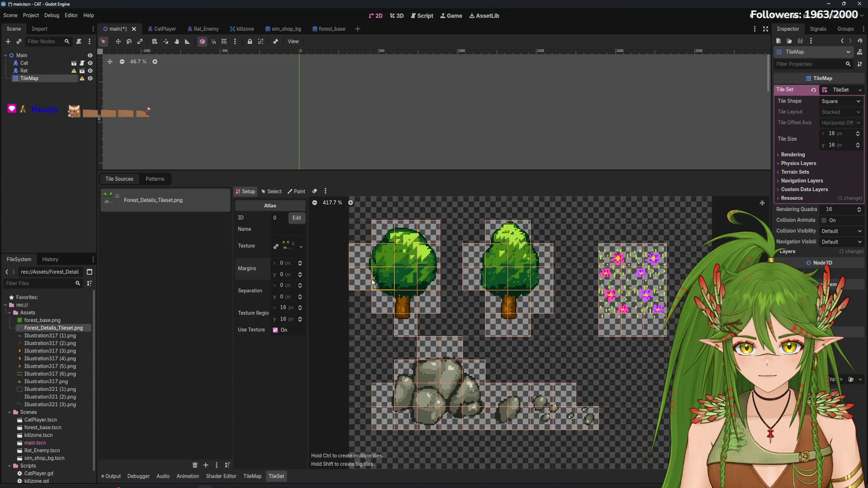
{"action": "left_click", "coordinate": [300, 273]}
Step: Try different vertical margins, 2 px separation and 17 px region widths, reverting to 16 px
{"action": "left_click", "coordinate": [301, 273]}
{"action": "left_click", "coordinate": [301, 273]}
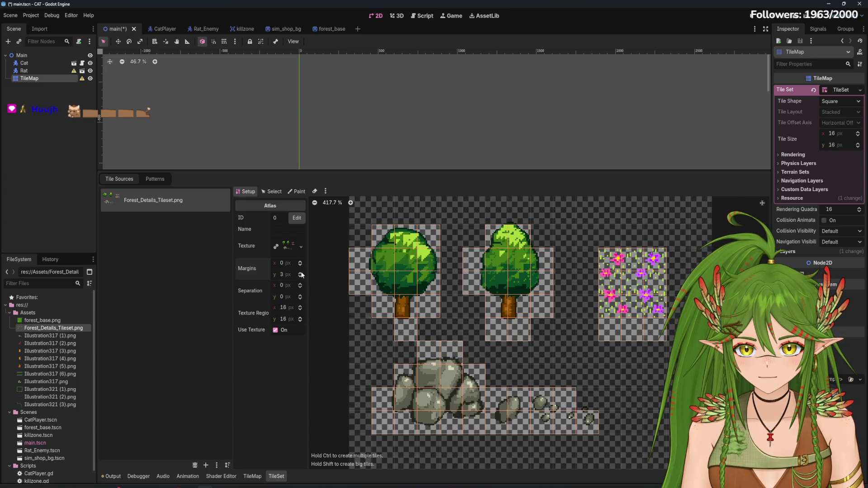
{"action": "left_click", "coordinate": [300, 273]}
{"action": "left_click", "coordinate": [301, 262]}
{"action": "left_click", "coordinate": [301, 266]}
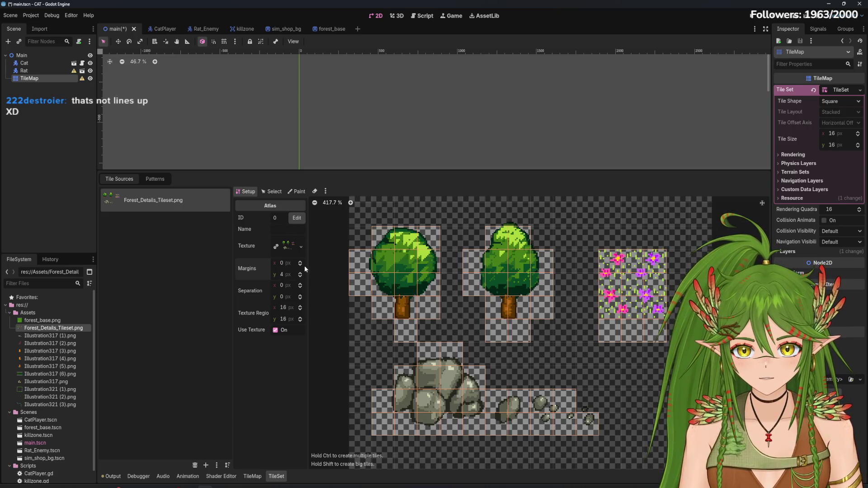
{"action": "left_click", "coordinate": [301, 284]}
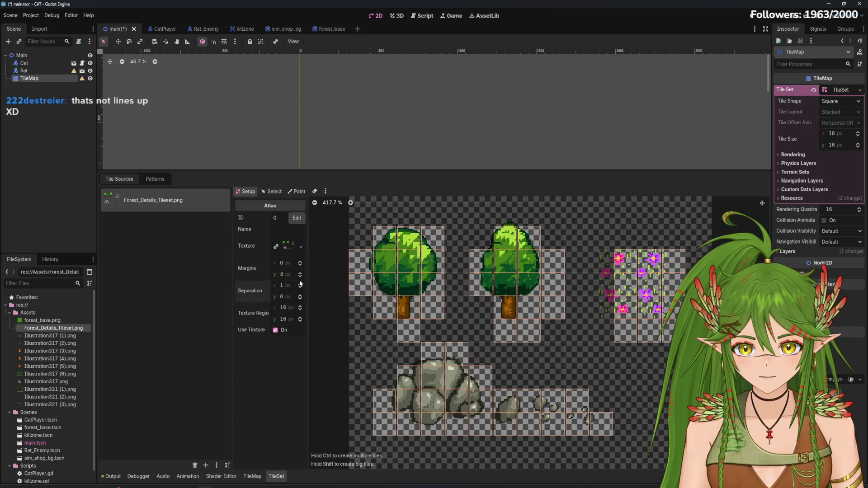
{"action": "left_click", "coordinate": [301, 284]}
{"action": "left_click", "coordinate": [300, 287]}
{"action": "left_click", "coordinate": [300, 288]}
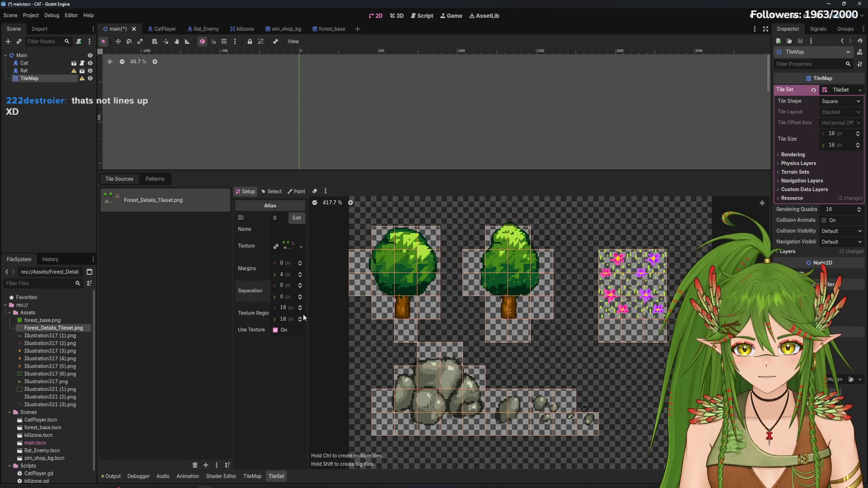
{"action": "left_click", "coordinate": [300, 306]}
{"action": "left_click", "coordinate": [300, 310]}
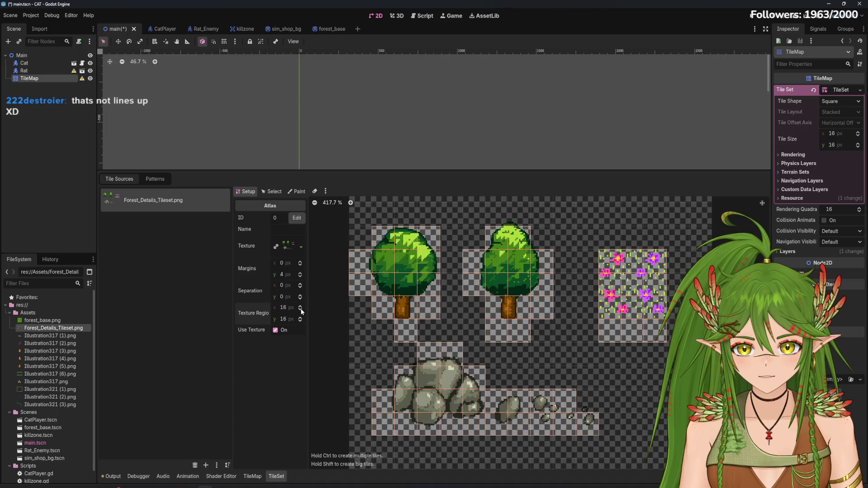
Step: Toggle Use Texture off and on, then add the second tree's missing top corner tiles
{"action": "left_click", "coordinate": [277, 332]}
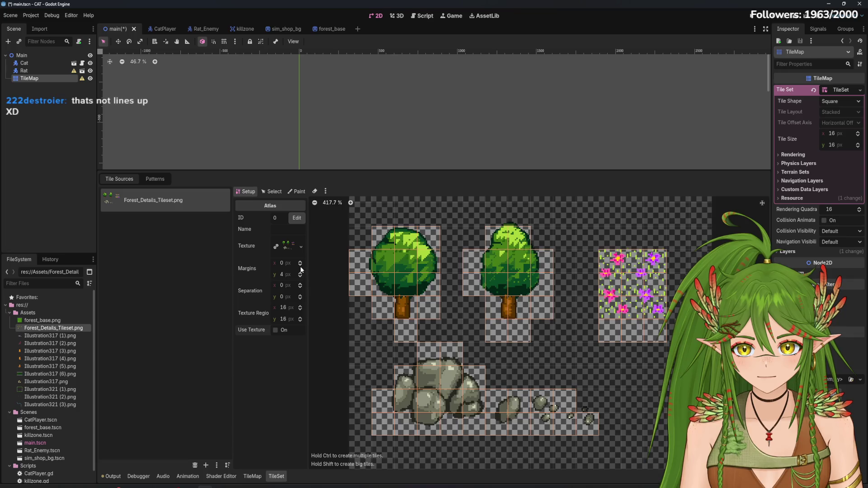
{"action": "left_click", "coordinate": [275, 331]}
{"action": "left_click", "coordinate": [315, 203]}
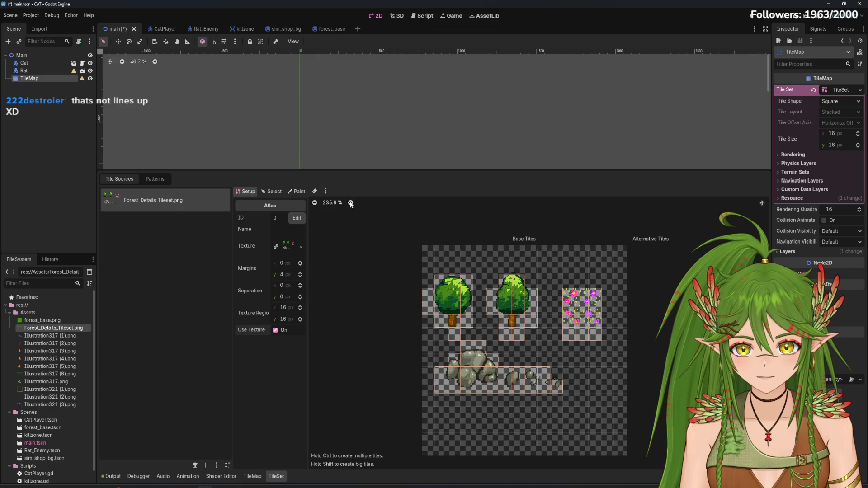
{"action": "left_click", "coordinate": [351, 203]}
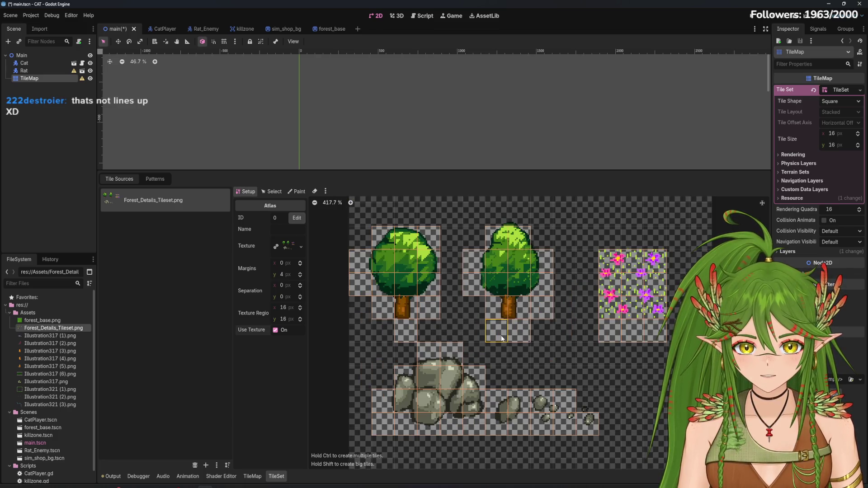
{"action": "left_click", "coordinate": [474, 238]}
{"action": "left_click", "coordinate": [542, 237]}
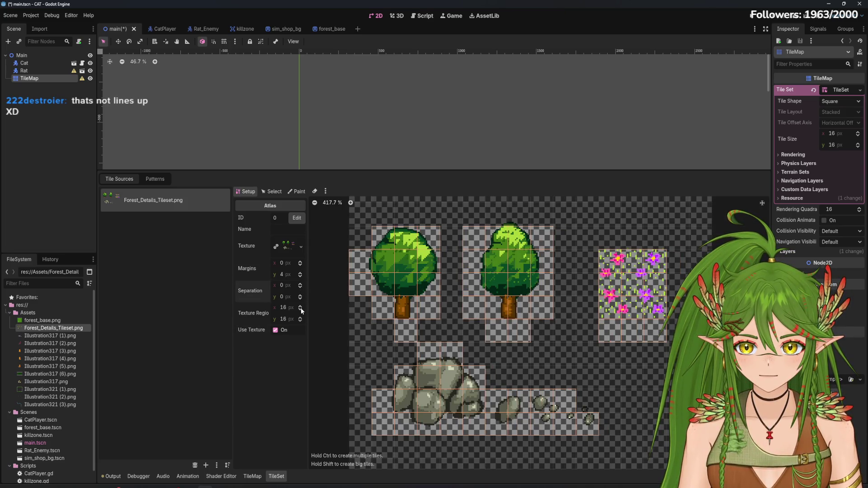
Step: Set the atlas margins to 13 px left and 3 px top, and grow tiles to 17 px
{"action": "left_click", "coordinate": [300, 262]}
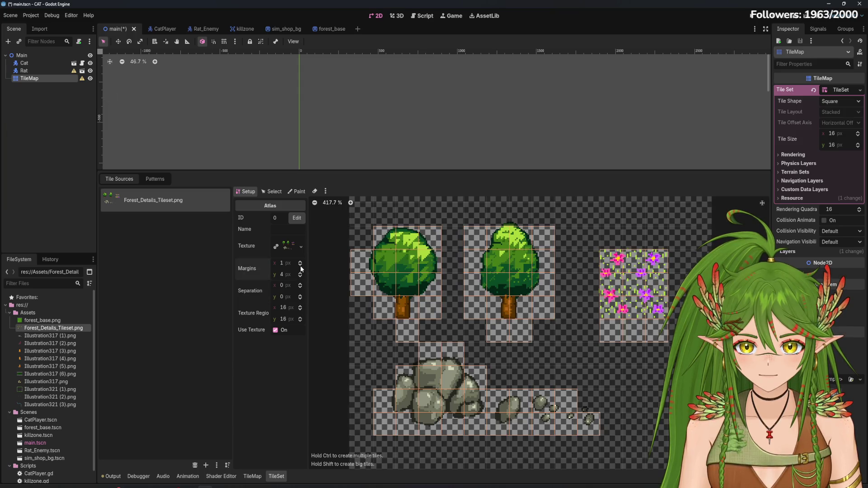
{"action": "left_click", "coordinate": [301, 265]}
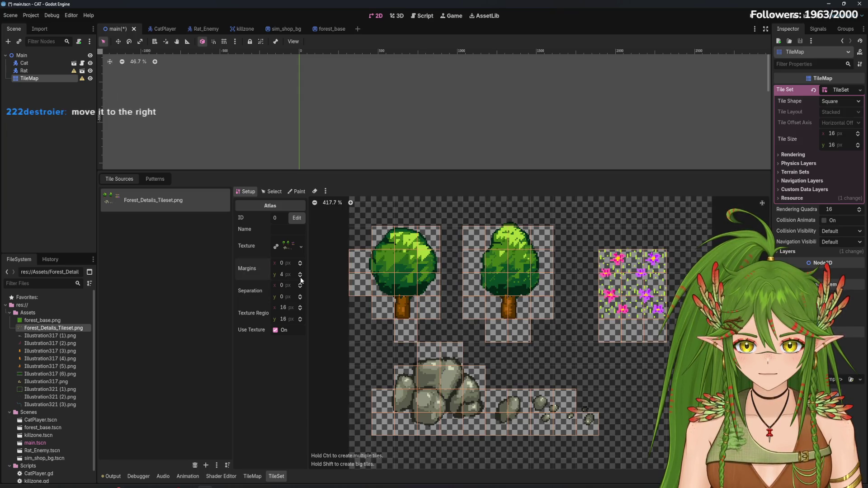
{"action": "left_click", "coordinate": [300, 277]}
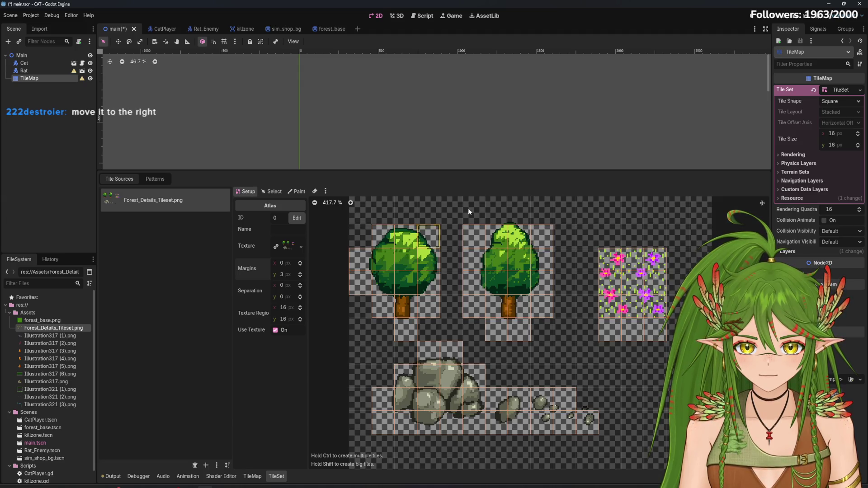
{"action": "left_click", "coordinate": [300, 263]}
{"action": "left_click", "coordinate": [300, 263]}
{"action": "left_click", "coordinate": [300, 263]}
{"action": "left_click", "coordinate": [300, 264]}
{"action": "left_click", "coordinate": [300, 263]}
{"action": "left_click", "coordinate": [300, 263]}
{"action": "left_click", "coordinate": [300, 263]}
{"action": "left_click", "coordinate": [300, 263]}
{"action": "left_click", "coordinate": [300, 264]}
{"action": "left_click", "coordinate": [300, 263]}
{"action": "left_click", "coordinate": [300, 263]}
{"action": "left_click", "coordinate": [300, 264]}
{"action": "left_click", "coordinate": [300, 263]}
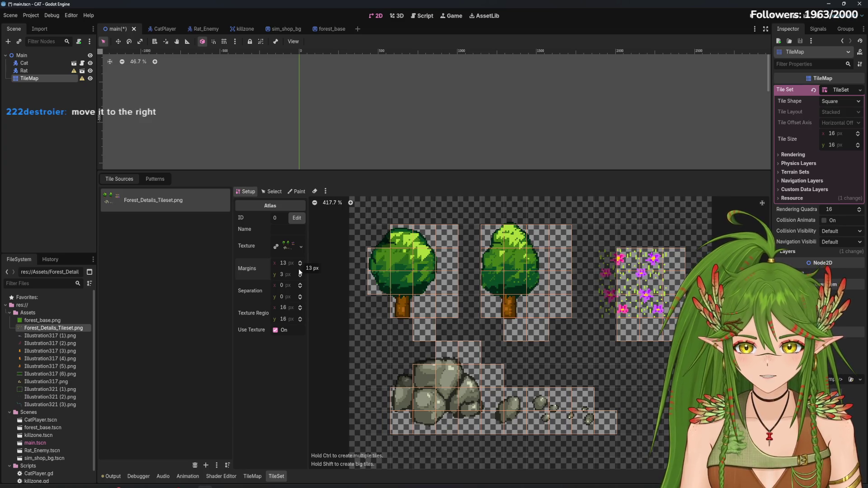
{"action": "left_click", "coordinate": [300, 306]}
Step: Make the atlas texture regions 18×18 px
{"action": "left_click", "coordinate": [300, 317]}
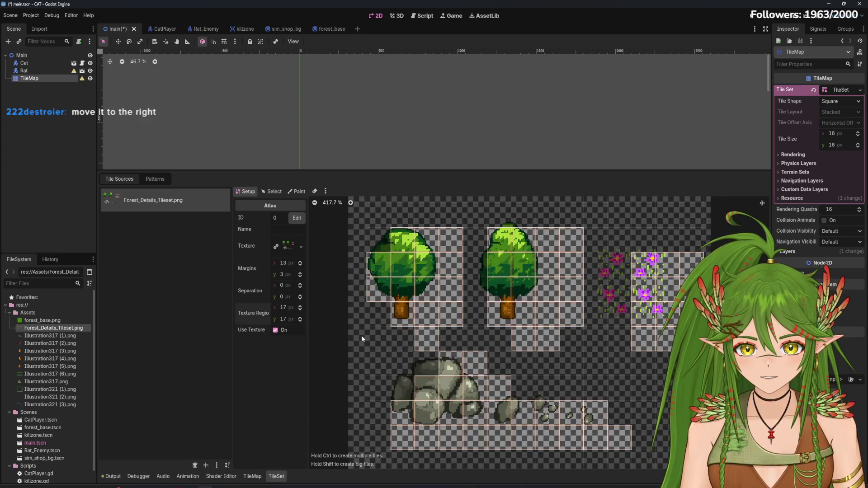
{"action": "left_click", "coordinate": [301, 307]}
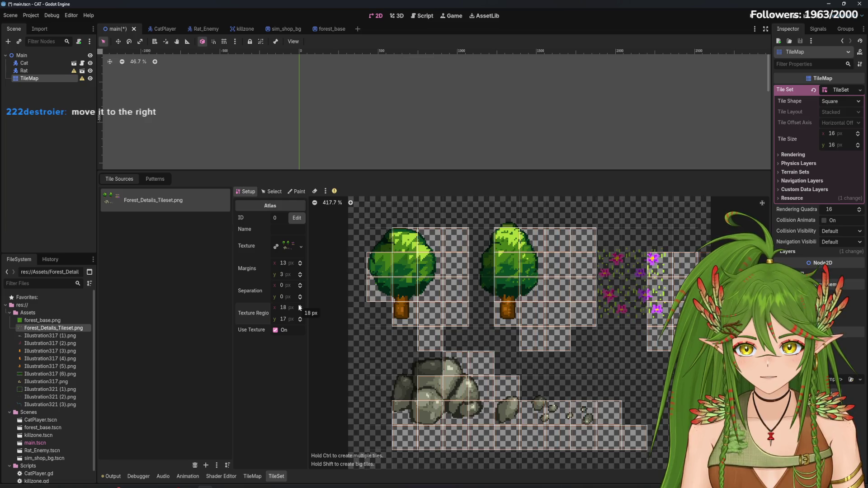
{"action": "mouse_move", "coordinate": [334, 193]}
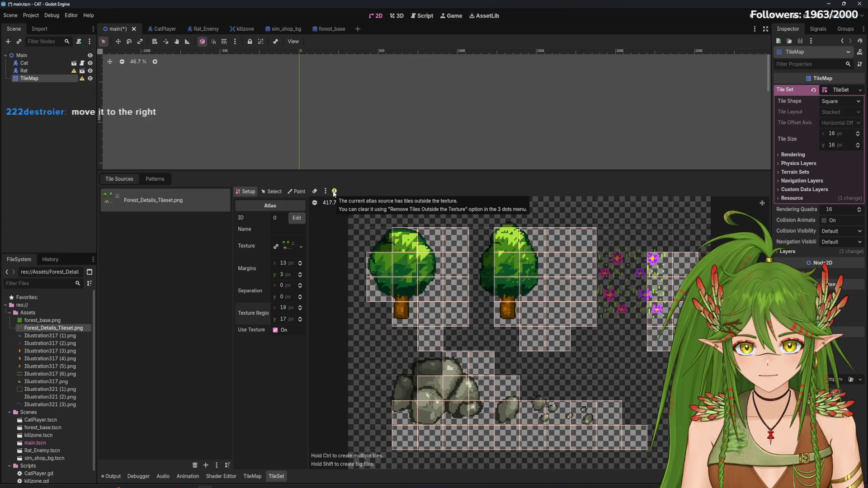
{"action": "left_click", "coordinate": [300, 319]}
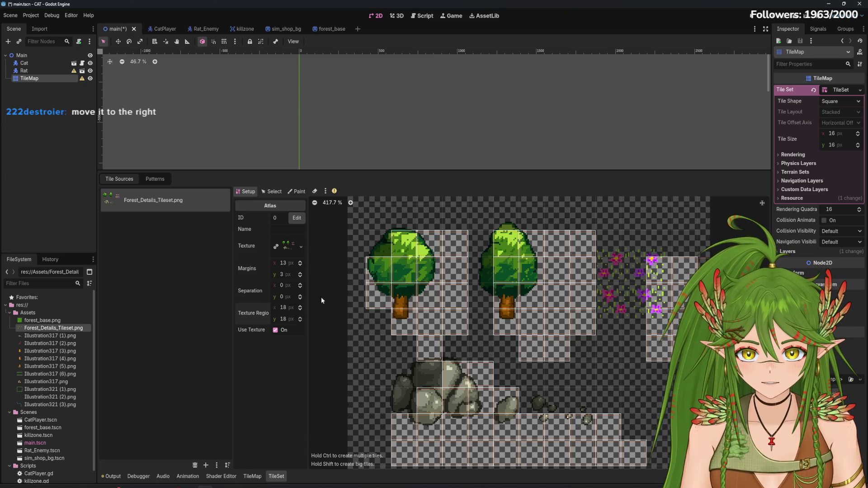
Step: Set both atlas margins to 10 px
{"action": "left_click", "coordinate": [300, 267]}
{"action": "left_click", "coordinate": [299, 267]}
{"action": "left_click", "coordinate": [300, 267]}
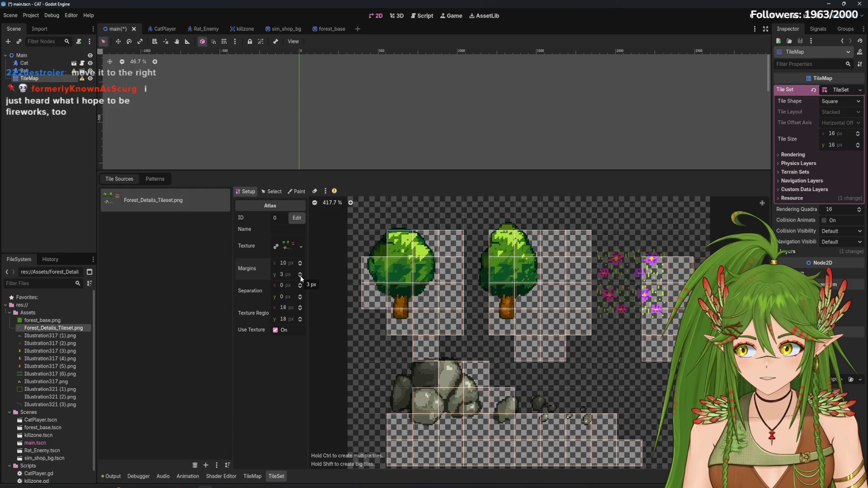
{"action": "left_click", "coordinate": [300, 276]}
{"action": "left_click", "coordinate": [301, 276]}
{"action": "left_click", "coordinate": [301, 276]}
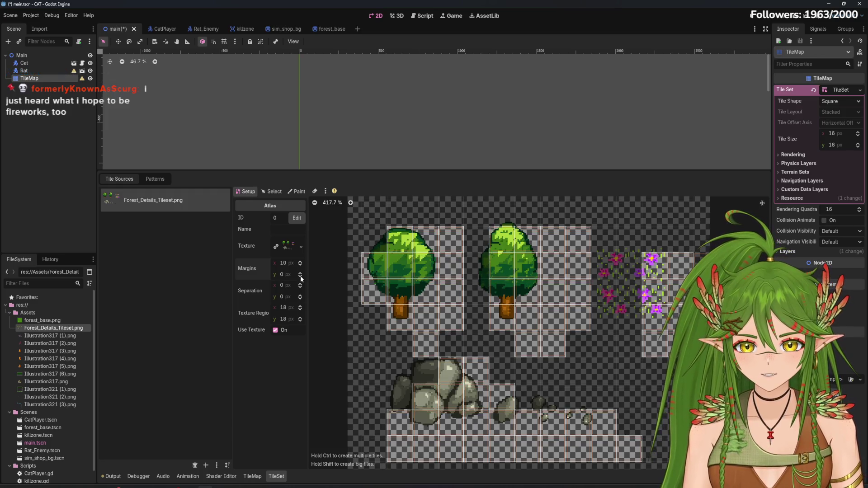
{"action": "left_click", "coordinate": [301, 274]}
{"action": "left_click", "coordinate": [301, 273]}
{"action": "left_click", "coordinate": [301, 273]}
{"action": "left_click", "coordinate": [300, 273]}
{"action": "left_click", "coordinate": [301, 273]}
{"action": "left_click", "coordinate": [300, 273]}
{"action": "left_click", "coordinate": [301, 273]}
{"action": "left_click", "coordinate": [301, 274]}
{"action": "left_click", "coordinate": [301, 273]}
{"action": "left_click", "coordinate": [300, 274]}
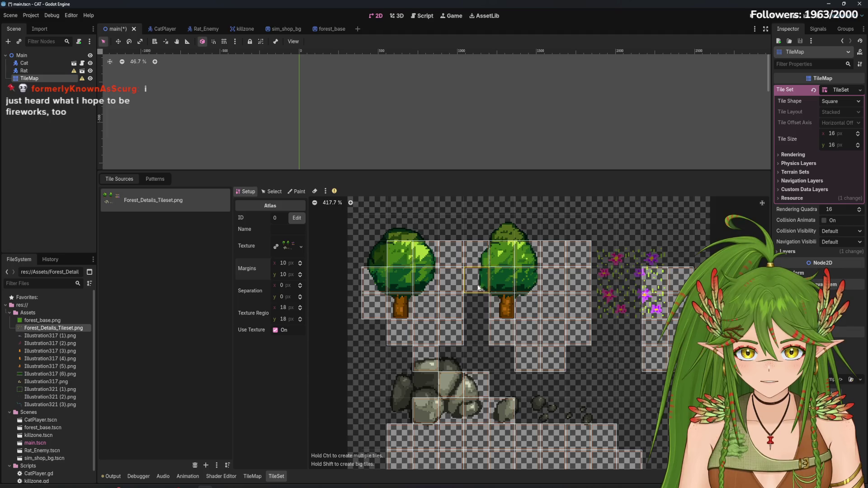
Step: Create tiles along the row above the trees and across the rock area, then widen tiles
{"action": "mouse_move", "coordinate": [528, 227]}
{"action": "left_mouse_down"}
{"action": "mouse_move", "coordinate": [401, 227]}
{"action": "mouse_move", "coordinate": [373, 240]}
{"action": "mouse_move", "coordinate": [373, 279]}
{"action": "left_mouse_up"}
{"action": "mouse_move", "coordinate": [426, 385]}
{"action": "left_mouse_down"}
{"action": "mouse_move", "coordinate": [434, 380]}
{"action": "mouse_move", "coordinate": [400, 412]}
{"action": "mouse_move", "coordinate": [475, 398]}
{"action": "mouse_move", "coordinate": [559, 404]}
{"action": "mouse_move", "coordinate": [527, 409]}
{"action": "mouse_move", "coordinate": [527, 384]}
{"action": "mouse_move", "coordinate": [552, 409]}
{"action": "mouse_move", "coordinate": [524, 390]}
{"action": "left_mouse_up"}
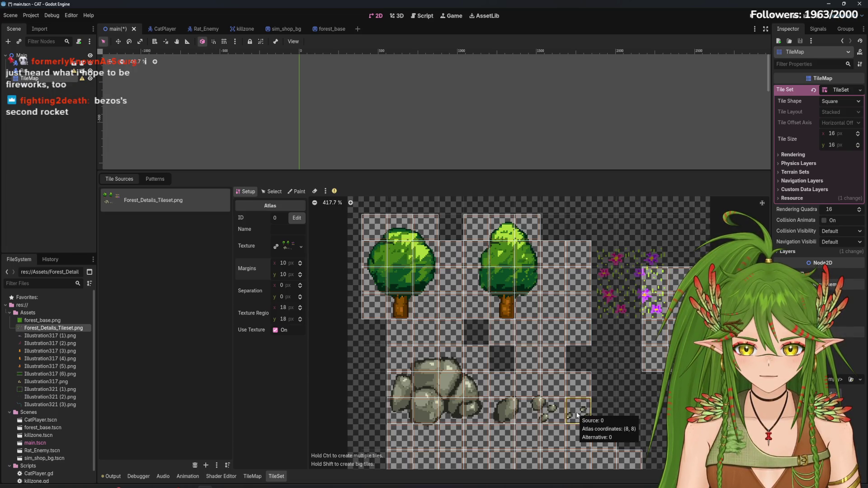
{"action": "left_click", "coordinate": [301, 308]}
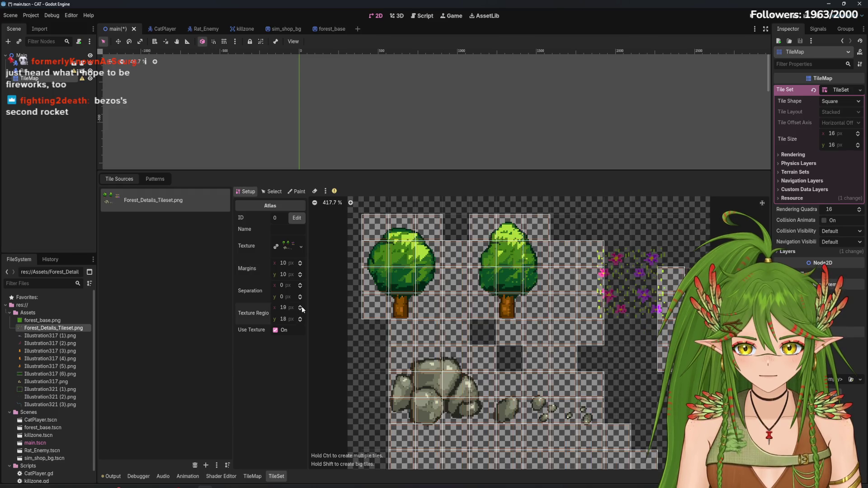
Step: Make the atlas tiles about 20 px, with a 7 px left margin and 1 px top margin
{"action": "left_click", "coordinate": [302, 308]}
{"action": "left_click", "coordinate": [300, 318]}
{"action": "left_click", "coordinate": [301, 318]}
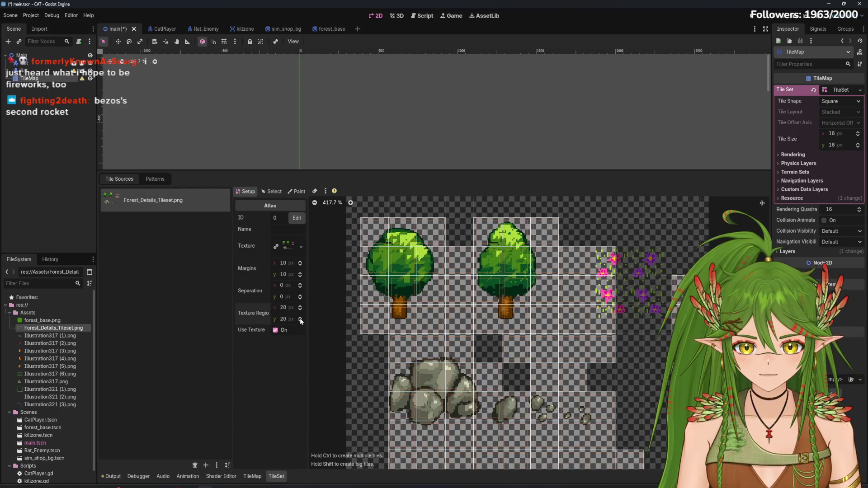
{"action": "left_click", "coordinate": [301, 265]}
{"action": "left_click", "coordinate": [300, 265]}
{"action": "left_click", "coordinate": [300, 266]}
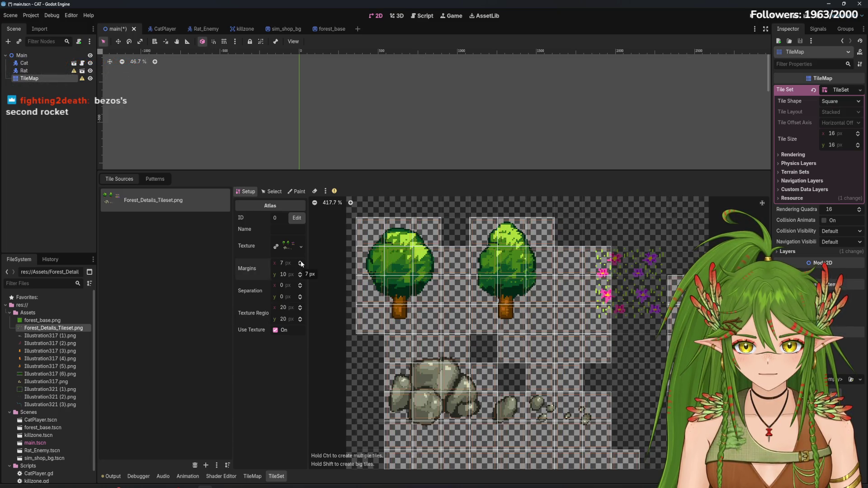
{"action": "left_click", "coordinate": [302, 273]}
{"action": "left_click", "coordinate": [300, 276]}
{"action": "left_click", "coordinate": [300, 276]}
{"action": "left_click", "coordinate": [300, 276]}
{"action": "left_click", "coordinate": [300, 277]}
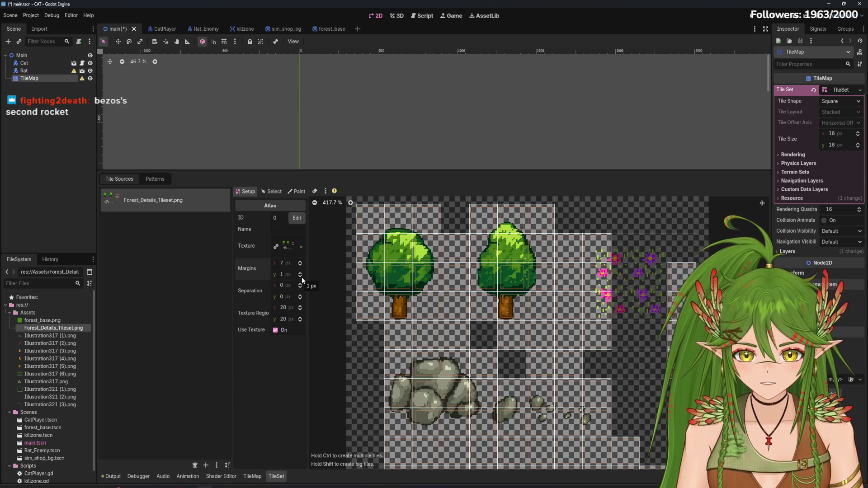
Step: Try a 1 px tile gap, then settle on a 2 px left and 12 px top margin
{"action": "left_click", "coordinate": [300, 283]}
{"action": "left_click", "coordinate": [300, 287]}
{"action": "left_click", "coordinate": [300, 265]}
{"action": "left_click", "coordinate": [300, 265]}
{"action": "left_click", "coordinate": [300, 265]}
{"action": "left_click", "coordinate": [300, 265]}
{"action": "left_click", "coordinate": [301, 265]}
{"action": "left_click", "coordinate": [300, 267]}
{"action": "left_click", "coordinate": [300, 267]}
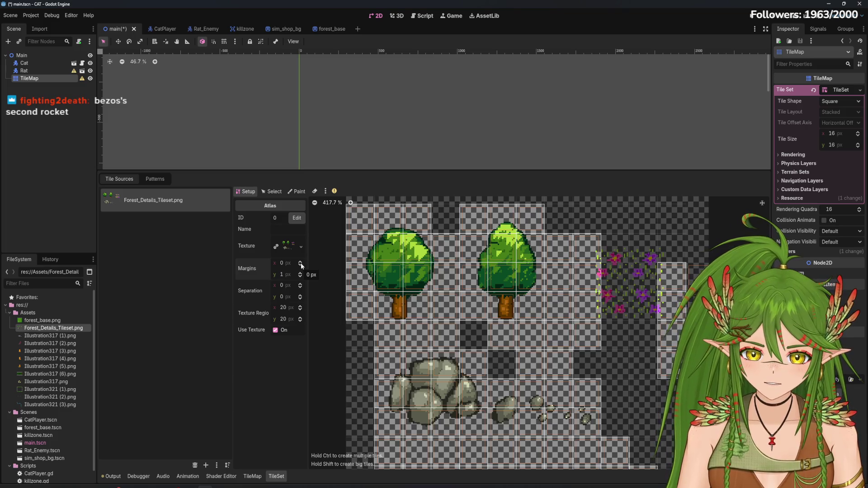
{"action": "left_click", "coordinate": [300, 262]}
{"action": "left_click", "coordinate": [300, 261]}
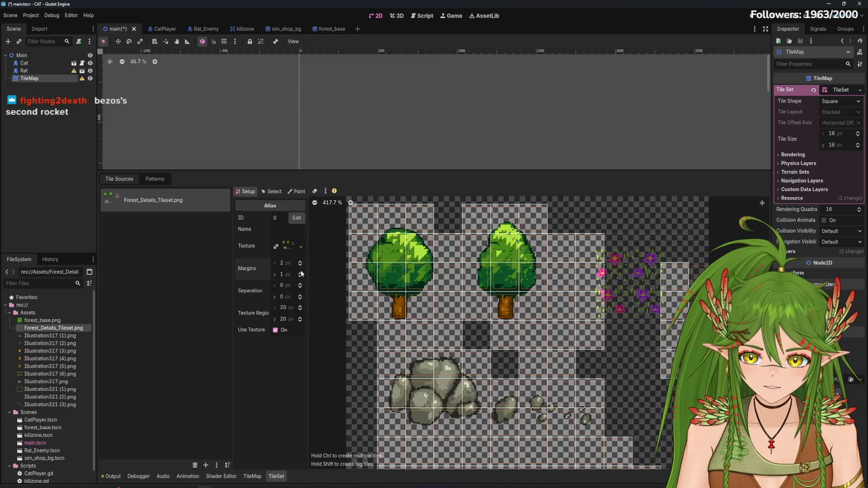
{"action": "left_click", "coordinate": [300, 273]}
{"action": "left_click", "coordinate": [301, 272]}
{"action": "left_click", "coordinate": [301, 272]}
{"action": "left_click", "coordinate": [301, 273]}
{"action": "left_click", "coordinate": [301, 273]}
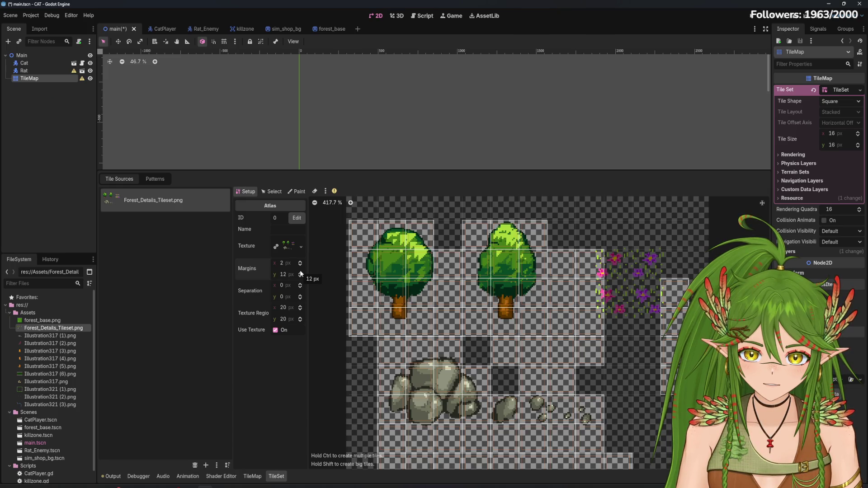
Step: Resize the atlas tiles through 24×24 and 28×32 px, ending at 25 px wide
{"action": "scroll", "coordinate": [524, 433], "scroll_direction": "up", "scroll_amount": 5}
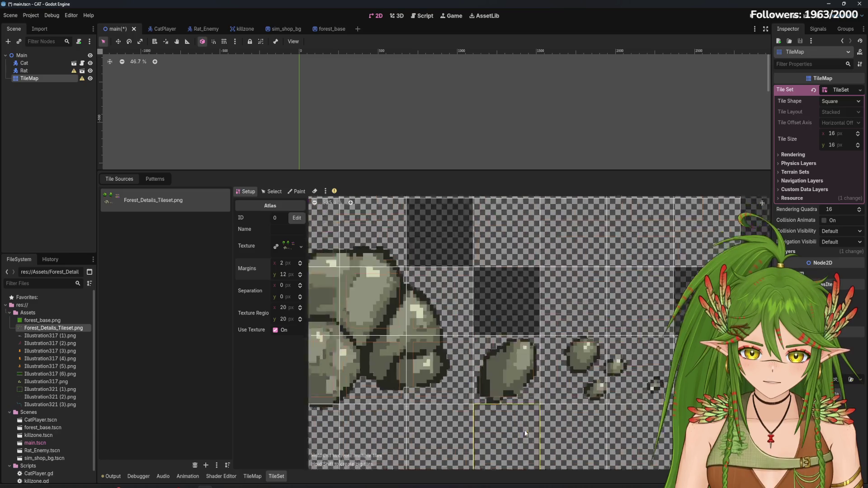
{"action": "left_click", "coordinate": [300, 306]}
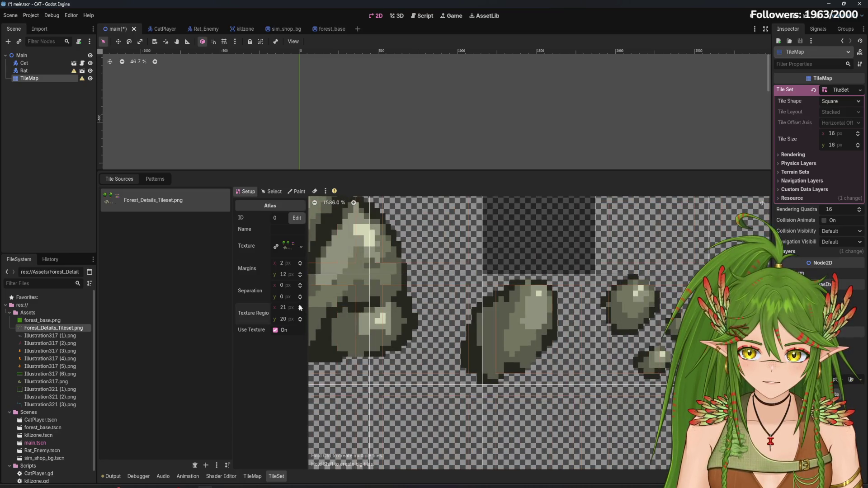
{"action": "left_click", "coordinate": [300, 306]}
{"action": "left_click", "coordinate": [300, 306]}
{"action": "left_click", "coordinate": [299, 306]}
{"action": "left_click", "coordinate": [300, 317]}
{"action": "left_click", "coordinate": [300, 317]}
{"action": "left_click", "coordinate": [300, 317]}
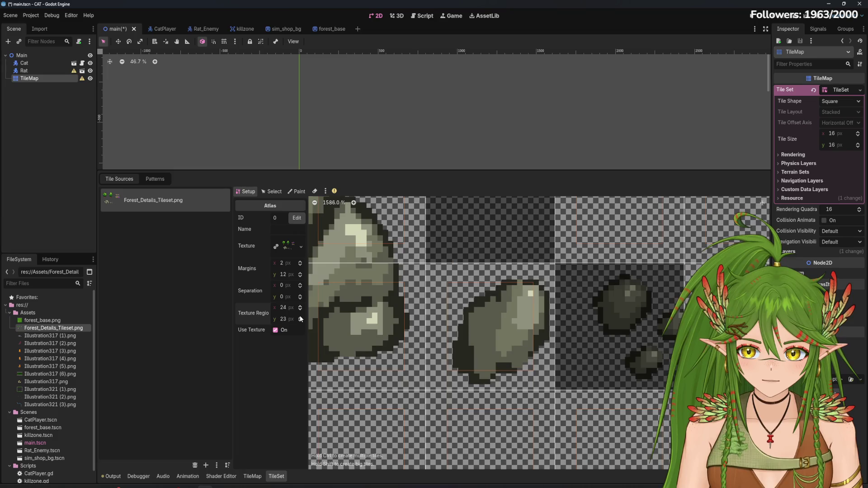
{"action": "left_click", "coordinate": [300, 317]}
{"action": "scroll", "coordinate": [536, 368], "scroll_direction": "down", "scroll_amount": 5}
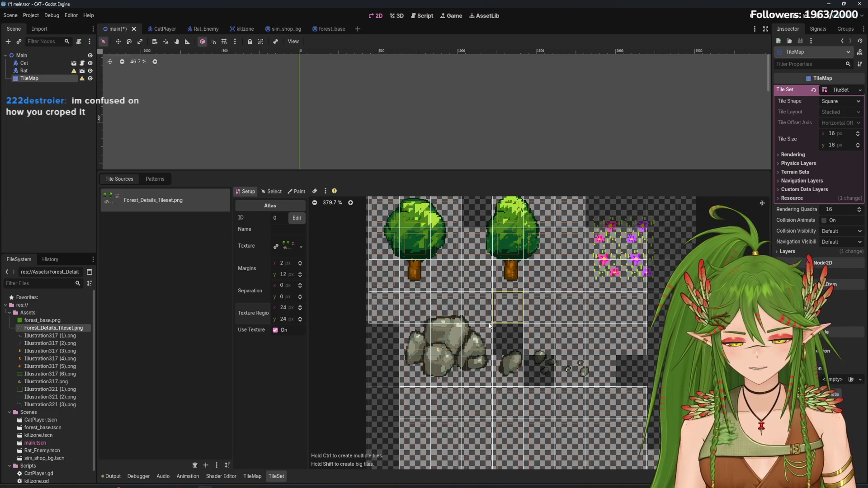
{"action": "scroll", "coordinate": [670, 319], "scroll_direction": "down", "scroll_amount": 2}
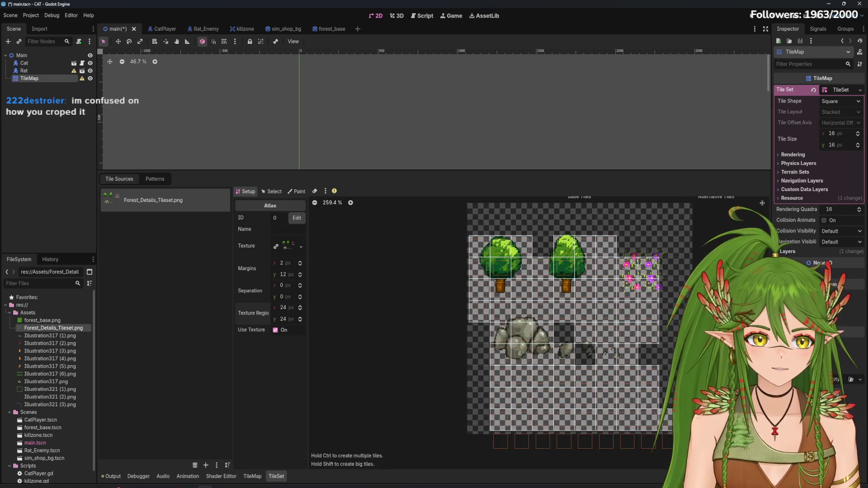
{"action": "scroll", "coordinate": [571, 379], "scroll_direction": "up", "scroll_amount": 4}
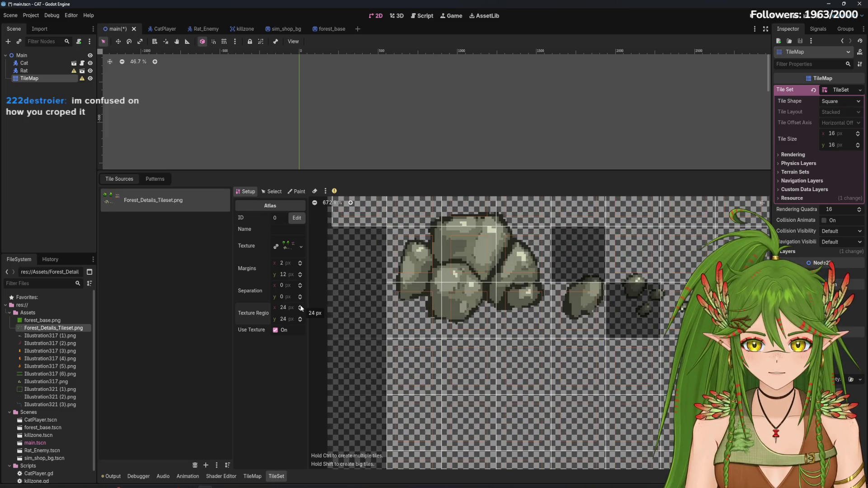
{"action": "scroll", "coordinate": [381, 349], "scroll_direction": "up", "scroll_amount": 3}
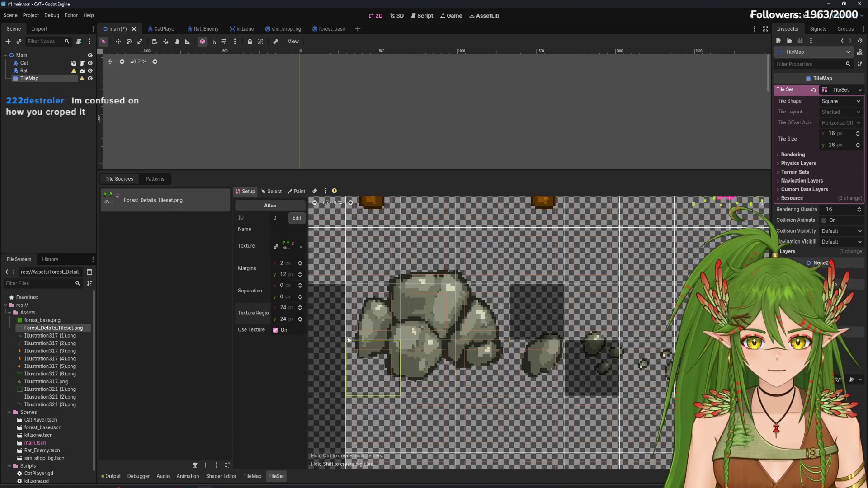
{"action": "left_click", "coordinate": [300, 307]}
{"action": "left_click", "coordinate": [300, 307]}
{"action": "left_click", "coordinate": [300, 307]}
{"action": "left_click", "coordinate": [300, 307]}
{"action": "left_click", "coordinate": [300, 318]}
{"action": "left_click", "coordinate": [299, 318]}
{"action": "left_click", "coordinate": [300, 318]}
{"action": "left_click", "coordinate": [300, 318]}
{"action": "left_click", "coordinate": [300, 318]}
{"action": "left_click", "coordinate": [299, 318]}
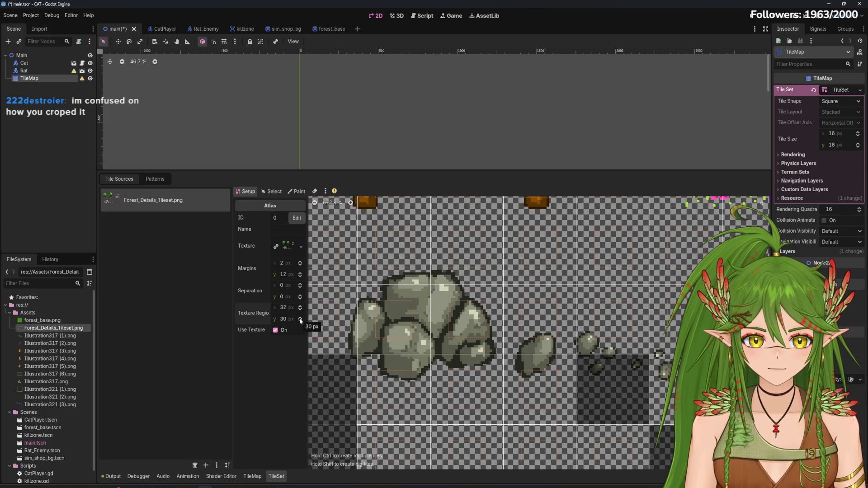
{"action": "left_click", "coordinate": [300, 319]}
{"action": "left_click", "coordinate": [300, 319]}
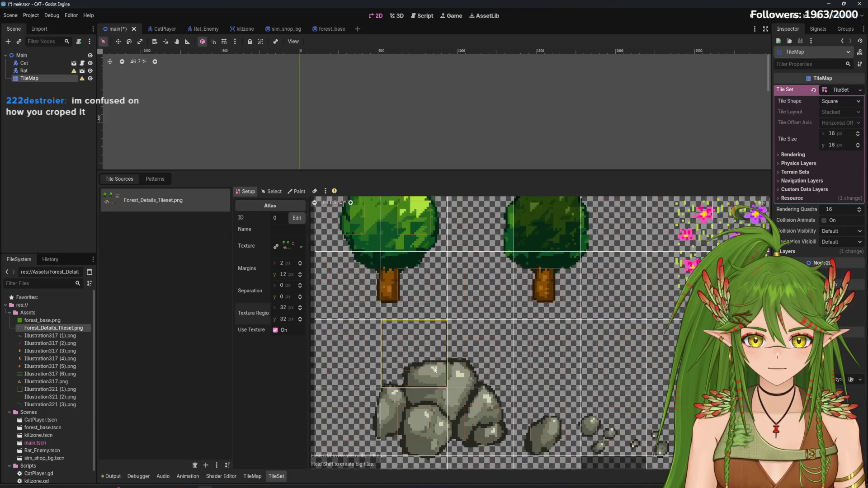
{"action": "left_click", "coordinate": [301, 310]}
{"action": "left_click", "coordinate": [301, 310]}
{"action": "left_click", "coordinate": [301, 309]}
{"action": "left_click", "coordinate": [301, 309]}
{"action": "left_click", "coordinate": [301, 310]}
{"action": "left_click", "coordinate": [301, 309]}
{"action": "left_click", "coordinate": [301, 310]}
Step: Scroll the margin values back toward 0 px while checking the grid over the texture
{"action": "scroll", "coordinate": [301, 323], "scroll_direction": "up", "scroll_amount": 9}
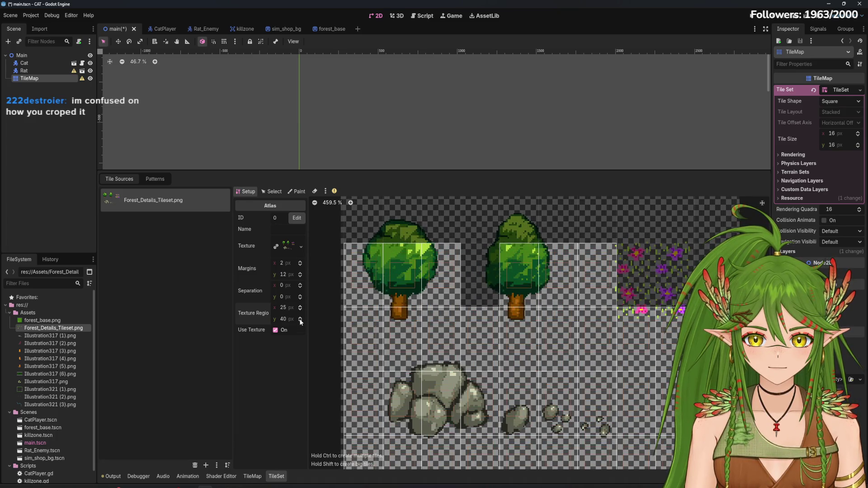
{"action": "scroll", "coordinate": [300, 323], "scroll_direction": "down", "scroll_amount": 13}
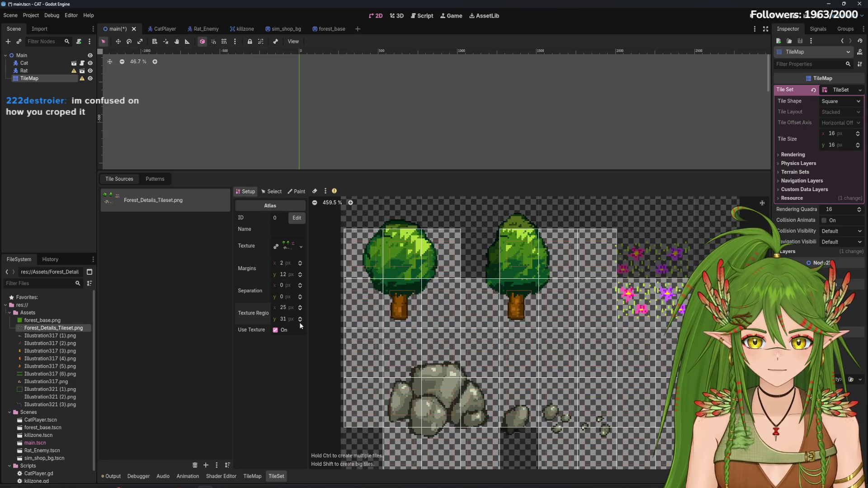
{"action": "scroll", "coordinate": [301, 323], "scroll_direction": "down", "scroll_amount": 3}
{"action": "mouse_move", "coordinate": [456, 370]}
{"action": "left_mouse_down"}
{"action": "mouse_move", "coordinate": [458, 353]}
{"action": "mouse_move", "coordinate": [470, 374]}
{"action": "left_mouse_up"}
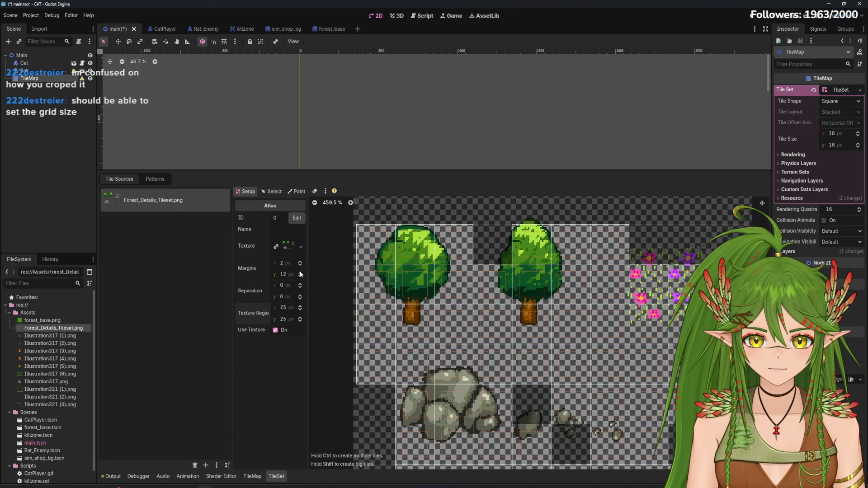
{"action": "scroll", "coordinate": [302, 263], "scroll_direction": "down", "scroll_amount": 1}
{"action": "scroll", "coordinate": [301, 267], "scroll_direction": "down", "scroll_amount": 1}
{"action": "scroll", "coordinate": [301, 275], "scroll_direction": "down", "scroll_amount": 2}
{"action": "scroll", "coordinate": [301, 278], "scroll_direction": "down", "scroll_amount": 1}
{"action": "scroll", "coordinate": [301, 277], "scroll_direction": "down", "scroll_amount": 9}
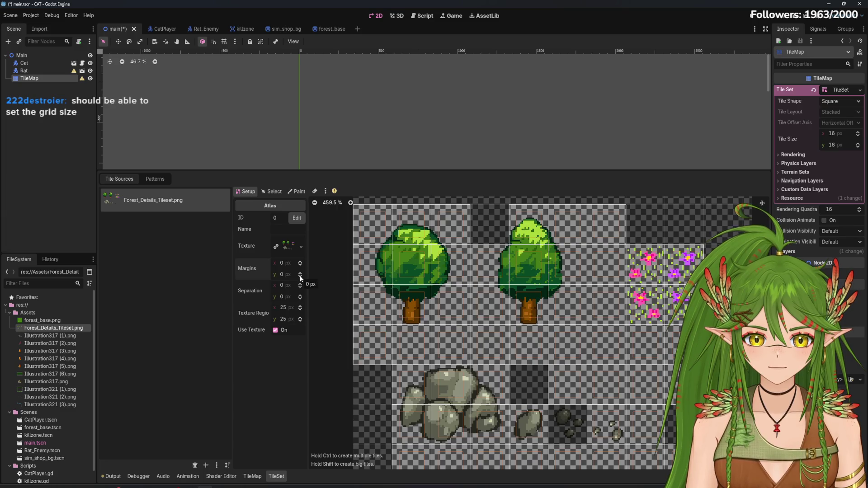
{"action": "scroll", "coordinate": [301, 274], "scroll_direction": "up", "scroll_amount": 2}
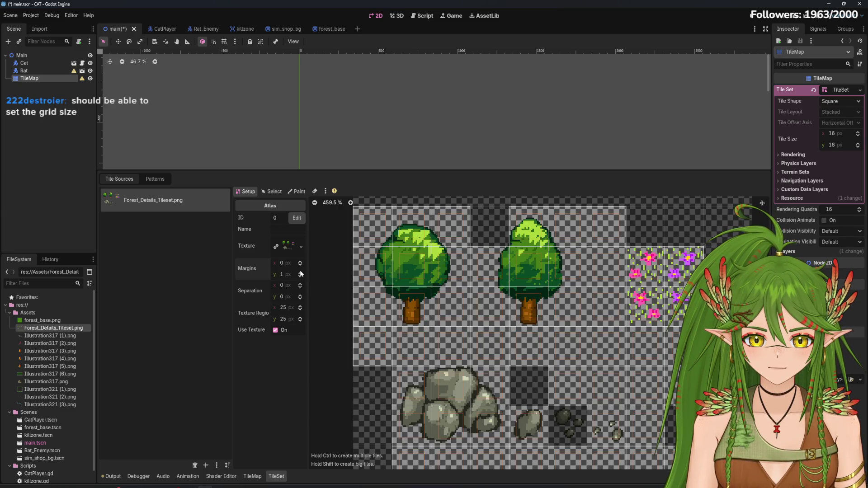
{"action": "scroll", "coordinate": [301, 275], "scroll_direction": "down", "scroll_amount": 2}
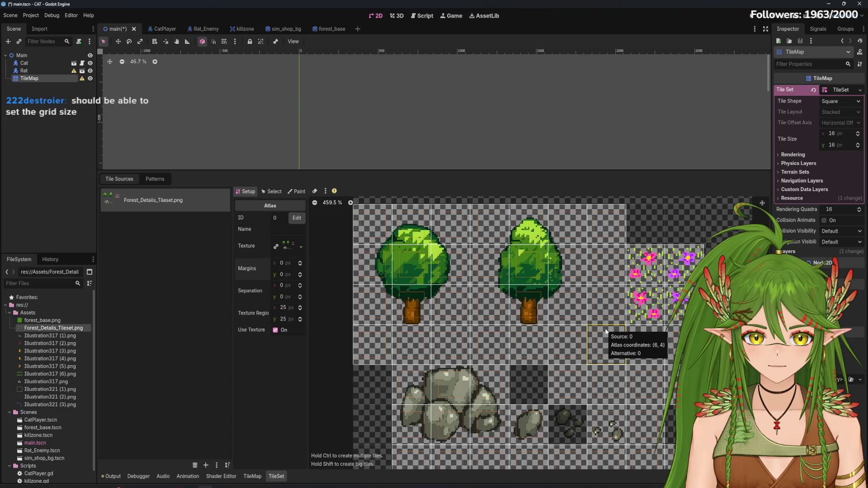
Step: Bring the Margins y value to 0 px and zoom in on the tree and rock tiles
{"action": "scroll", "coordinate": [590, 379], "scroll_direction": "down", "scroll_amount": 2}
{"action": "scroll", "coordinate": [589, 378], "scroll_direction": "right", "scroll_amount": 2}
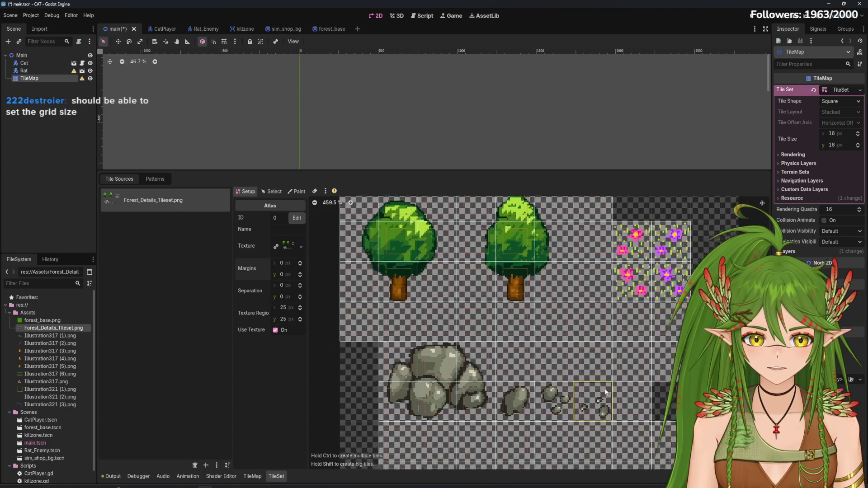
{"action": "scroll", "coordinate": [664, 311], "scroll_direction": "up", "scroll_amount": 2}
{"action": "scroll", "coordinate": [477, 344], "scroll_direction": "left", "scroll_amount": 2}
{"action": "scroll", "coordinate": [477, 344], "scroll_direction": "up", "scroll_amount": 2}
{"action": "scroll", "coordinate": [477, 344], "scroll_direction": "up", "scroll_amount": 4}
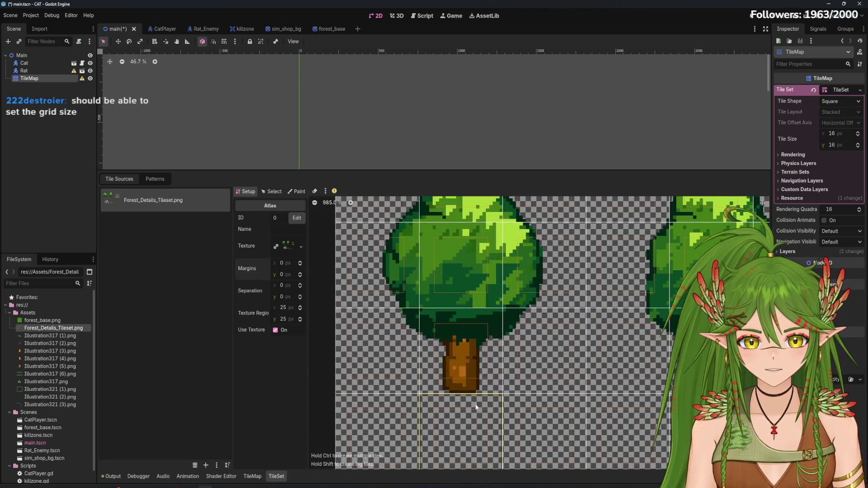
{"action": "scroll", "coordinate": [528, 308], "scroll_direction": "up", "scroll_amount": 3}
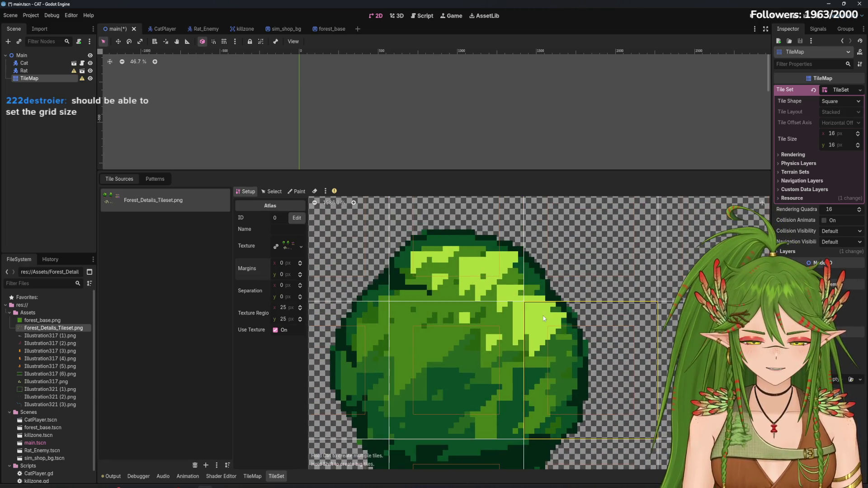
{"action": "scroll", "coordinate": [517, 267], "scroll_direction": "right", "scroll_amount": 3}
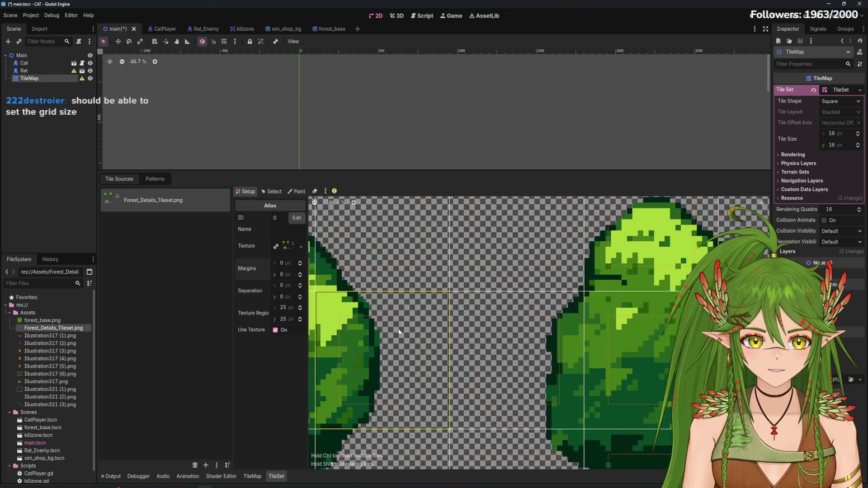
{"action": "scroll", "coordinate": [433, 360], "scroll_direction": "right", "scroll_amount": 3}
{"action": "scroll", "coordinate": [433, 361], "scroll_direction": "down", "scroll_amount": 2}
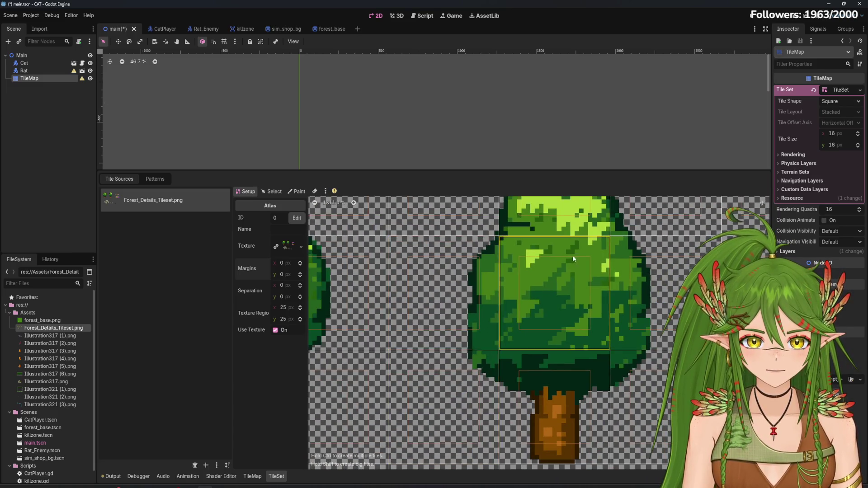
{"action": "scroll", "coordinate": [573, 255], "scroll_direction": "left", "scroll_amount": 3}
{"action": "scroll", "coordinate": [565, 259], "scroll_direction": "up", "scroll_amount": 1}
{"action": "scroll", "coordinate": [564, 267], "scroll_direction": "down", "scroll_amount": 4}
{"action": "scroll", "coordinate": [493, 362], "scroll_direction": "down", "scroll_amount": 5}
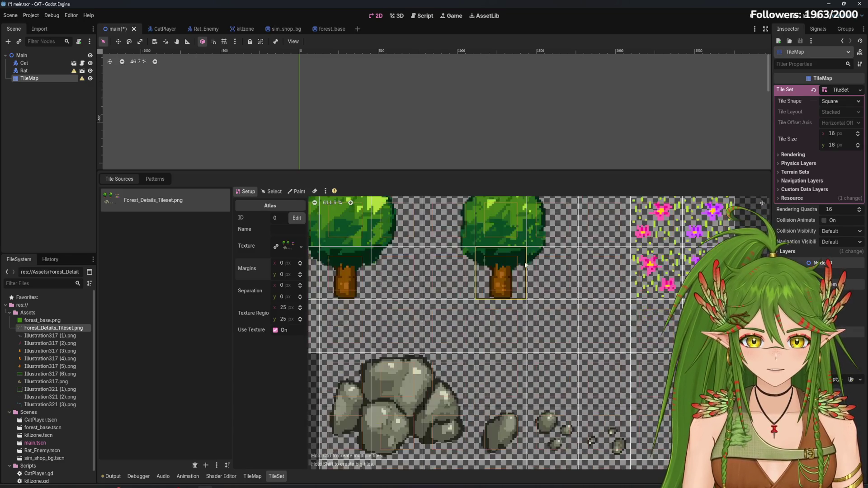
{"action": "scroll", "coordinate": [500, 332], "scroll_direction": "up", "scroll_amount": 2}
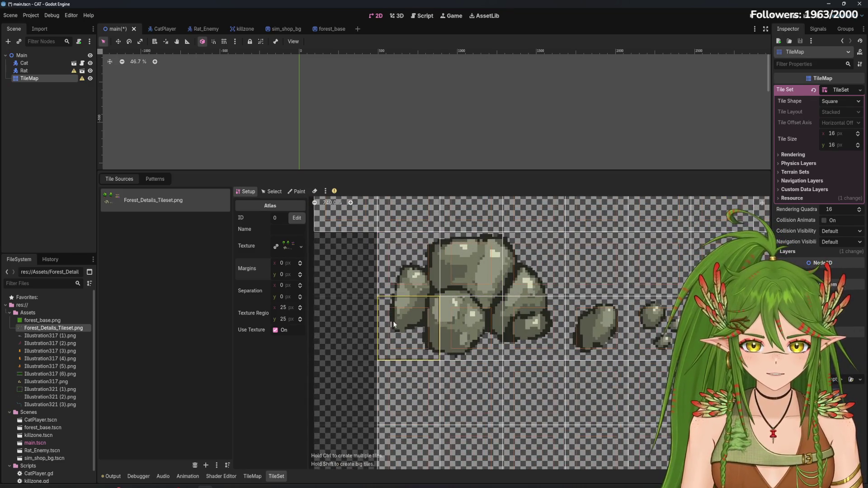
{"action": "scroll", "coordinate": [549, 328], "scroll_direction": "up", "scroll_amount": 2}
{"action": "scroll", "coordinate": [585, 331], "scroll_direction": "down", "scroll_amount": 6}
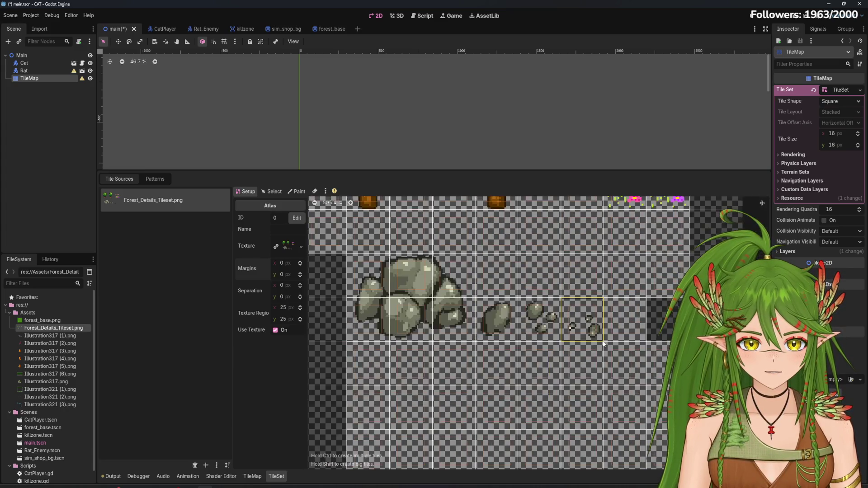
Step: Erase the empty tiles below the rocks, in the bottom rows, beside the small rocks and around the trees
{"action": "key", "text": "e"}
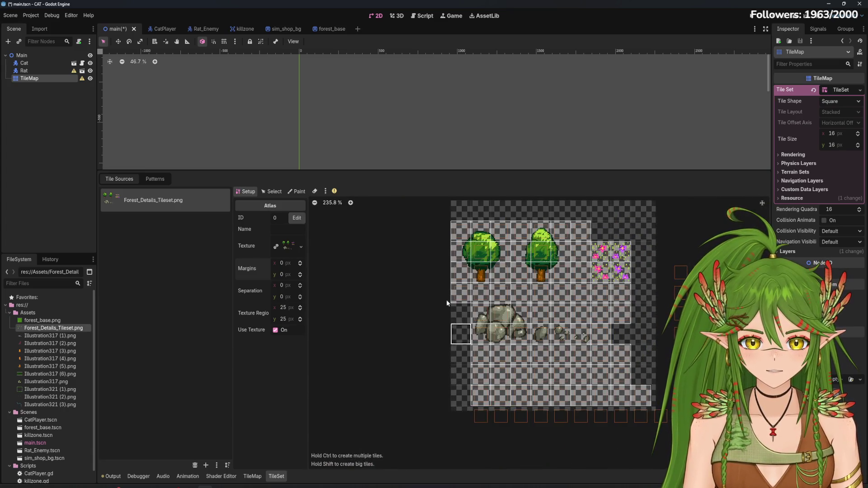
{"action": "mouse_move", "coordinate": [480, 354]}
{"action": "left_mouse_down"}
{"action": "mouse_move", "coordinate": [616, 348]}
{"action": "mouse_move", "coordinate": [606, 383]}
{"action": "left_mouse_up"}
{"action": "mouse_move", "coordinate": [442, 384]}
{"action": "left_mouse_down"}
{"action": "mouse_move", "coordinate": [647, 396]}
{"action": "mouse_move", "coordinate": [479, 375]}
{"action": "left_mouse_up"}
{"action": "mouse_move", "coordinate": [577, 311]}
{"action": "left_mouse_down"}
{"action": "mouse_move", "coordinate": [540, 316]}
{"action": "mouse_move", "coordinate": [600, 320]}
{"action": "left_mouse_up"}
{"action": "mouse_move", "coordinate": [577, 254]}
{"action": "left_mouse_down"}
{"action": "mouse_move", "coordinate": [556, 294]}
{"action": "mouse_move", "coordinate": [454, 293]}
{"action": "mouse_move", "coordinate": [568, 293]}
{"action": "left_mouse_up"}
{"action": "scroll", "coordinate": [646, 360], "scroll_direction": "up", "scroll_amount": 4}
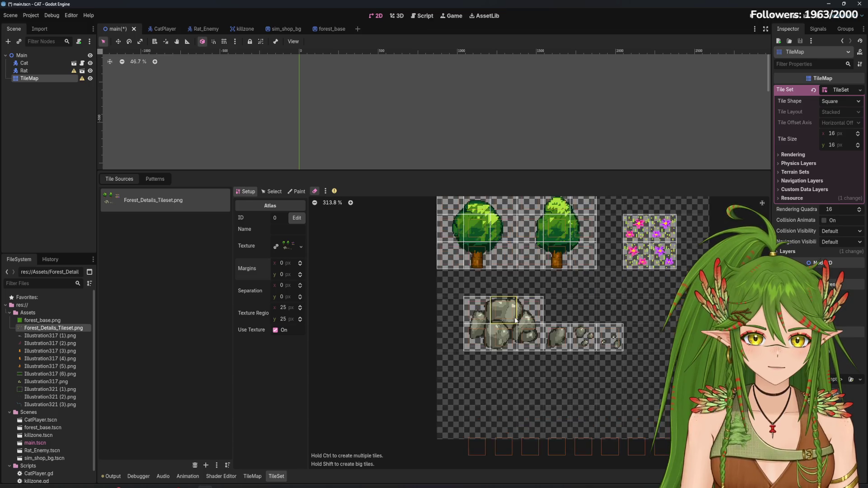
{"action": "scroll", "coordinate": [626, 408], "scroll_direction": "down", "scroll_amount": 5}
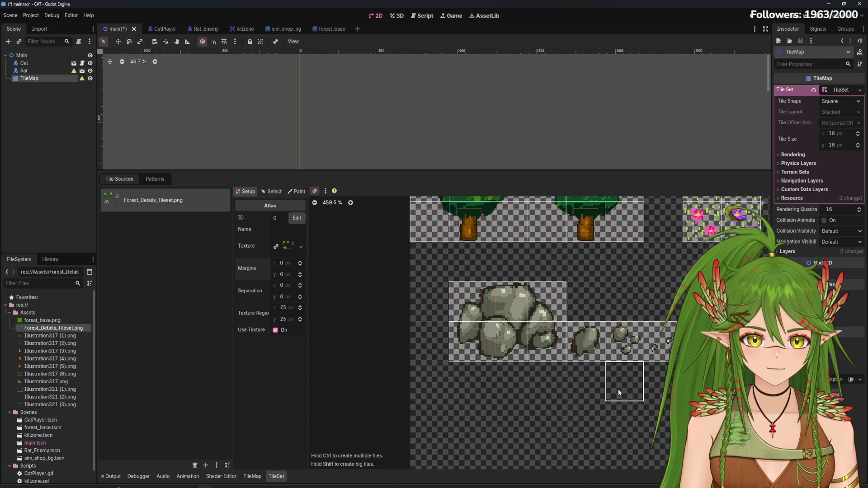
{"action": "scroll", "coordinate": [497, 362], "scroll_direction": "up", "scroll_amount": 2}
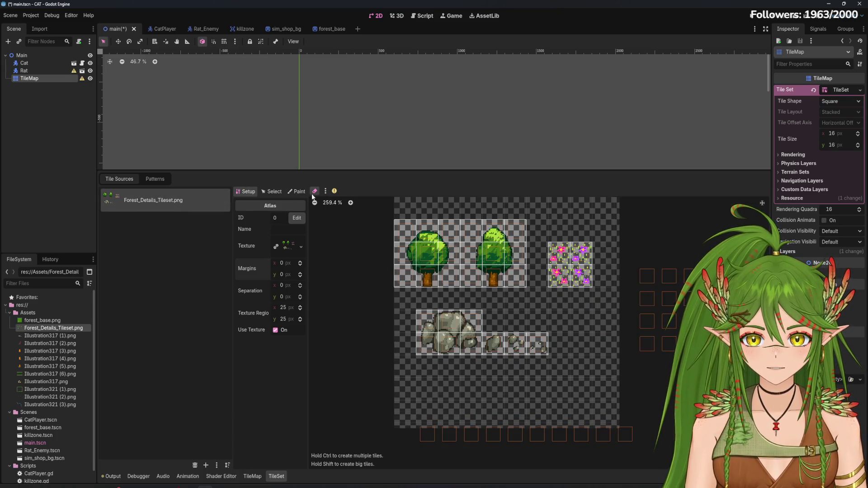
{"action": "left_click", "coordinate": [298, 192]}
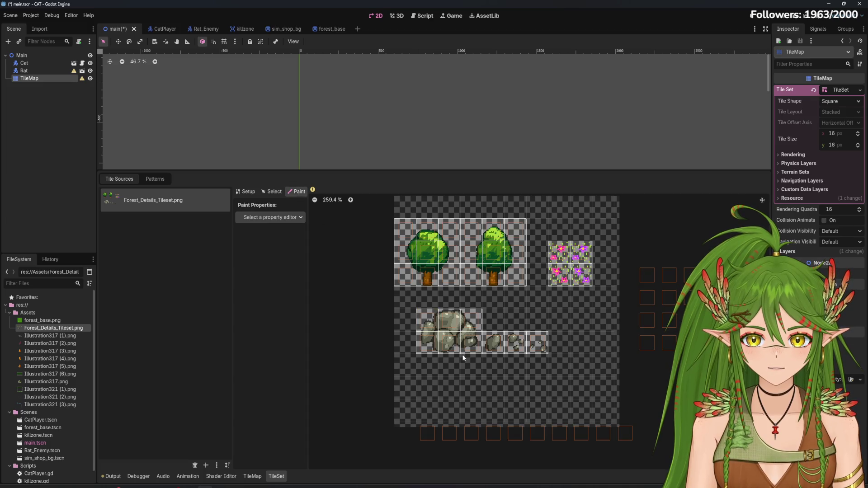
{"action": "scroll", "coordinate": [452, 326], "scroll_direction": "up", "scroll_amount": 6}
{"action": "left_click", "coordinate": [271, 218]}
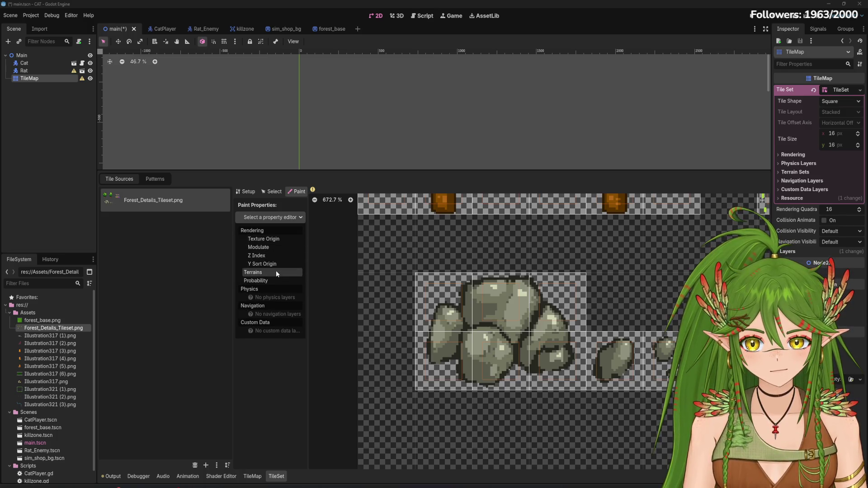
{"action": "left_click", "coordinate": [456, 295]}
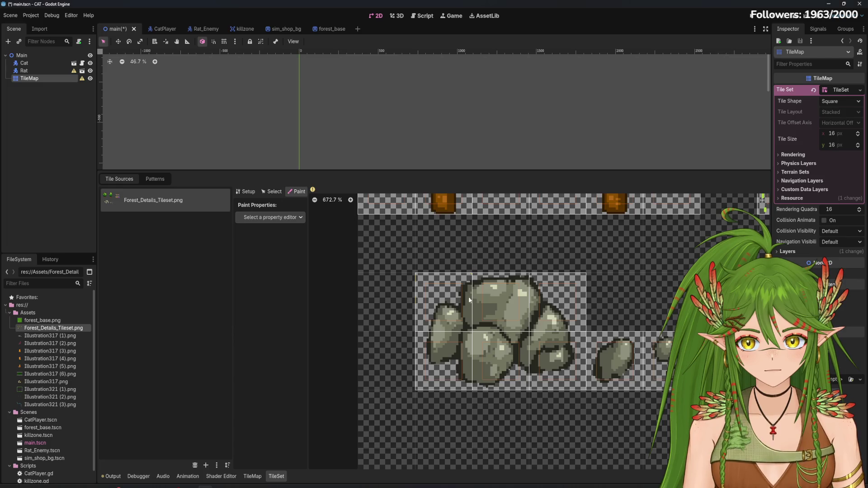
{"action": "left_click", "coordinate": [278, 217]}
{"action": "left_click", "coordinate": [276, 193]}
{"action": "left_click", "coordinate": [276, 194]}
{"action": "left_click", "coordinate": [253, 192]}
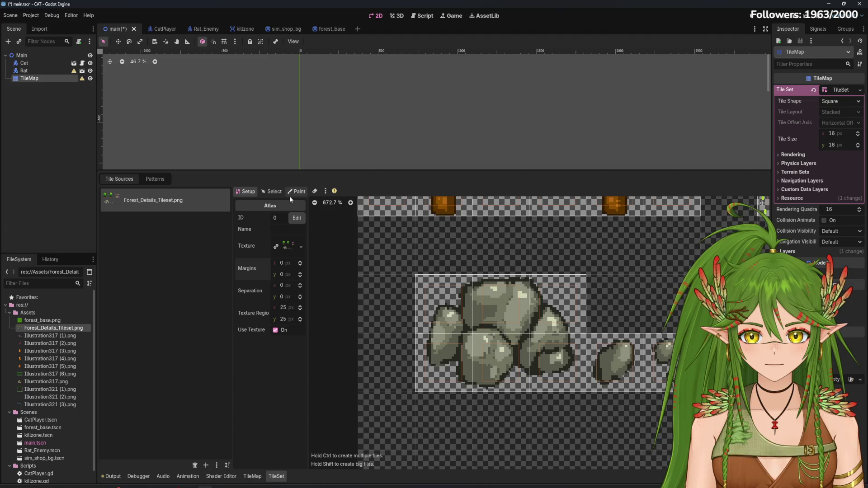
{"action": "left_click", "coordinate": [295, 192]}
{"action": "scroll", "coordinate": [492, 349], "scroll_direction": "down", "scroll_amount": 3}
{"action": "scroll", "coordinate": [528, 357], "scroll_direction": "down", "scroll_amount": 5}
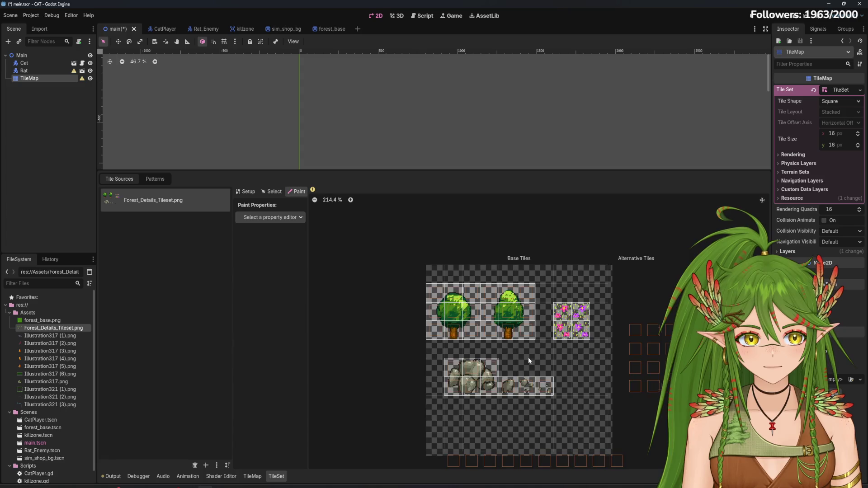
{"action": "scroll", "coordinate": [528, 357], "scroll_direction": "up", "scroll_amount": 3}
{"action": "left_click", "coordinate": [268, 217]}
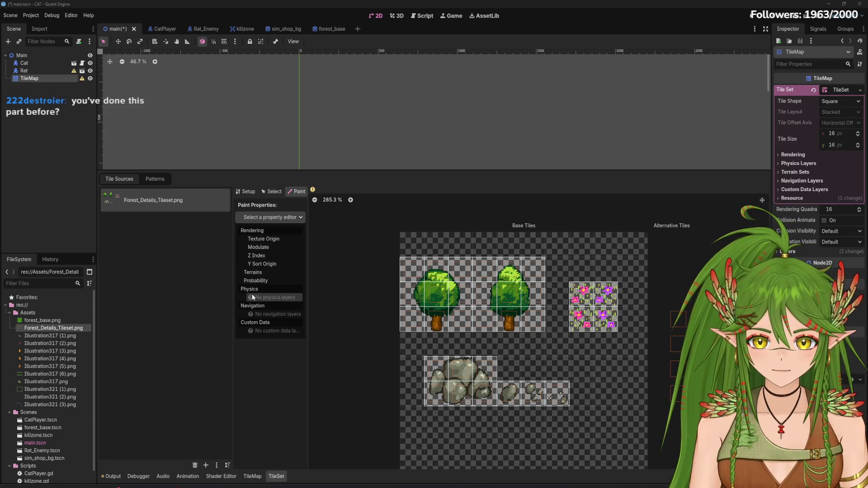
{"action": "left_click", "coordinate": [265, 248]}
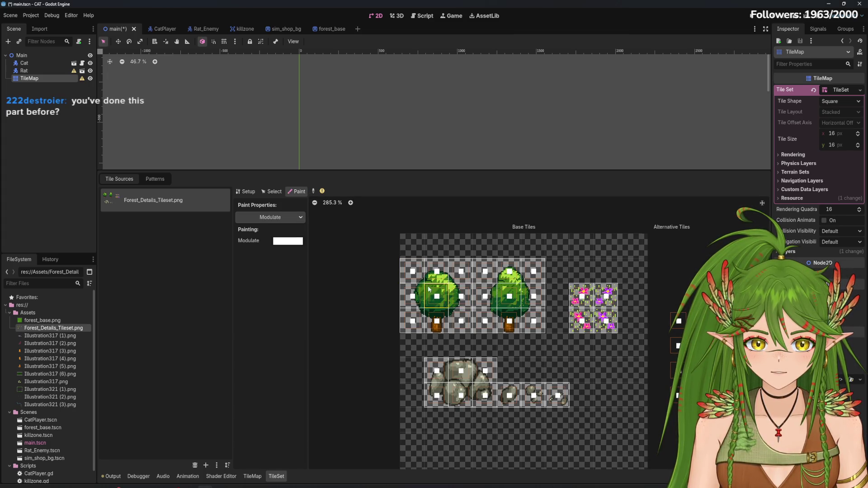
{"action": "left_click", "coordinate": [280, 218]}
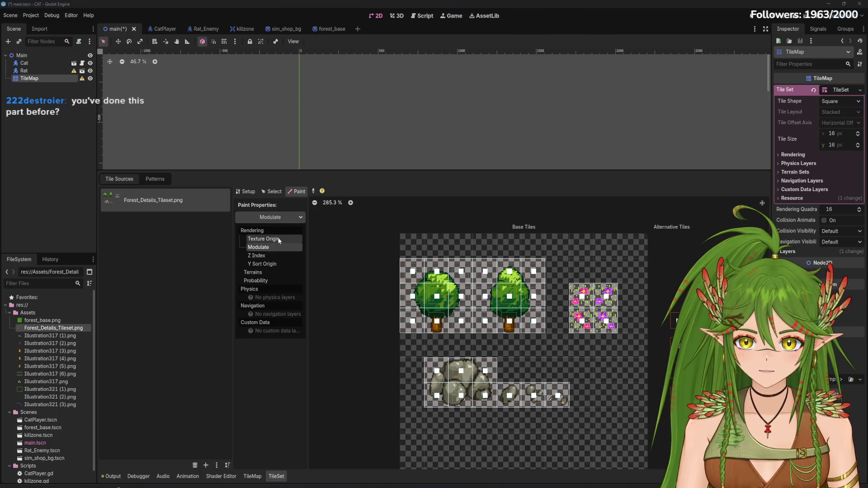
{"action": "left_click", "coordinate": [268, 239]}
{"action": "left_click", "coordinate": [272, 191]}
{"action": "left_click", "coordinate": [246, 191]}
{"action": "left_click", "coordinate": [272, 191]}
{"action": "left_click", "coordinate": [246, 191]}
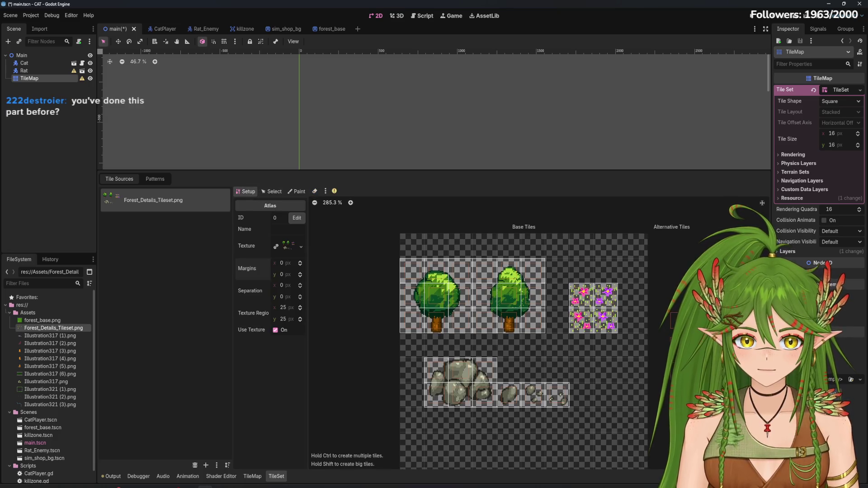
Step: Paint tile properties with Z Index as the chosen property
{"action": "scroll", "coordinate": [582, 282], "scroll_direction": "down", "scroll_amount": 2}
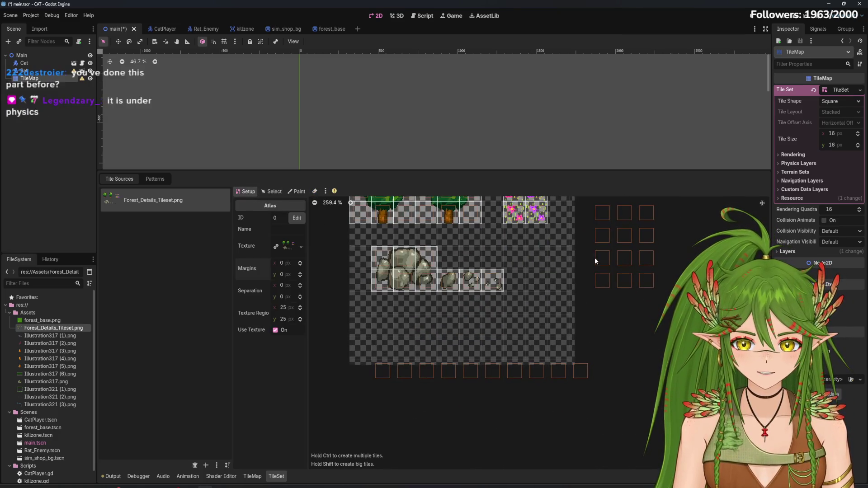
{"action": "left_click", "coordinate": [272, 191]}
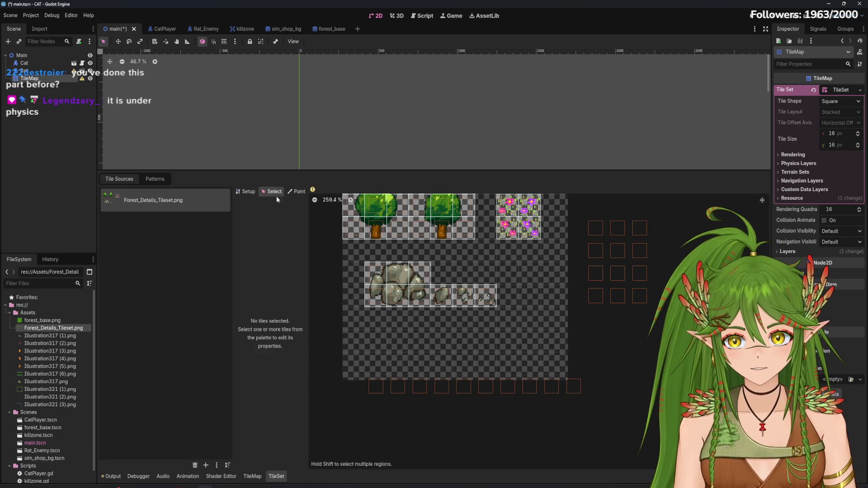
{"action": "left_click", "coordinate": [297, 192]}
{"action": "left_click", "coordinate": [273, 218]}
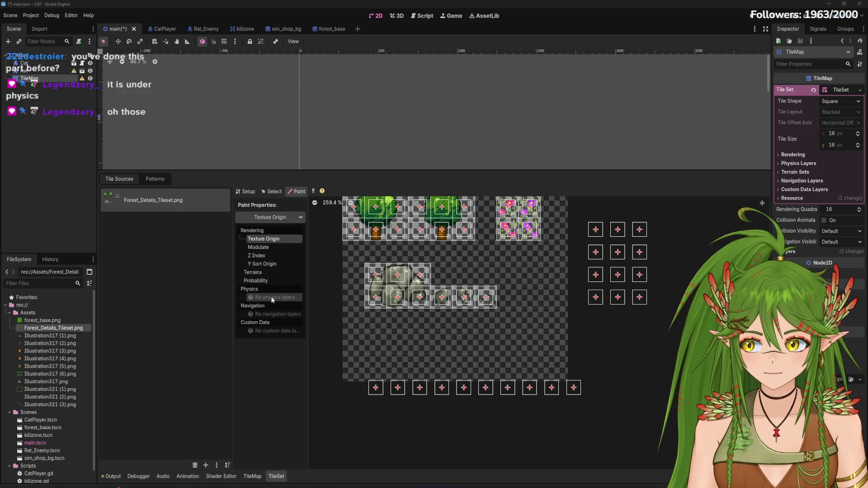
{"action": "left_click", "coordinate": [262, 256]}
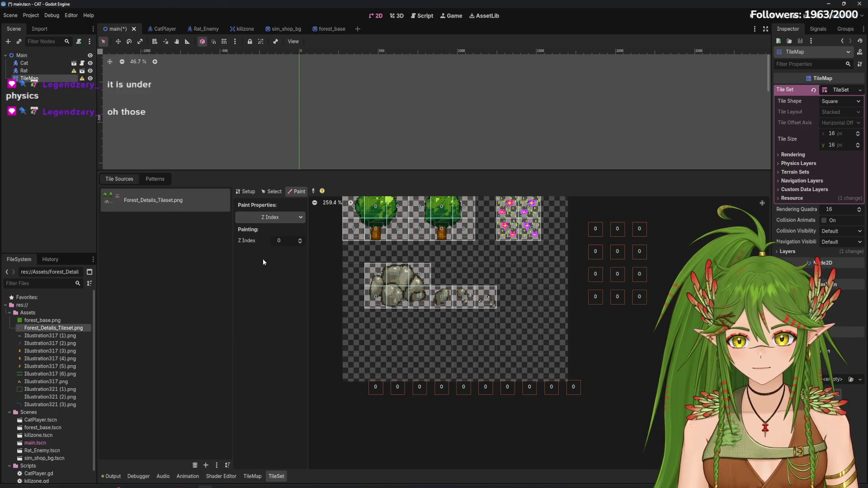
Step: Switch the painted property to Probability, showing 1.00 on every atlas tile
{"action": "left_click", "coordinate": [277, 193]}
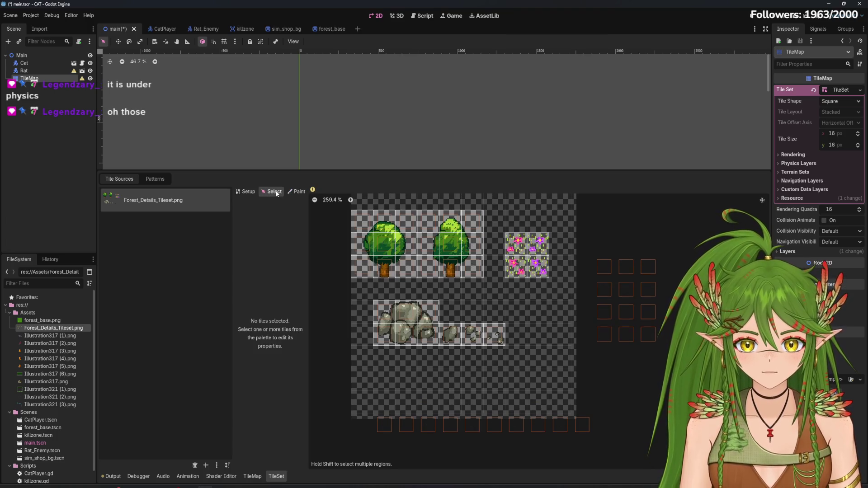
{"action": "left_click", "coordinate": [295, 192]}
{"action": "left_click", "coordinate": [272, 221]}
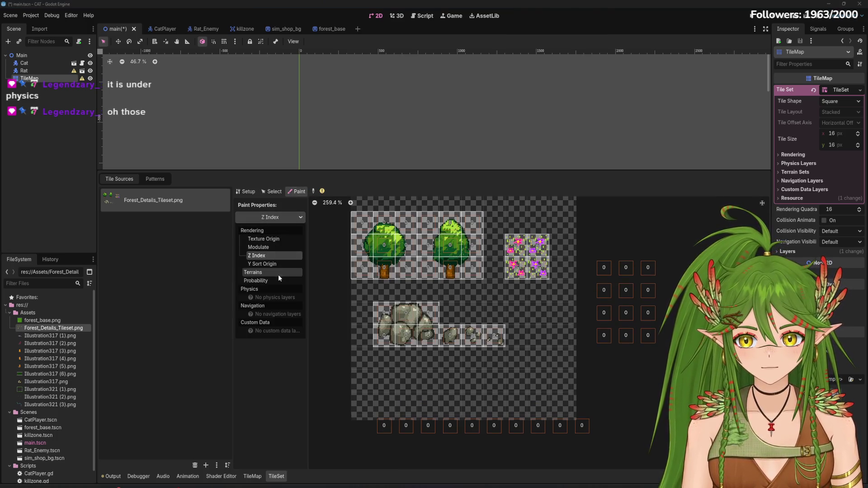
{"action": "left_click", "coordinate": [275, 275]}
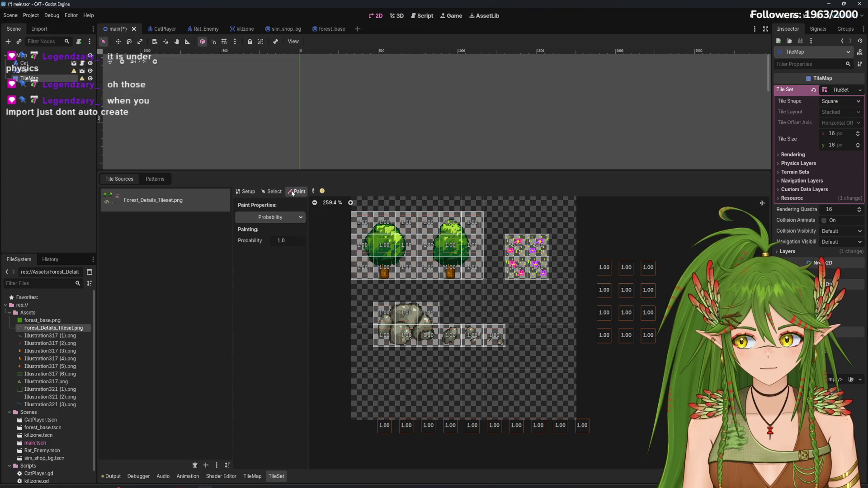